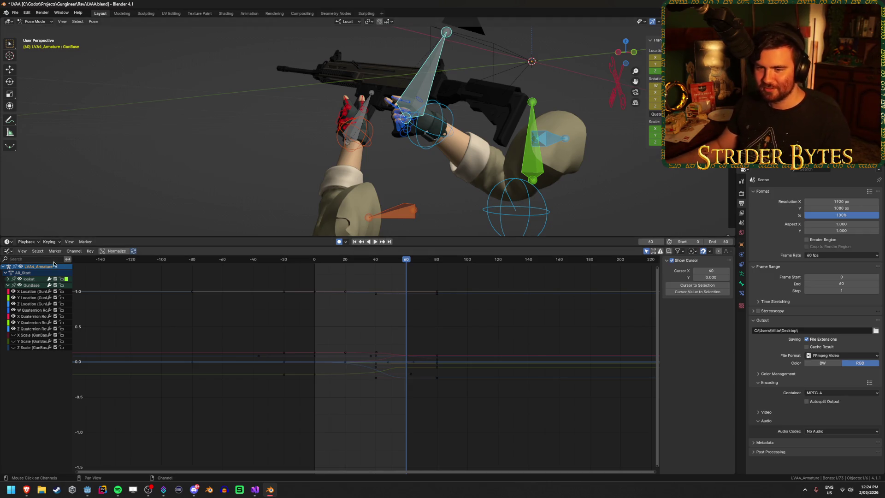
Step: Switch the Graph Editor to the Dope Sheet's Action Editor and scrub to about frame 55
{"action": "left_click", "coordinate": [7, 253]}
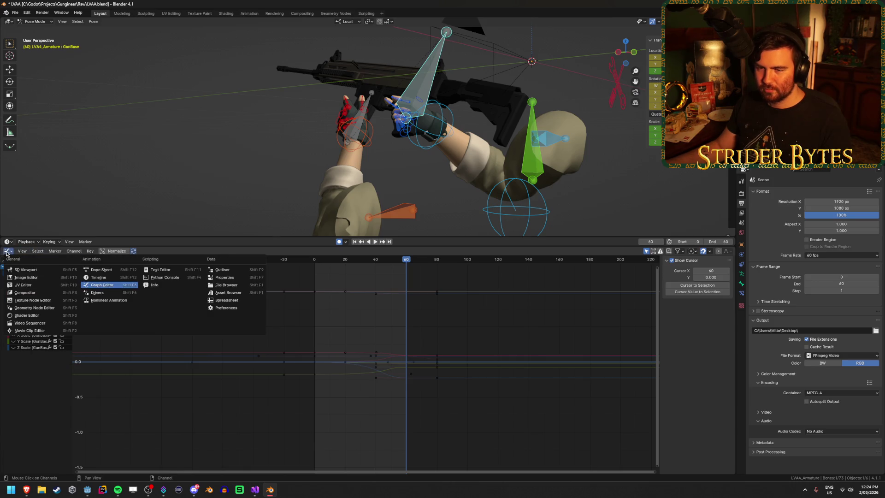
{"action": "left_click", "coordinate": [111, 270]}
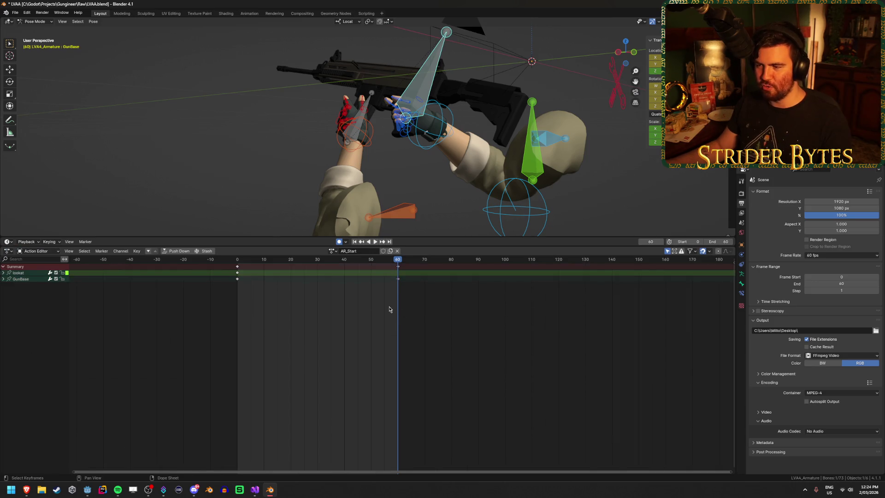
{"action": "mouse_move", "coordinate": [341, 260]}
{"action": "left_mouse_down"}
{"action": "mouse_move", "coordinate": [264, 259]}
{"action": "mouse_move", "coordinate": [403, 260]}
{"action": "left_mouse_up"}
{"action": "key", "text": "Right"}
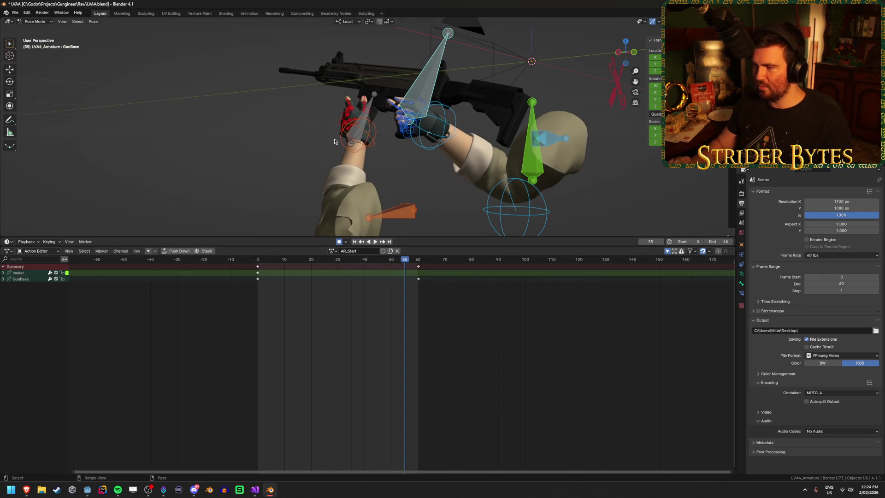
Step: Play the AR_Start animation through the scene camera, then jump back to frame 0
{"action": "key", "text": "KP_0"}
{"action": "scroll", "coordinate": [329, 145], "scroll_direction": "up", "scroll_amount": 3}
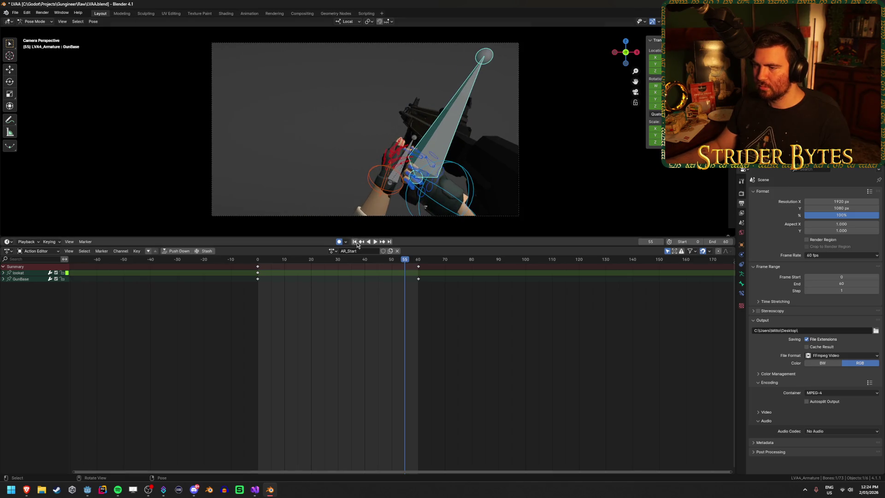
{"action": "left_click", "coordinate": [374, 242]}
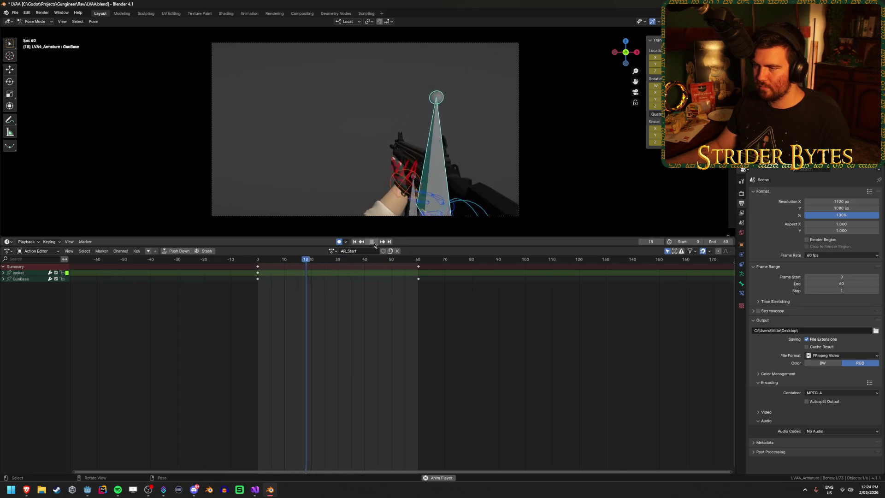
{"action": "left_click", "coordinate": [374, 242]}
{"action": "left_click", "coordinate": [354, 242]}
Step: Save the blend file, check it in Godot, then return and leave camera view
{"action": "key", "text": "ctrl+s"}
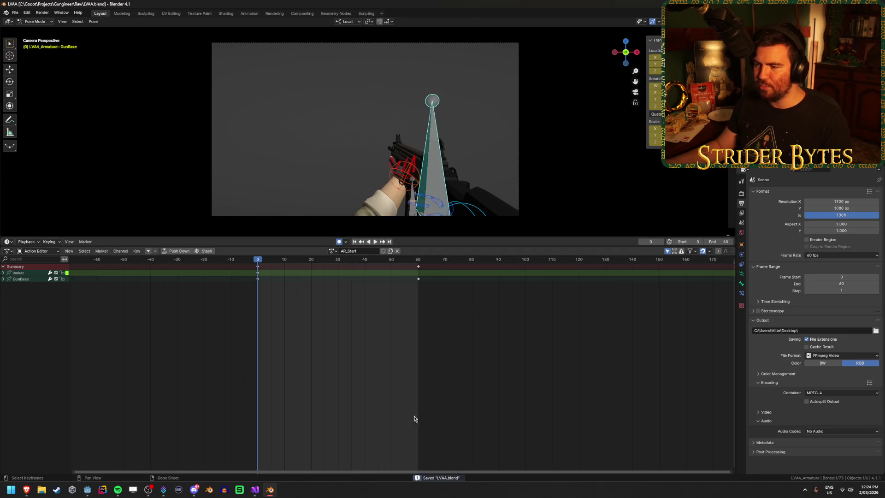
{"action": "left_click", "coordinate": [420, 286]}
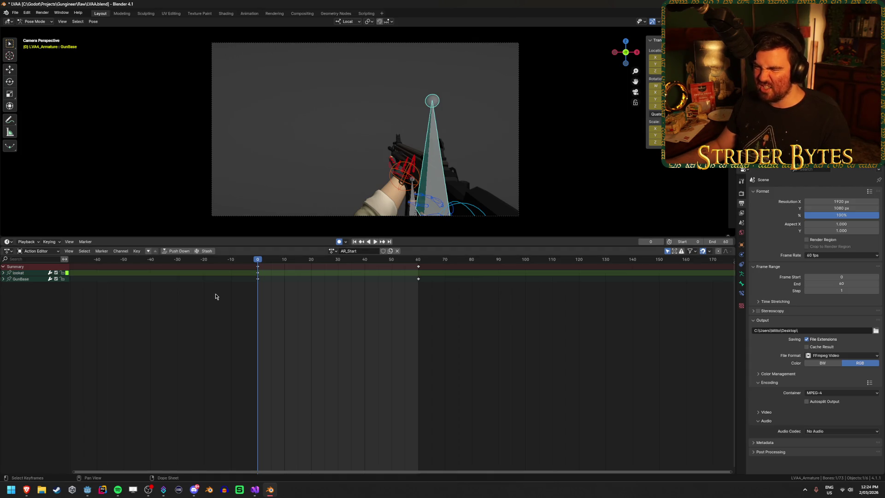
{"action": "scroll", "coordinate": [176, 323], "scroll_direction": "left", "scroll_amount": 2, "text": "ctrl"}
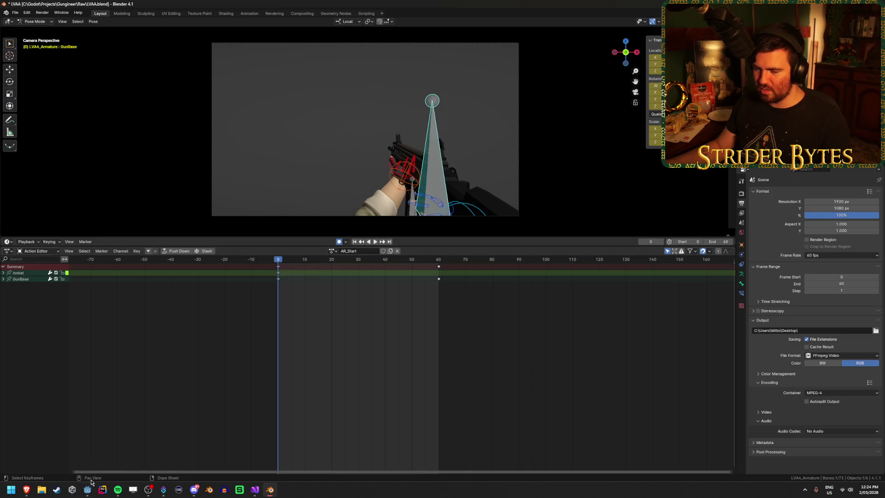
{"action": "key", "text": "alt+Tab"}
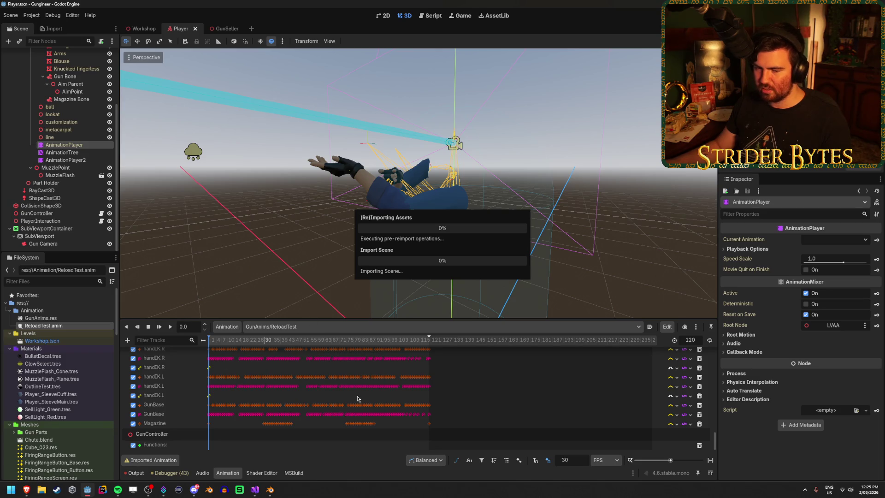
{"action": "key", "text": "alt+Tab"}
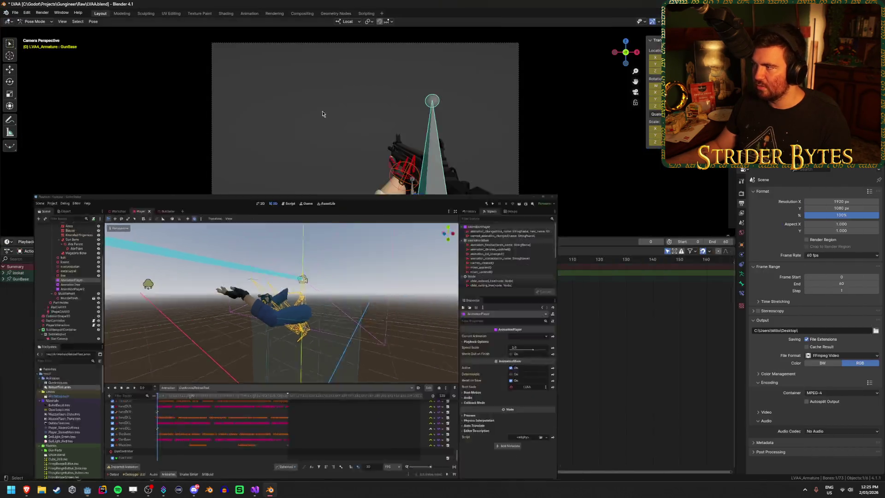
{"action": "key", "text": "KP_0"}
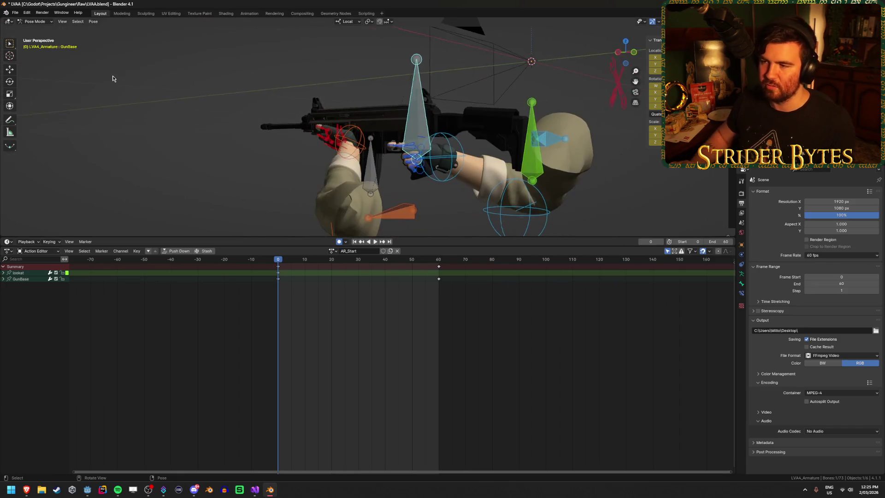
Step: Move to frame 60 and inspect the keys of the GunBase and handIK.L bones
{"action": "left_click_drag", "start_coordinate": [278, 261], "coordinate": [438, 275]}
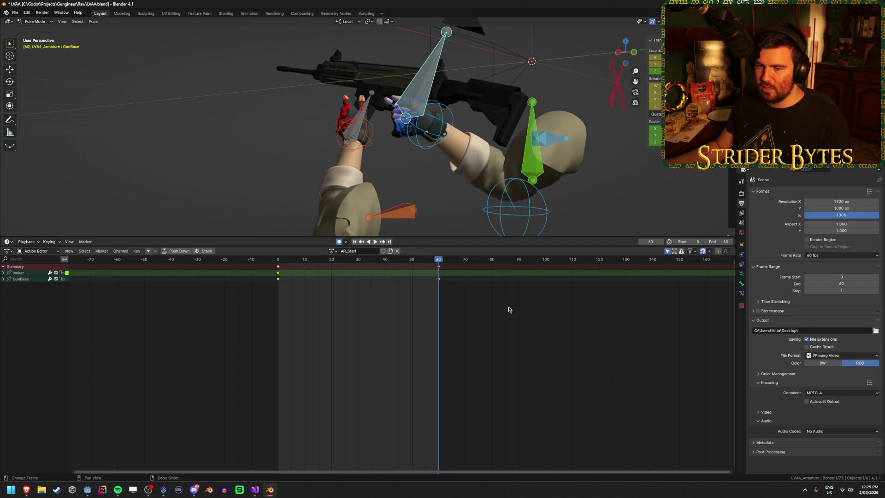
{"action": "key", "text": "a"}
{"action": "key", "text": "alt+a"}
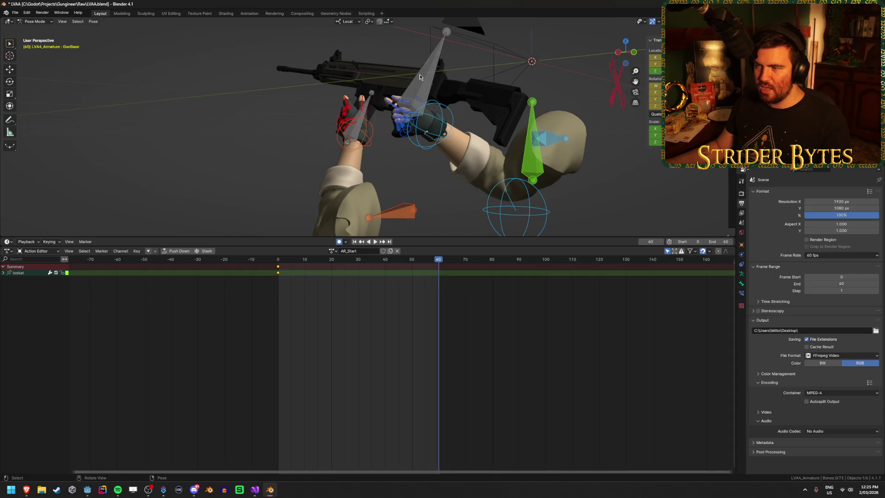
{"action": "left_click", "coordinate": [424, 76]}
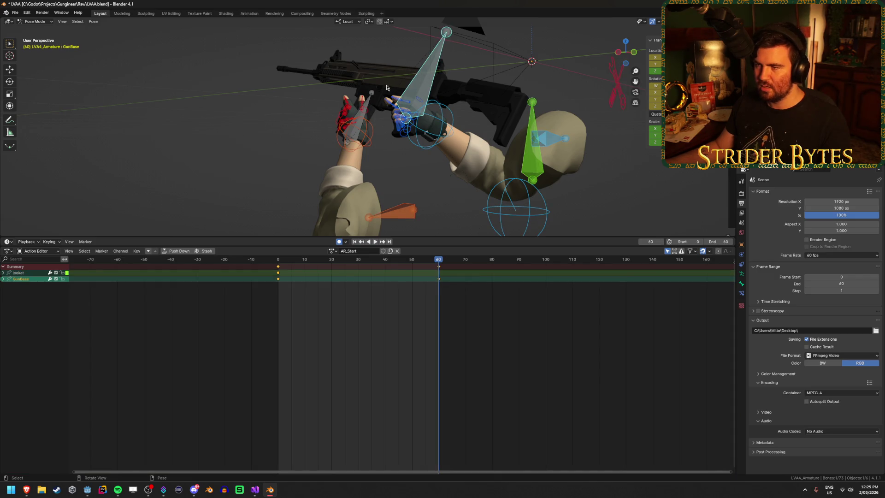
{"action": "left_click", "coordinate": [360, 118]}
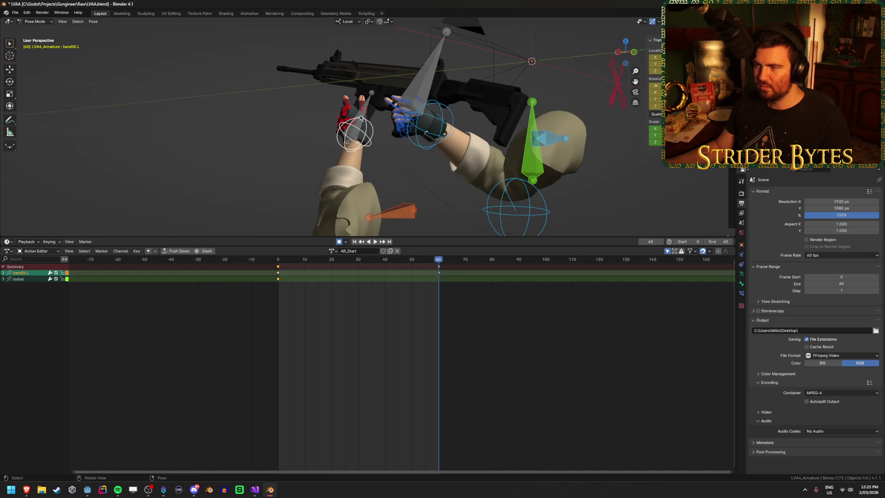
{"action": "left_click", "coordinate": [402, 180]}
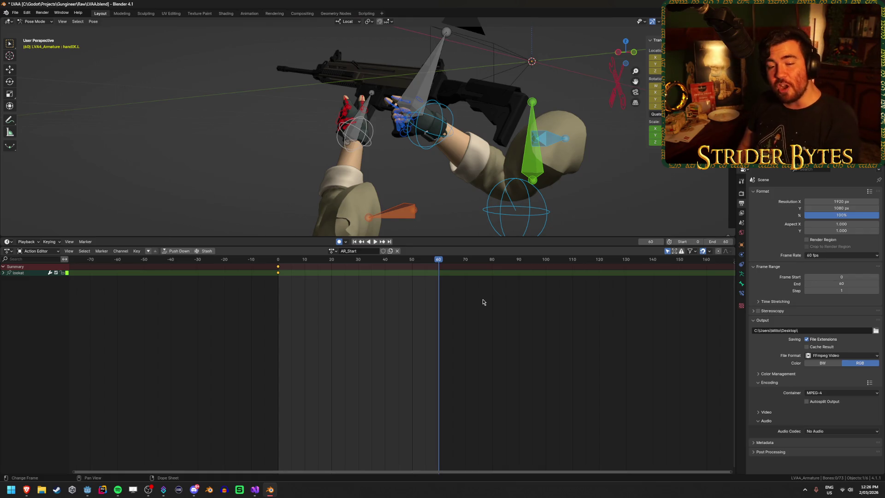
{"action": "left_click", "coordinate": [486, 301]}
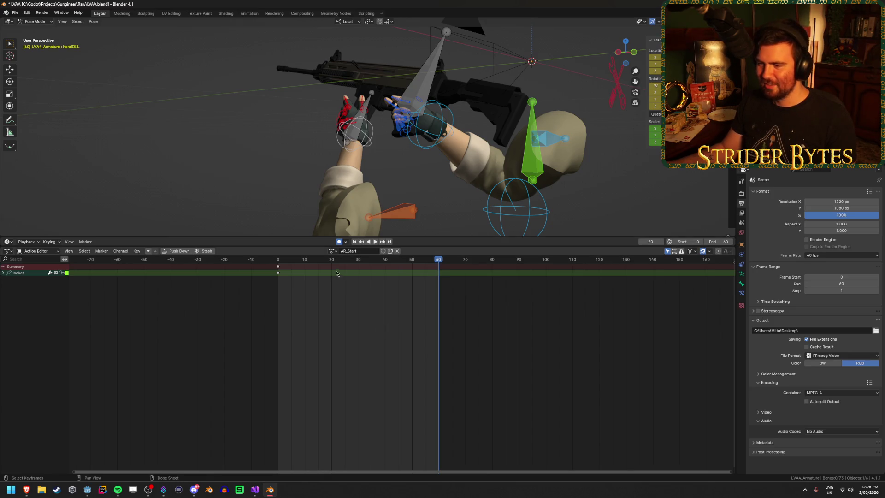
{"action": "left_click", "coordinate": [429, 261]}
{"action": "key", "text": "space"}
{"action": "left_click_drag", "start_coordinate": [429, 263], "coordinate": [440, 263]}
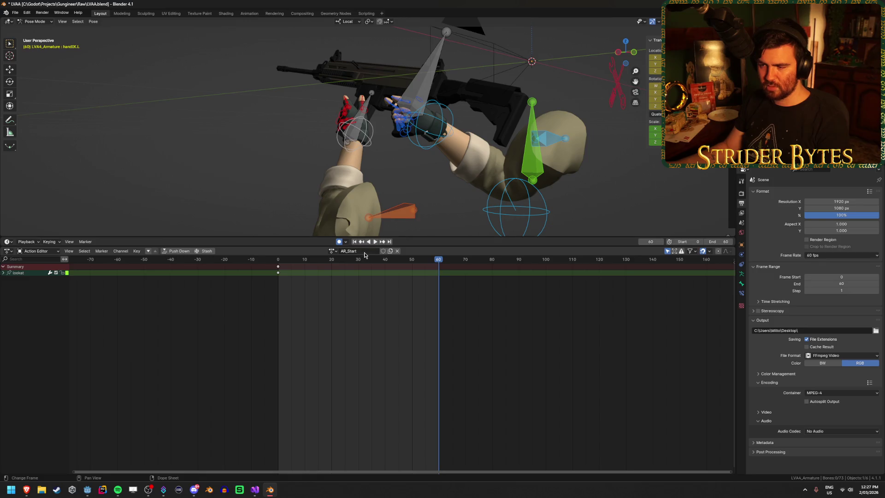
Step: Rename the AR_Start action to AR_Stage1
{"action": "left_click", "coordinate": [365, 255]}
{"action": "left_click", "coordinate": [365, 255]}
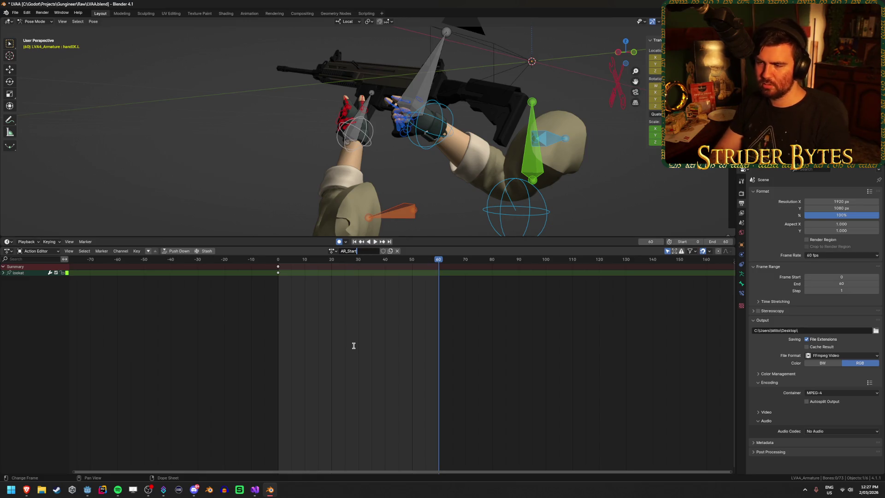
{"action": "type", "text": "tage1"}
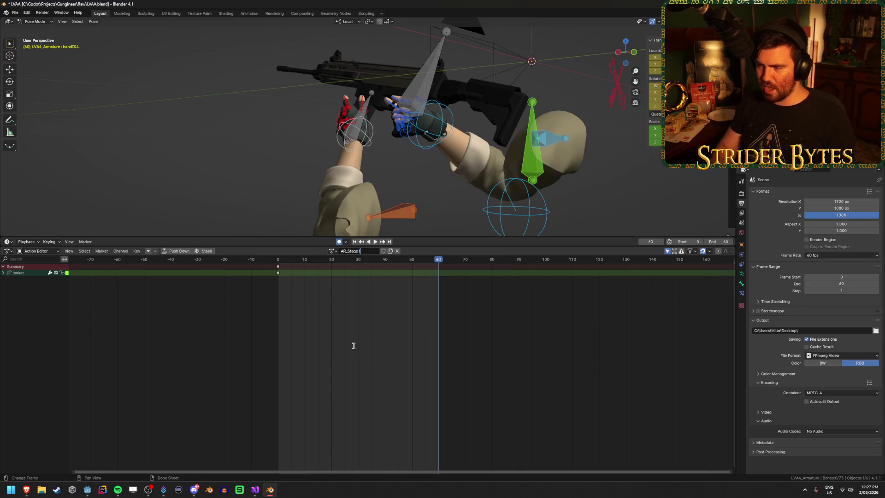
{"action": "key", "text": "Return"}
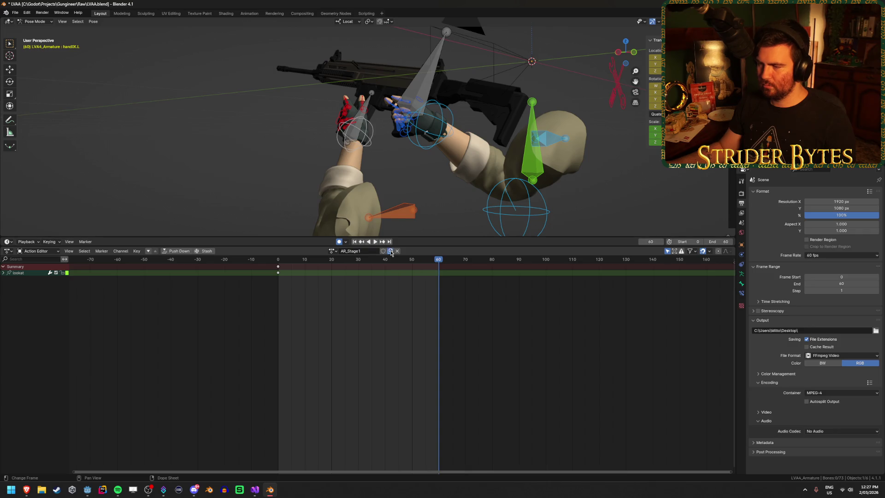
Step: Name the new duplicate action AR_Stage2_Normal and list its bone channels
{"action": "type", "text": "A"}
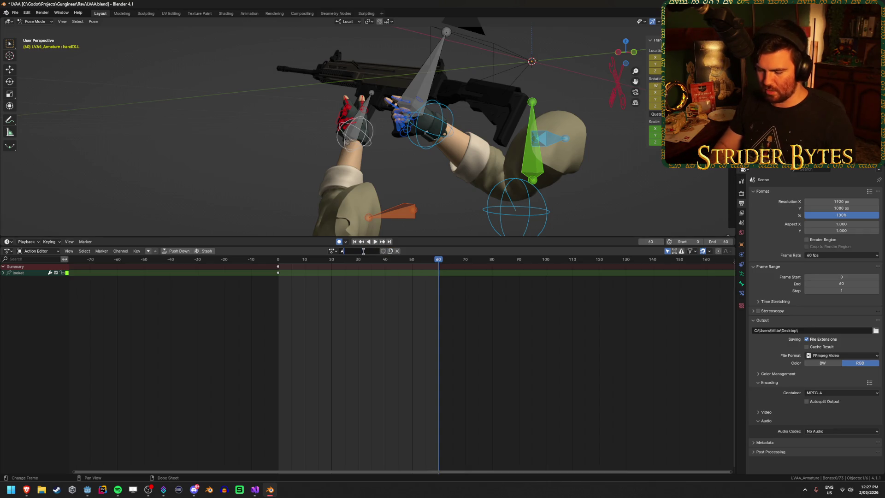
{"action": "type", "text": "R_Stage2_Normal"}
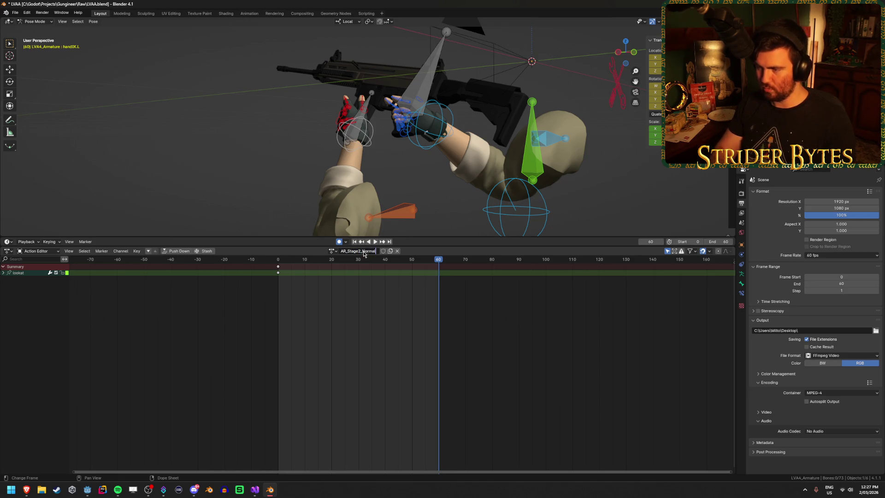
{"action": "key", "text": "Return"}
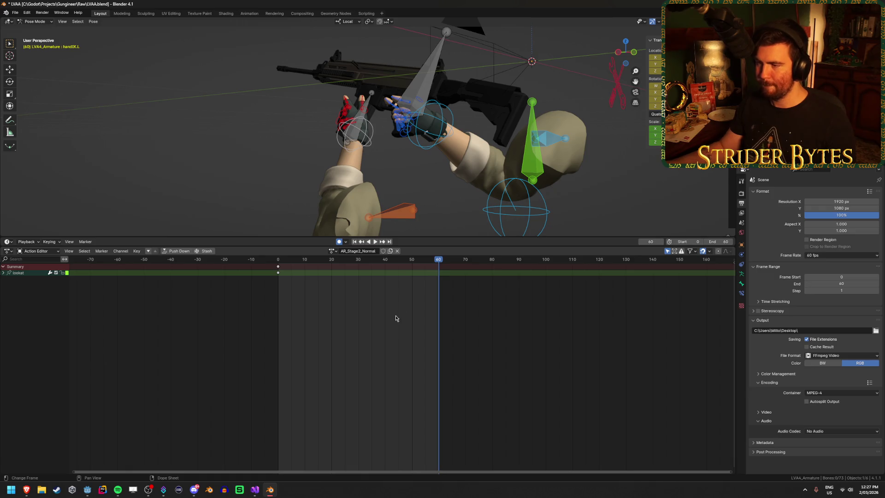
{"action": "key", "text": "a"}
{"action": "left_click", "coordinate": [438, 268]}
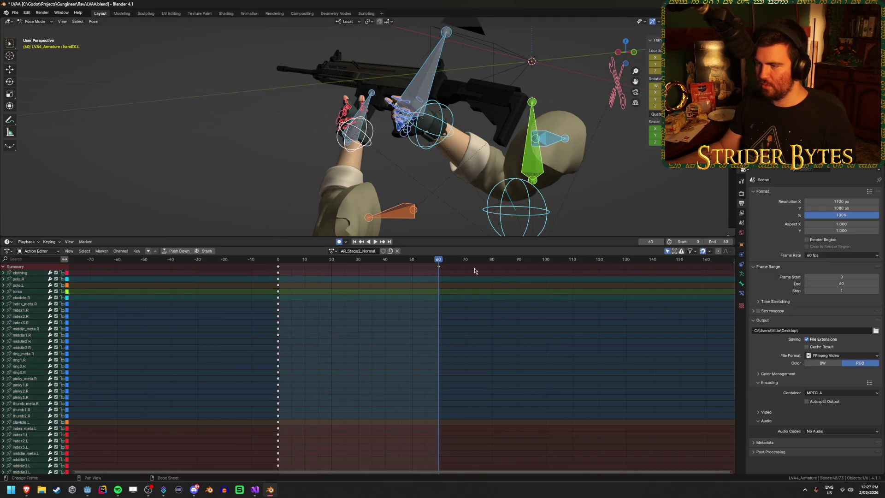
Step: Move the selected frame-60 keyframes onto frame 0 and play to preview
{"action": "key", "text": "g"}
{"action": "left_click", "coordinate": [308, 287]}
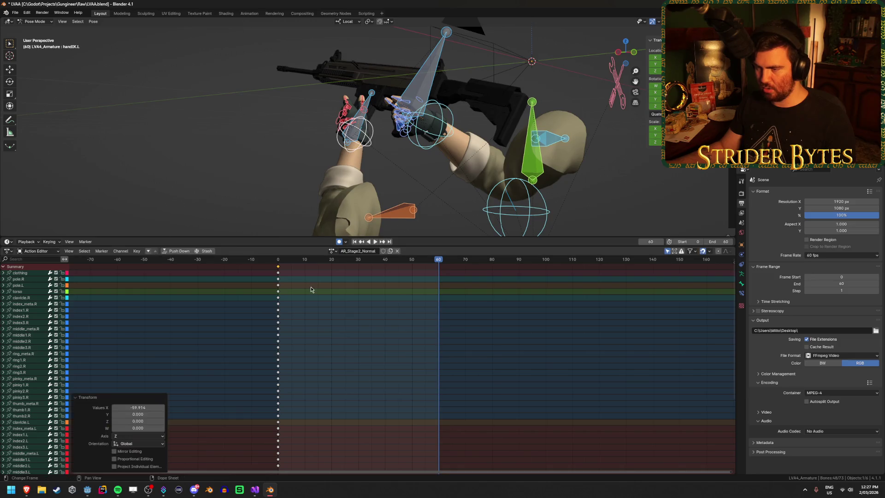
{"action": "left_click", "coordinate": [307, 290]}
{"action": "key", "text": "space"}
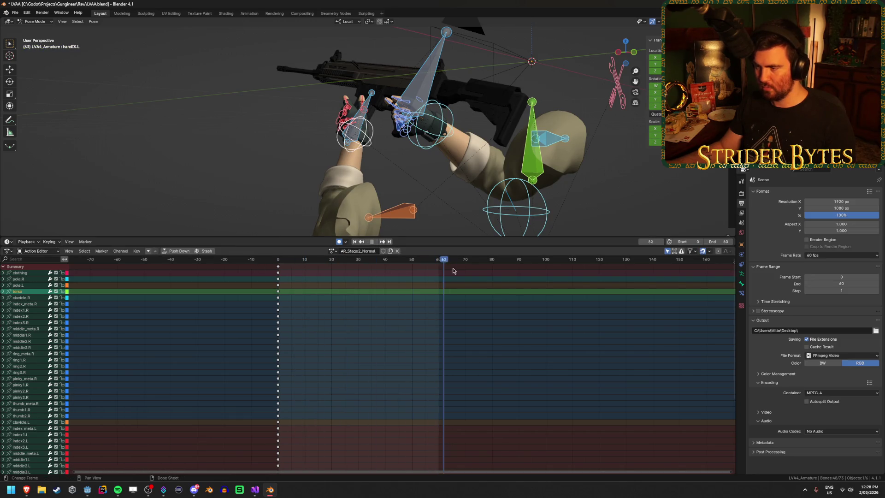
{"action": "key", "text": "Escape"}
Step: Inspect the clavicle.R and middle2.R channels, then select the handIK.L and Magazine bones
{"action": "left_click", "coordinate": [385, 298]}
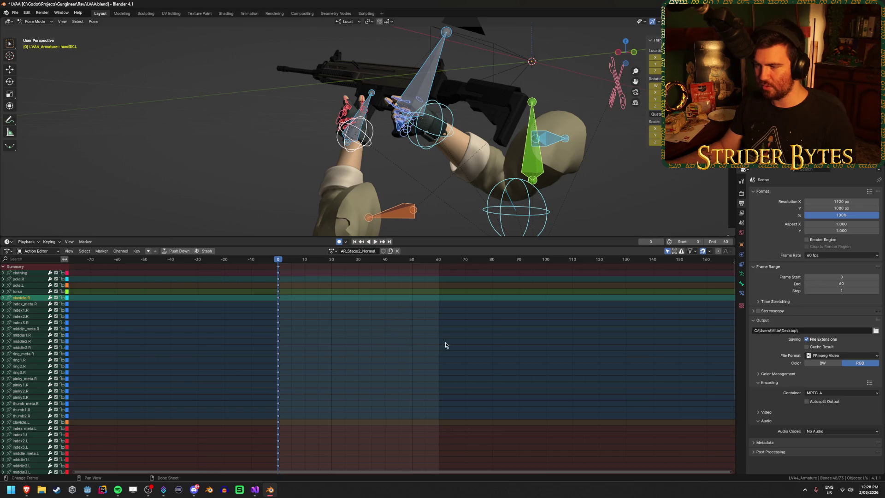
{"action": "left_click", "coordinate": [445, 343]}
{"action": "scroll", "coordinate": [484, 352], "scroll_direction": "down", "scroll_amount": 4}
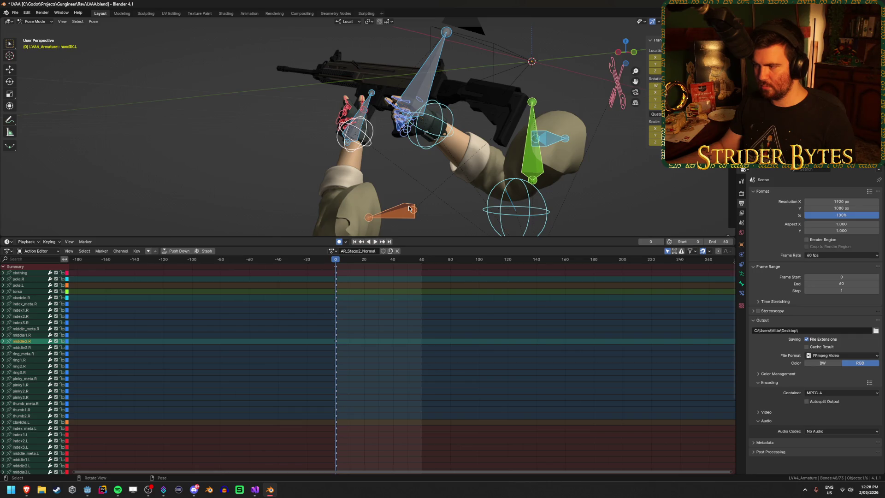
{"action": "left_click", "coordinate": [372, 160]}
{"action": "middle_click_drag", "start_coordinate": [372, 160], "coordinate": [421, 175]}
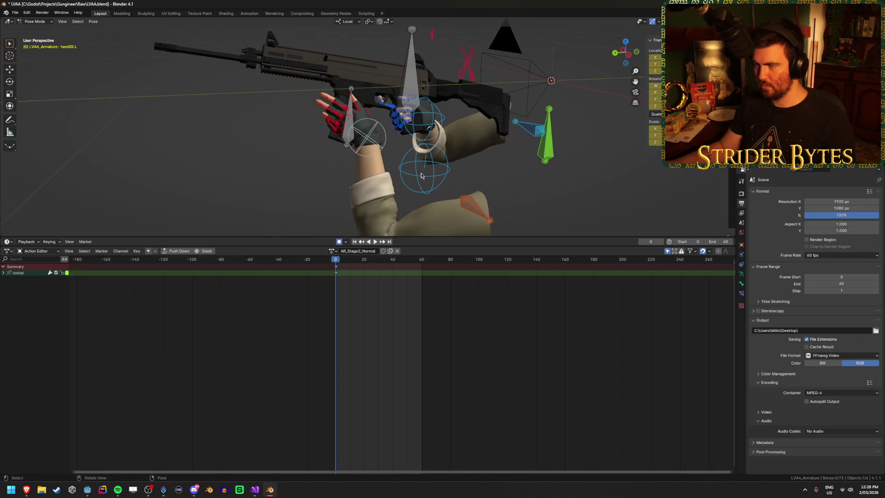
{"action": "left_click", "coordinate": [375, 132]}
{"action": "left_click", "coordinate": [349, 129]}
{"action": "middle_click_drag", "start_coordinate": [348, 129], "coordinate": [544, 159]}
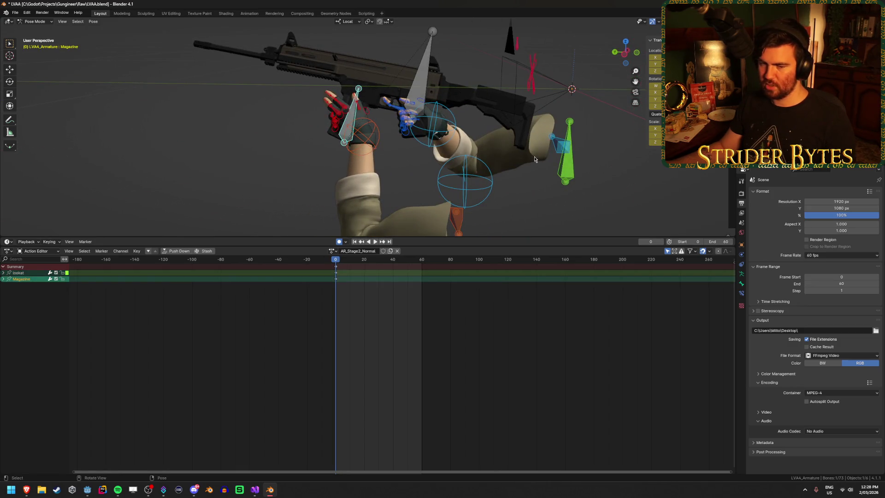
Step: Key the Magazine sliding along its local Y axis at frame 30, preview, and save
{"action": "key", "text": "g"}
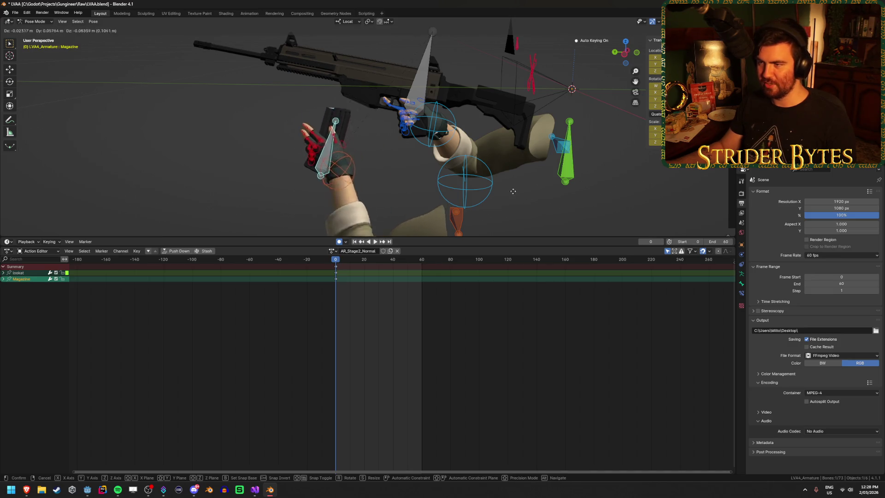
{"action": "key", "text": "Escape"}
{"action": "middle_click_drag", "start_coordinate": [522, 199], "coordinate": [495, 141]}
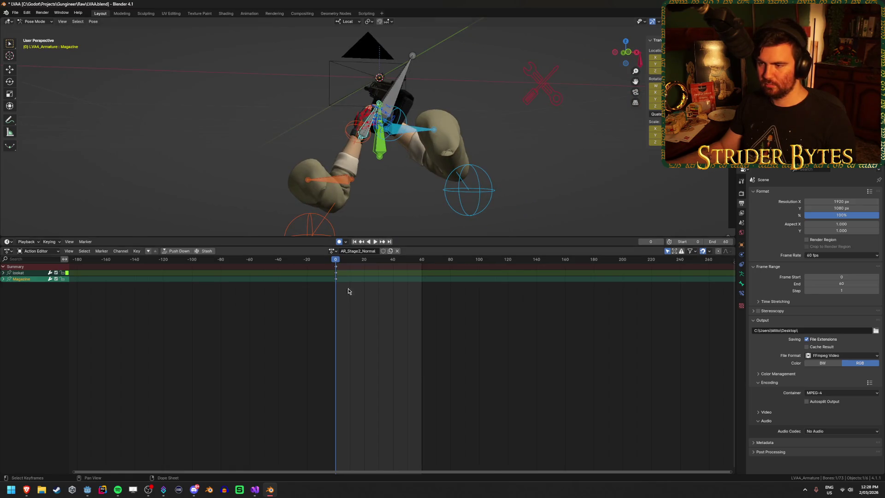
{"action": "mouse_move", "coordinate": [336, 261]}
{"action": "middle_mouse_down"}
{"action": "mouse_move", "coordinate": [306, 199]}
{"action": "mouse_move", "coordinate": [339, 263]}
{"action": "middle_mouse_up"}
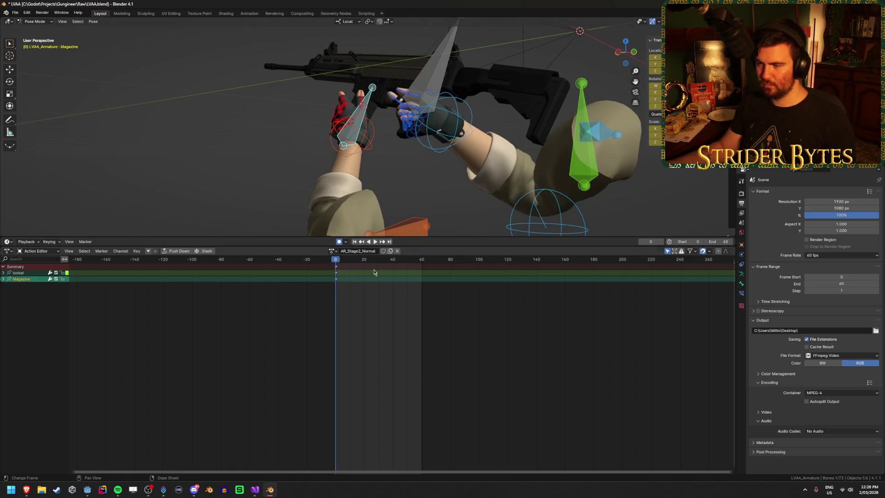
{"action": "left_click_drag", "start_coordinate": [336, 263], "coordinate": [381, 266]}
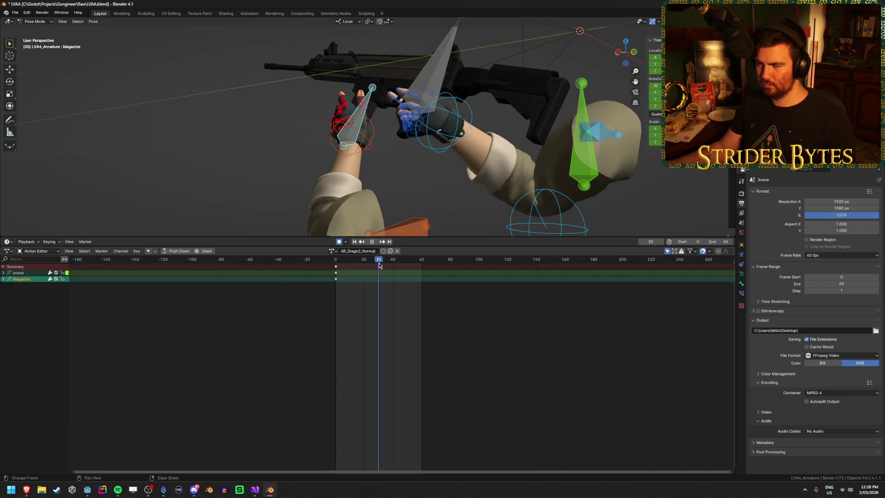
{"action": "middle_click_drag", "start_coordinate": [438, 151], "coordinate": [465, 147]}
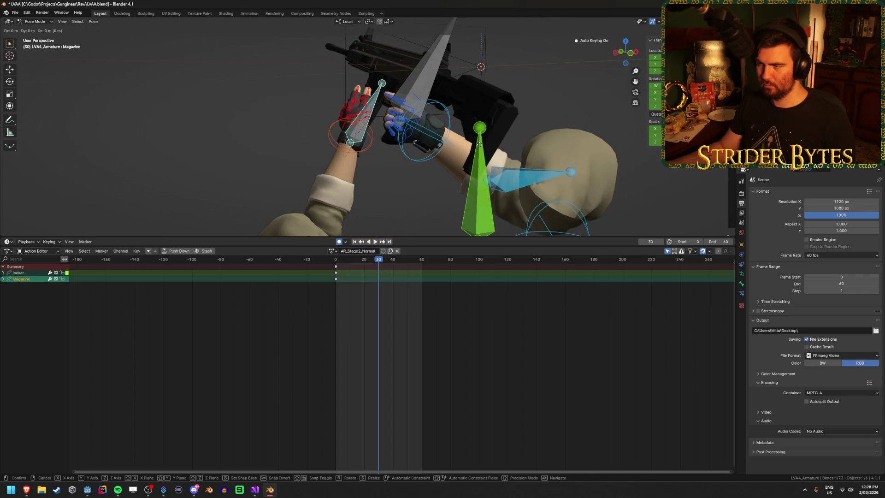
{"action": "key", "text": "g"}
{"action": "key", "text": "y"}
{"action": "key", "text": "y"}
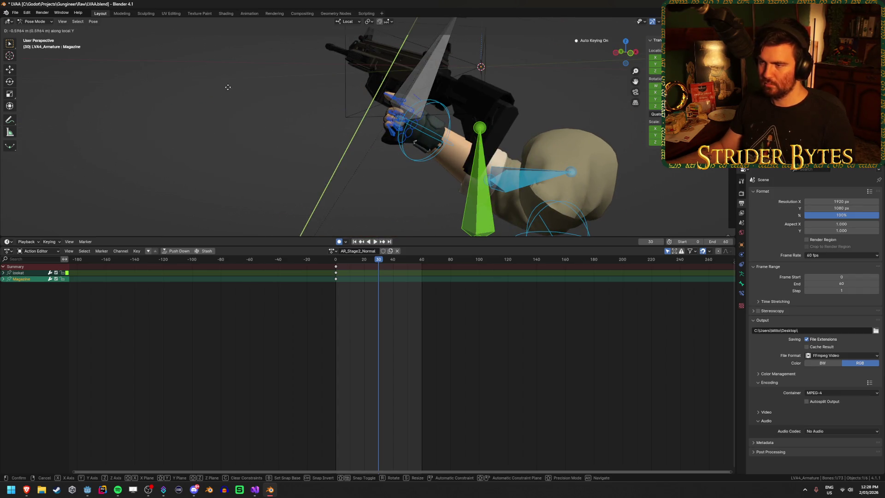
{"action": "left_click", "coordinate": [381, 71]}
{"action": "key", "text": "space"}
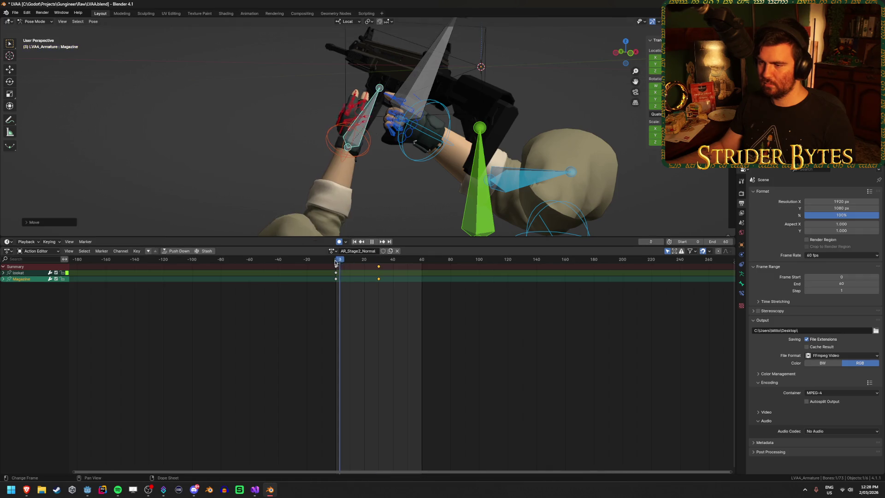
{"action": "key", "text": "Escape"}
{"action": "key", "text": "ctrl+s"}
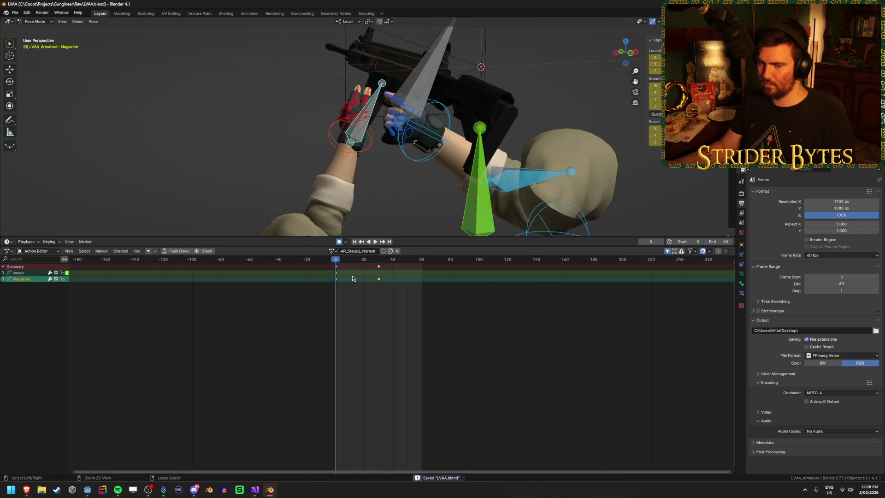
Step: Key a GunBase rotation at frame 60, preview the motion, and save
{"action": "left_click_drag", "start_coordinate": [336, 261], "coordinate": [421, 262]}
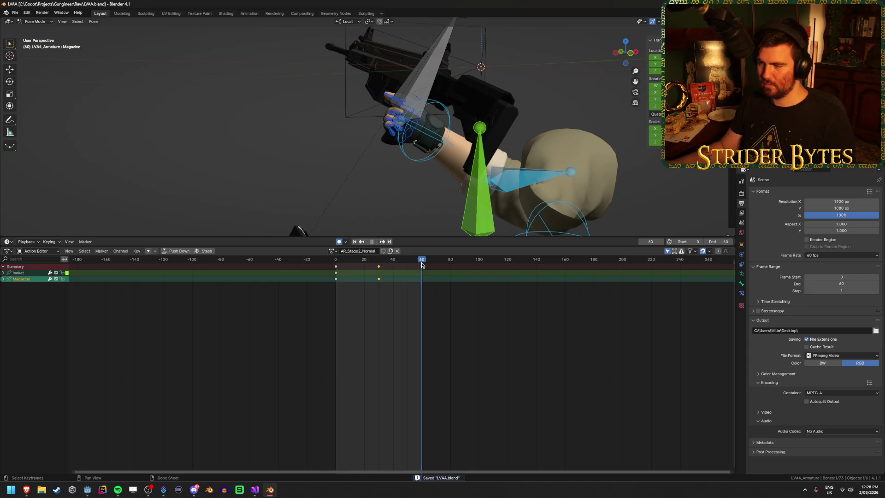
{"action": "key", "text": "bracketleft"}
{"action": "scroll", "coordinate": [422, 178], "scroll_direction": "down", "scroll_amount": 5}
{"action": "mouse_move", "coordinate": [423, 177]}
{"action": "middle_mouse_down"}
{"action": "mouse_move", "coordinate": [480, 195]}
{"action": "mouse_move", "coordinate": [477, 182]}
{"action": "mouse_move", "coordinate": [491, 183]}
{"action": "middle_mouse_up"}
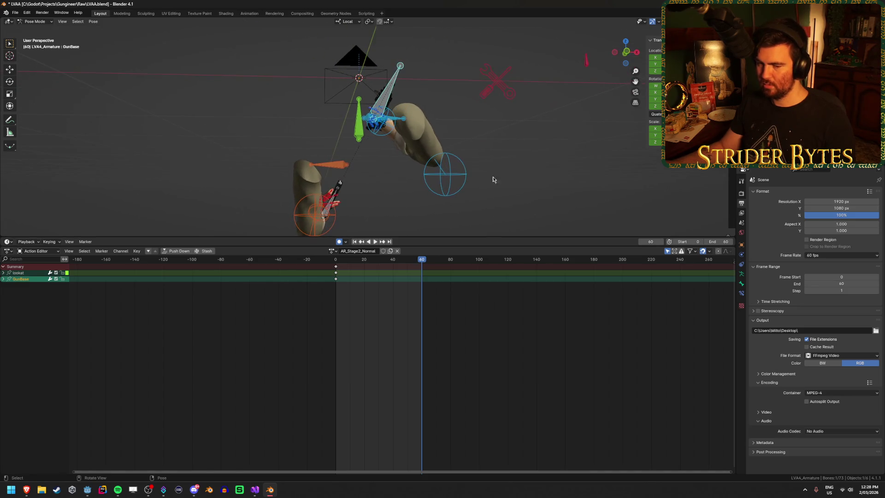
{"action": "key", "text": "r"}
{"action": "left_click", "coordinate": [559, 121]}
{"action": "middle_click_drag", "start_coordinate": [559, 121], "coordinate": [561, 159]}
{"action": "key", "text": "space"}
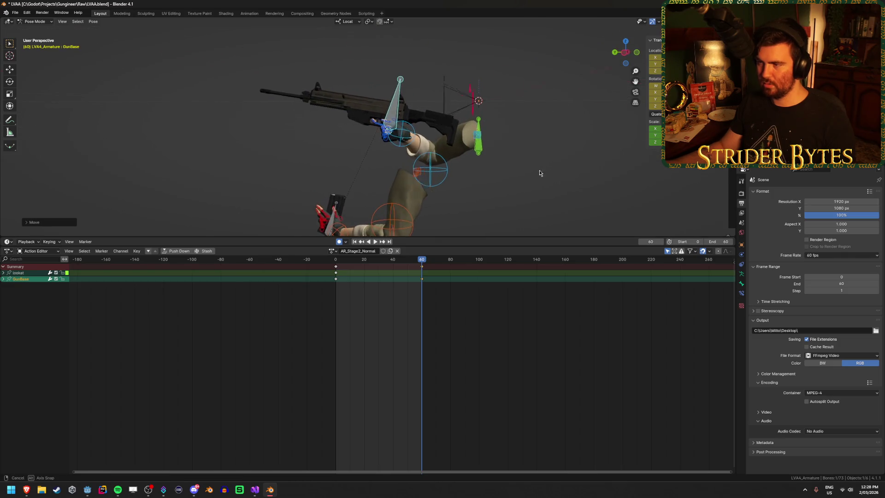
{"action": "left_click_drag", "start_coordinate": [340, 260], "coordinate": [415, 266]}
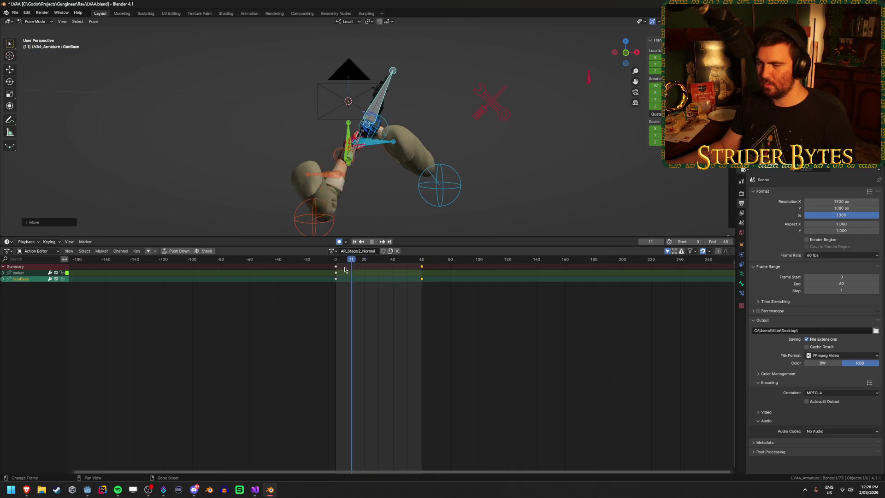
{"action": "key", "text": "space"}
{"action": "scroll", "coordinate": [344, 147], "scroll_direction": "up", "scroll_amount": 5}
{"action": "middle_click_drag", "start_coordinate": [344, 146], "coordinate": [424, 186]}
{"action": "key", "text": "ctrl+s"}
Step: Replay the animation and return to frame 0 to review the arms and gun
{"action": "mouse_move", "coordinate": [339, 264]}
{"action": "left_mouse_down"}
{"action": "mouse_move", "coordinate": [427, 271]}
{"action": "mouse_move", "coordinate": [329, 280]}
{"action": "left_mouse_up"}
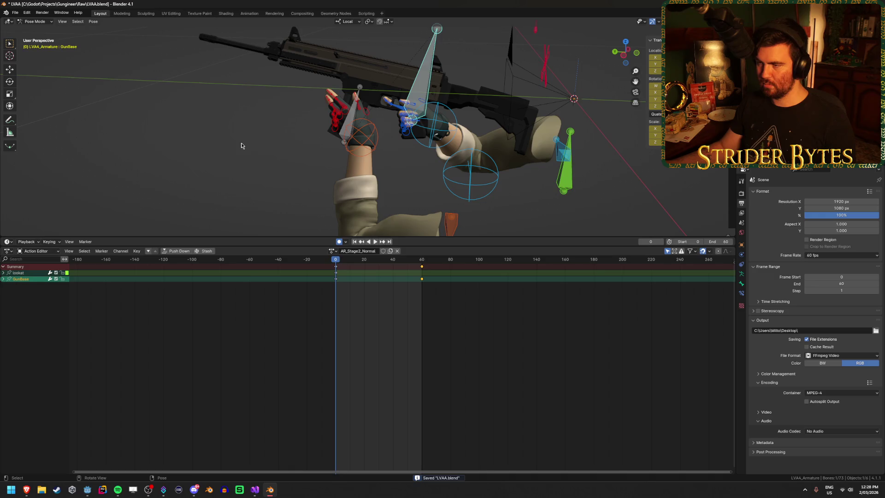
{"action": "key", "text": "space"}
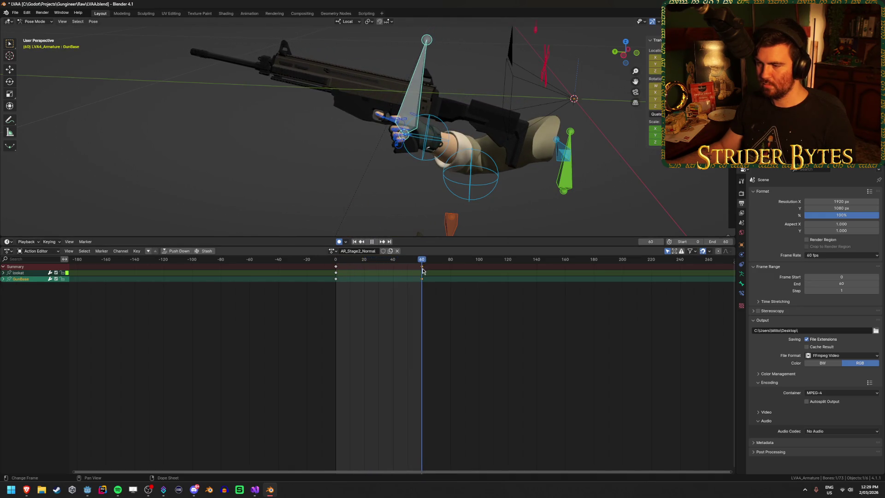
{"action": "left_click", "coordinate": [343, 269]}
{"action": "left_click_drag", "start_coordinate": [343, 268], "coordinate": [335, 269]}
{"action": "mouse_move", "coordinate": [239, 148]}
{"action": "middle_mouse_down"}
{"action": "mouse_move", "coordinate": [355, 141]}
{"action": "mouse_move", "coordinate": [164, 148]}
{"action": "mouse_move", "coordinate": [181, 129]}
{"action": "middle_mouse_up"}
{"action": "scroll", "coordinate": [181, 128], "scroll_direction": "up", "scroll_amount": 4}
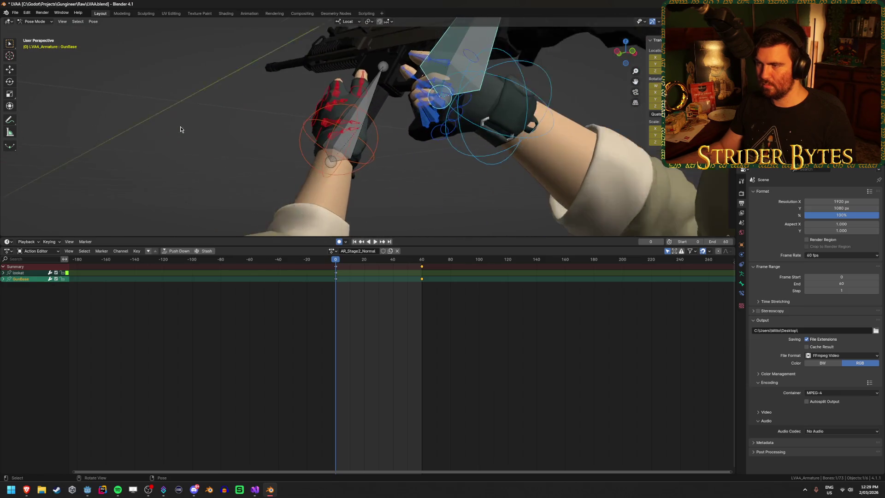
Step: Rotate and move the handIK.L bone at frame 0 to grip the rifle
{"action": "middle_click_drag", "start_coordinate": [181, 146], "coordinate": [219, 181]}
{"action": "left_click", "coordinate": [391, 175]}
{"action": "mouse_move", "coordinate": [392, 175]}
{"action": "middle_mouse_down"}
{"action": "mouse_move", "coordinate": [357, 145]}
{"action": "mouse_move", "coordinate": [407, 155]}
{"action": "middle_mouse_up"}
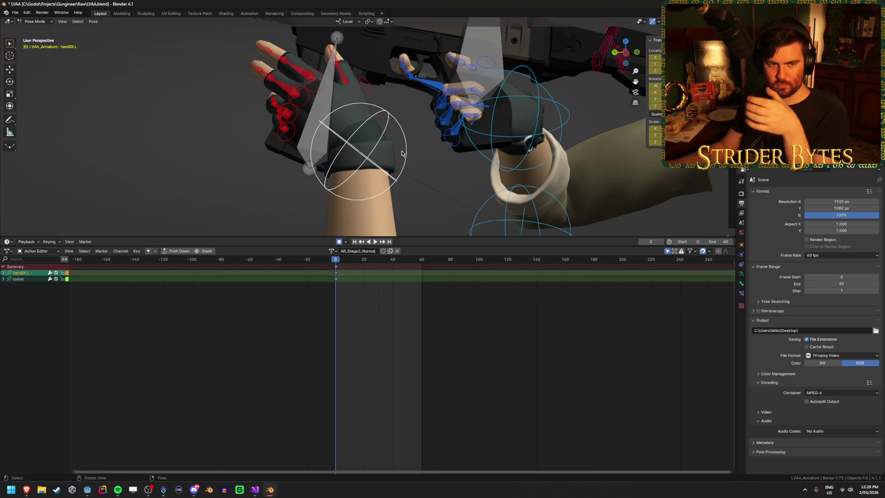
{"action": "mouse_move", "coordinate": [401, 154]}
{"action": "middle_mouse_down"}
{"action": "mouse_move", "coordinate": [451, 144]}
{"action": "mouse_move", "coordinate": [440, 156]}
{"action": "mouse_move", "coordinate": [415, 159]}
{"action": "mouse_move", "coordinate": [370, 149]}
{"action": "mouse_move", "coordinate": [461, 156]}
{"action": "mouse_move", "coordinate": [474, 177]}
{"action": "mouse_move", "coordinate": [434, 134]}
{"action": "mouse_move", "coordinate": [415, 138]}
{"action": "middle_mouse_up"}
{"action": "key", "text": "r"}
{"action": "left_click", "coordinate": [464, 152]}
{"action": "key", "text": "g"}
{"action": "left_click", "coordinate": [287, 187]}
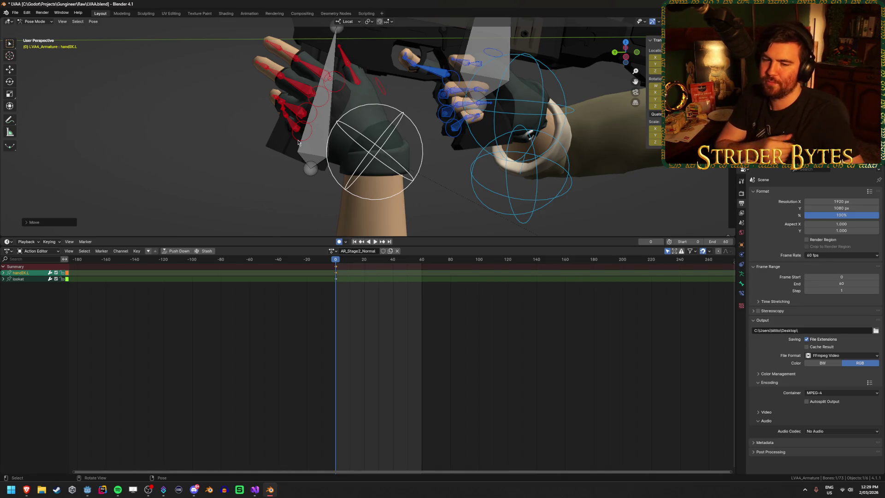
Step: Reposition the index fingertip bone index3.L onto the rifle
{"action": "mouse_move", "coordinate": [247, 136]}
{"action": "middle_mouse_down"}
{"action": "mouse_move", "coordinate": [384, 104]}
{"action": "mouse_move", "coordinate": [345, 122]}
{"action": "mouse_move", "coordinate": [376, 121]}
{"action": "middle_mouse_up"}
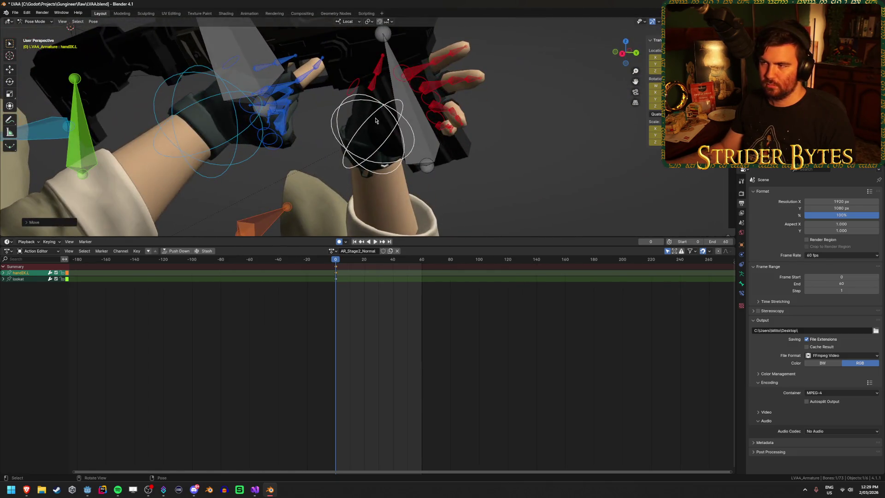
{"action": "left_click", "coordinate": [462, 53]}
{"action": "mouse_move", "coordinate": [461, 53]}
{"action": "middle_mouse_down"}
{"action": "mouse_move", "coordinate": [396, 68]}
{"action": "mouse_move", "coordinate": [421, 36]}
{"action": "mouse_move", "coordinate": [407, 78]}
{"action": "mouse_move", "coordinate": [404, 64]}
{"action": "mouse_move", "coordinate": [326, 65]}
{"action": "middle_mouse_up"}
{"action": "scroll", "coordinate": [405, 65], "scroll_direction": "up", "scroll_amount": 3}
{"action": "key", "text": "g"}
{"action": "left_click", "coordinate": [315, 106]}
{"action": "mouse_move", "coordinate": [315, 106]}
{"action": "middle_mouse_down"}
{"action": "mouse_move", "coordinate": [313, 150]}
{"action": "mouse_move", "coordinate": [343, 99]}
{"action": "mouse_move", "coordinate": [349, 52]}
{"action": "mouse_move", "coordinate": [341, 68]}
{"action": "middle_mouse_up"}
Step: Reposition the middle3.L and ring3.L fingertip bones around the grip
{"action": "left_click", "coordinate": [328, 88]}
{"action": "key", "text": "g"}
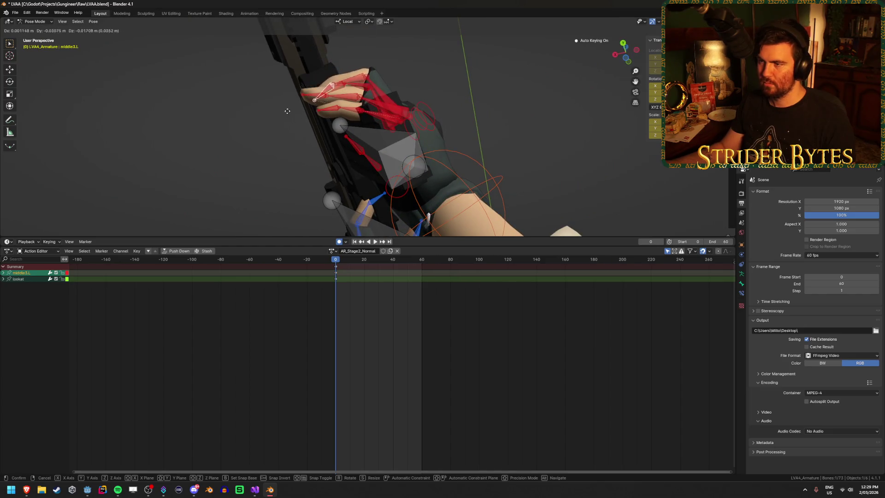
{"action": "left_click", "coordinate": [290, 113]}
{"action": "mouse_move", "coordinate": [290, 112]}
{"action": "middle_mouse_down"}
{"action": "mouse_move", "coordinate": [361, 156]}
{"action": "mouse_move", "coordinate": [348, 148]}
{"action": "mouse_move", "coordinate": [389, 100]}
{"action": "mouse_move", "coordinate": [351, 83]}
{"action": "mouse_move", "coordinate": [399, 64]}
{"action": "mouse_move", "coordinate": [325, 92]}
{"action": "mouse_move", "coordinate": [343, 104]}
{"action": "mouse_move", "coordinate": [353, 65]}
{"action": "mouse_move", "coordinate": [360, 82]}
{"action": "mouse_move", "coordinate": [353, 57]}
{"action": "middle_mouse_up"}
{"action": "left_click", "coordinate": [351, 84]}
{"action": "left_click", "coordinate": [353, 55]}
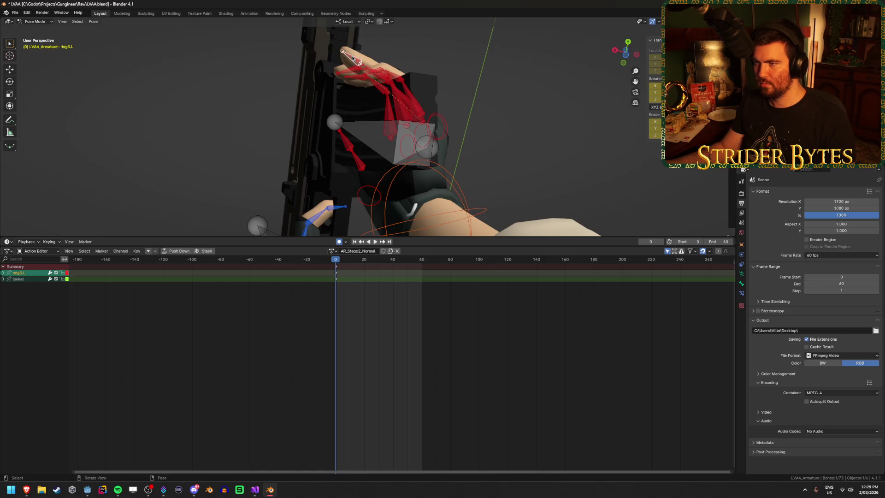
{"action": "key", "text": "g"}
{"action": "left_click", "coordinate": [365, 69]}
{"action": "mouse_move", "coordinate": [364, 70]}
{"action": "middle_mouse_down"}
{"action": "mouse_move", "coordinate": [406, 157]}
{"action": "mouse_move", "coordinate": [330, 126]}
{"action": "mouse_move", "coordinate": [374, 113]}
{"action": "mouse_move", "coordinate": [350, 106]}
{"action": "mouse_move", "coordinate": [322, 116]}
{"action": "mouse_move", "coordinate": [392, 124]}
{"action": "middle_mouse_up"}
Step: Move the thumb2.L bone onto the rifle grip, then deselect all bones
{"action": "left_click", "coordinate": [394, 124]}
{"action": "key", "text": "g"}
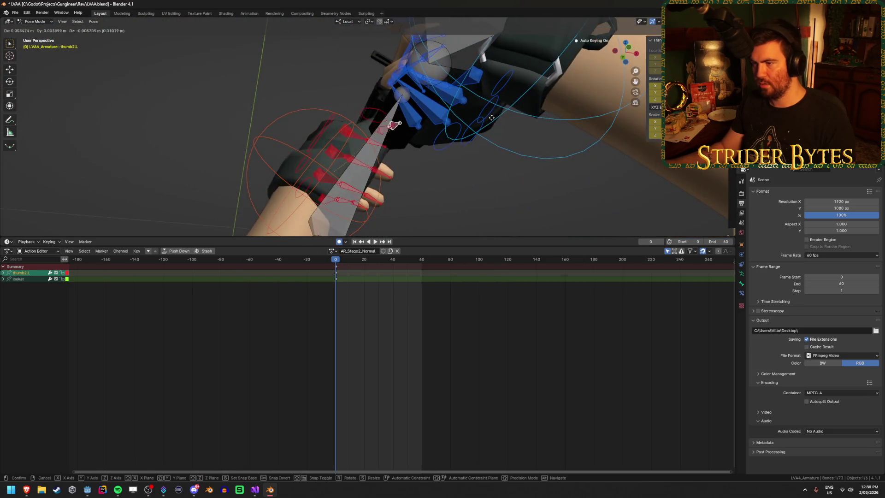
{"action": "left_click", "coordinate": [493, 161]}
{"action": "mouse_move", "coordinate": [494, 162]}
{"action": "middle_mouse_down"}
{"action": "mouse_move", "coordinate": [240, 190]}
{"action": "mouse_move", "coordinate": [278, 146]}
{"action": "mouse_move", "coordinate": [289, 174]}
{"action": "middle_mouse_up"}
{"action": "key", "text": "g"}
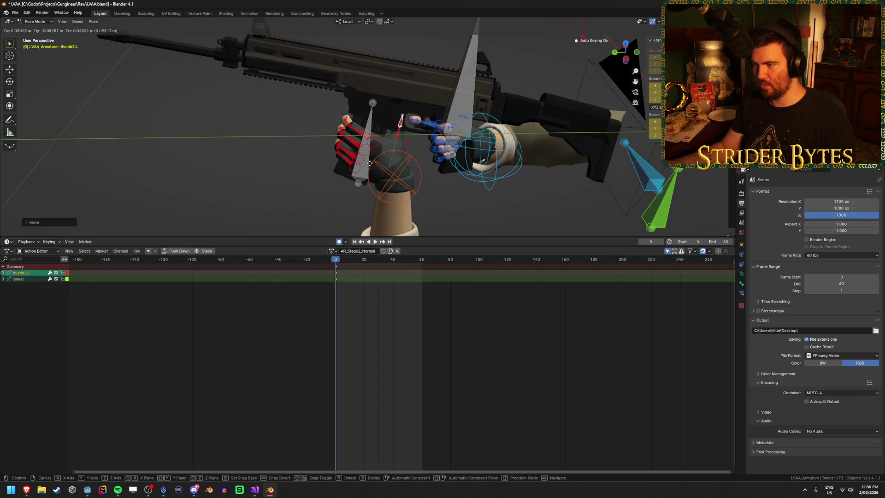
{"action": "left_click", "coordinate": [381, 148]}
{"action": "left_click", "coordinate": [342, 172]}
{"action": "mouse_move", "coordinate": [342, 172]}
{"action": "middle_mouse_down"}
{"action": "mouse_move", "coordinate": [310, 180]}
{"action": "mouse_move", "coordinate": [323, 179]}
{"action": "mouse_move", "coordinate": [341, 149]}
{"action": "middle_mouse_up"}
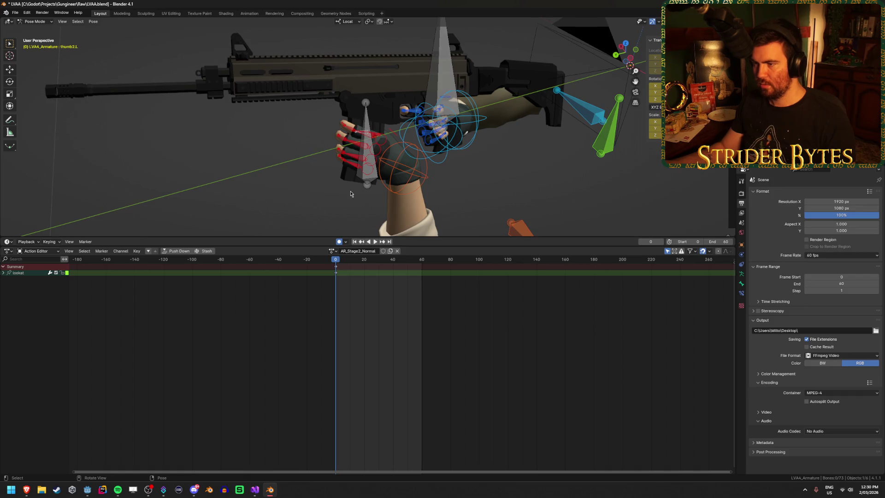
{"action": "middle_click_drag", "start_coordinate": [351, 193], "coordinate": [326, 181]}
Step: Box-select the left-hand bones, add middle2.L and middle3.L, and open the action list
{"action": "left_click_drag", "start_coordinate": [318, 202], "coordinate": [403, 142]}
{"action": "mouse_move", "coordinate": [403, 141]}
{"action": "middle_mouse_down"}
{"action": "mouse_move", "coordinate": [351, 166]}
{"action": "mouse_move", "coordinate": [320, 168]}
{"action": "middle_mouse_up"}
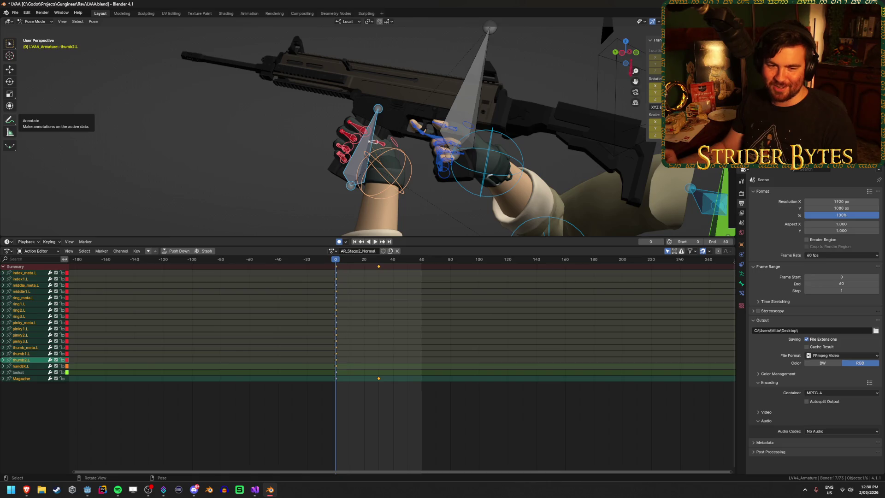
{"action": "mouse_move", "coordinate": [223, 107]}
{"action": "middle_mouse_down"}
{"action": "mouse_move", "coordinate": [243, 134]}
{"action": "mouse_move", "coordinate": [219, 114]}
{"action": "mouse_move", "coordinate": [218, 87]}
{"action": "mouse_move", "coordinate": [249, 130]}
{"action": "mouse_move", "coordinate": [249, 146]}
{"action": "mouse_move", "coordinate": [300, 138]}
{"action": "mouse_move", "coordinate": [338, 107]}
{"action": "mouse_move", "coordinate": [239, 128]}
{"action": "mouse_move", "coordinate": [253, 138]}
{"action": "mouse_move", "coordinate": [256, 160]}
{"action": "mouse_move", "coordinate": [261, 142]}
{"action": "mouse_move", "coordinate": [279, 146]}
{"action": "middle_mouse_up"}
{"action": "left_click_drag", "start_coordinate": [330, 128], "coordinate": [319, 146]}
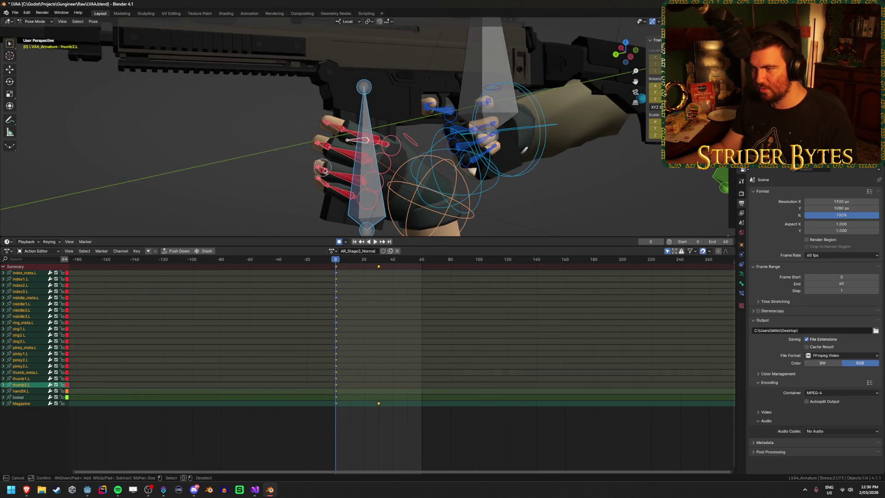
{"action": "right_click", "coordinate": [265, 161]}
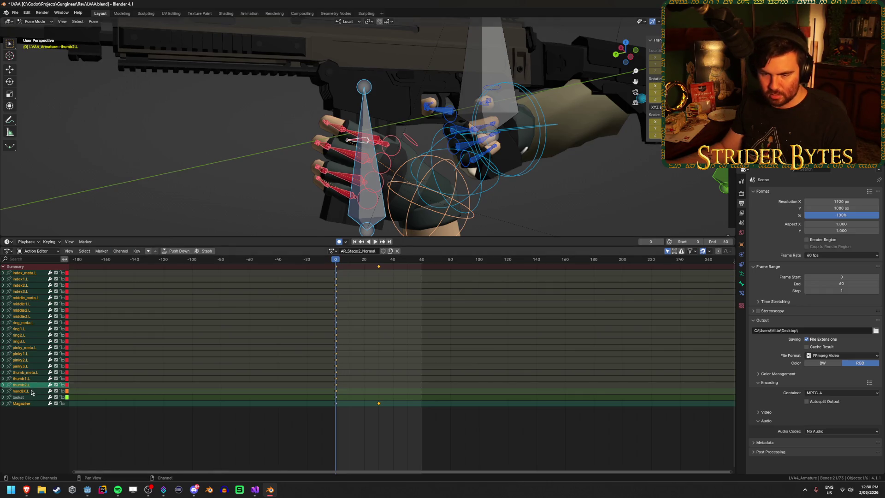
{"action": "middle_click_drag", "start_coordinate": [247, 220], "coordinate": [272, 181]}
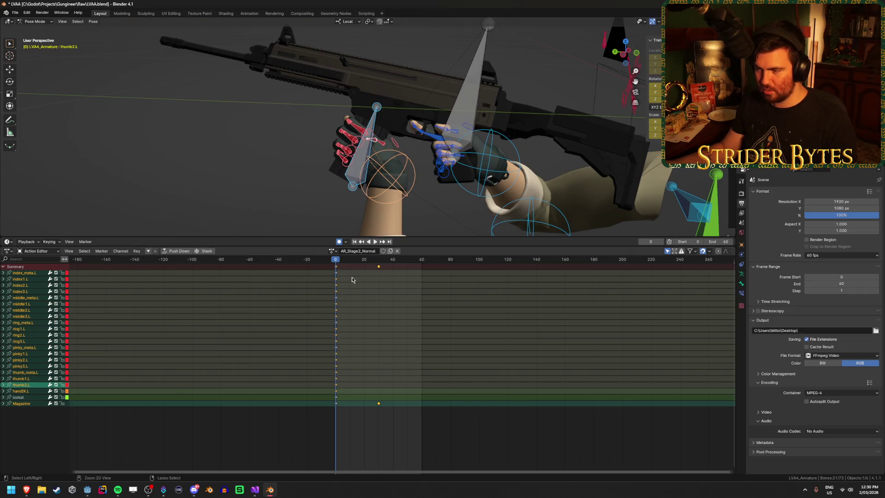
{"action": "left_click", "coordinate": [333, 251]}
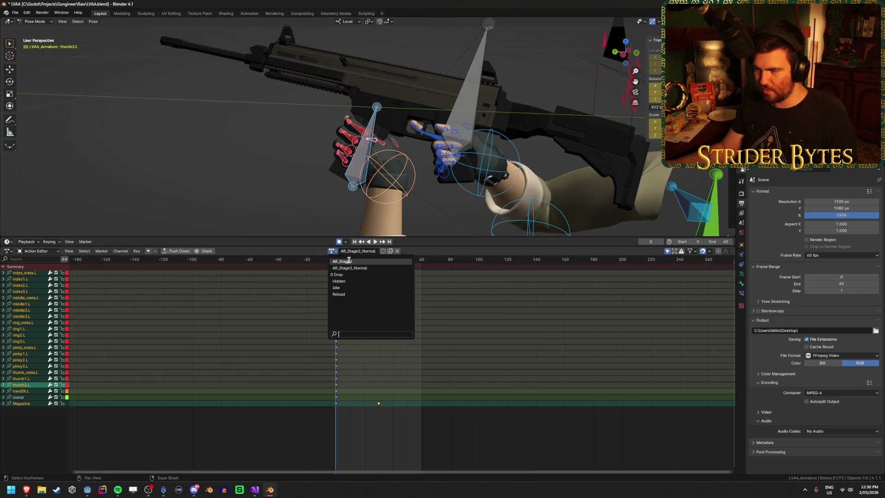
Step: Switch to the AR_Stage1 action, paste the finger keyframes at frame 60, and play
{"action": "left_click", "coordinate": [349, 261]}
{"action": "key", "text": "space"}
{"action": "key", "text": "space"}
{"action": "key", "text": "ctrl+v"}
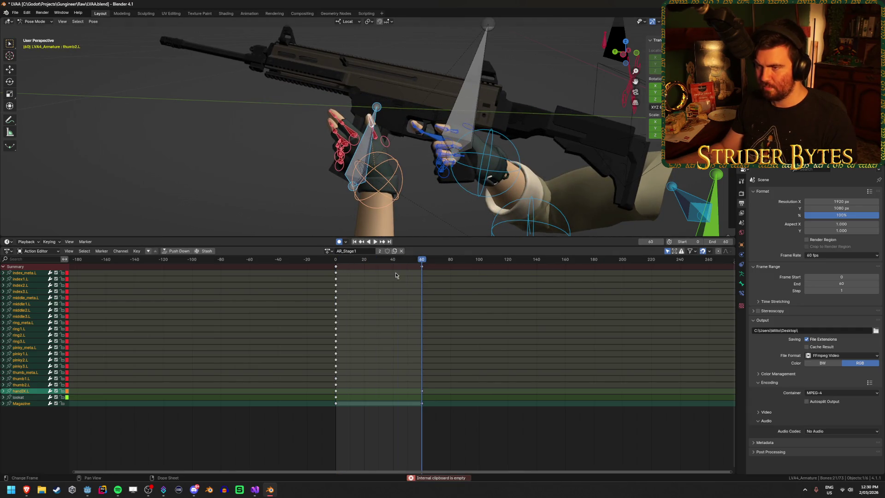
{"action": "key", "text": "ctrl+v"}
{"action": "mouse_move", "coordinate": [258, 166]}
{"action": "middle_mouse_down"}
{"action": "mouse_move", "coordinate": [242, 158]}
{"action": "mouse_move", "coordinate": [317, 154]}
{"action": "mouse_move", "coordinate": [306, 236]}
{"action": "middle_mouse_up"}
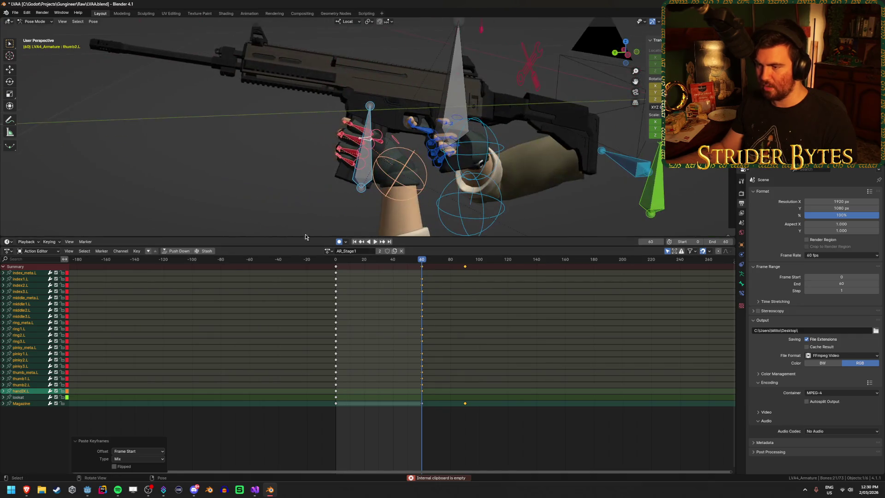
{"action": "key", "text": "space"}
Step: Select the stray keys past frame 60, such as frame 89, and delete them
{"action": "left_click_drag", "start_coordinate": [386, 261], "coordinate": [464, 268]}
{"action": "left_click", "coordinate": [504, 304]}
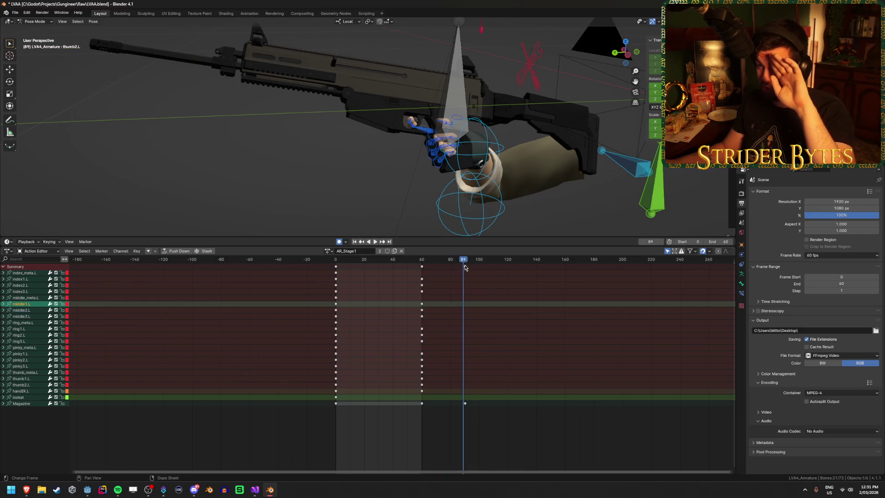
{"action": "left_click", "coordinate": [465, 268]}
{"action": "scroll", "coordinate": [482, 308], "scroll_direction": "down", "scroll_amount": 2}
{"action": "scroll", "coordinate": [484, 214], "scroll_direction": "down", "scroll_amount": 4}
{"action": "middle_click_drag", "start_coordinate": [484, 214], "coordinate": [439, 202]}
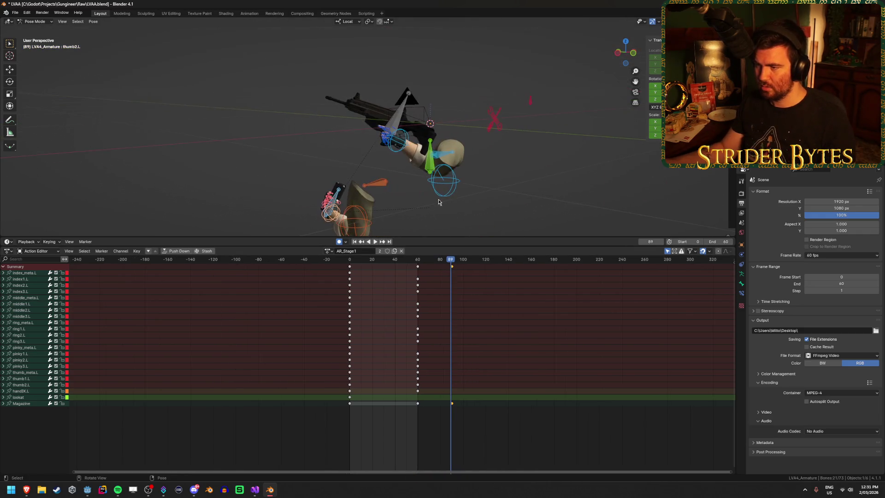
{"action": "mouse_move", "coordinate": [453, 262]}
{"action": "left_mouse_down"}
{"action": "mouse_move", "coordinate": [418, 260]}
{"action": "mouse_move", "coordinate": [432, 261]}
{"action": "left_mouse_up"}
{"action": "key", "text": "x"}
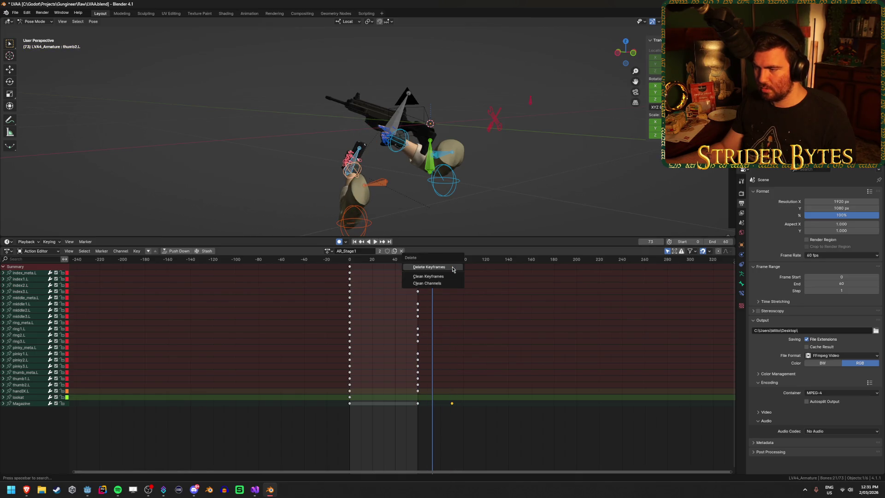
{"action": "left_click", "coordinate": [433, 276]}
Step: Play and scrub through the animation to check the poses, then save
{"action": "key", "text": "space"}
{"action": "left_click_drag", "start_coordinate": [367, 261], "coordinate": [425, 266]}
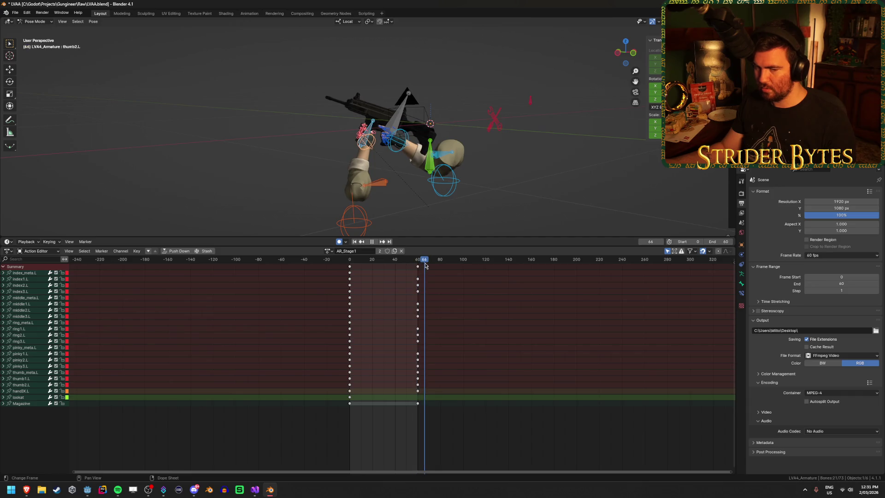
{"action": "key", "text": "space"}
{"action": "key", "text": "ctrl+s"}
{"action": "scroll", "coordinate": [206, 178], "scroll_direction": "up", "scroll_amount": 5}
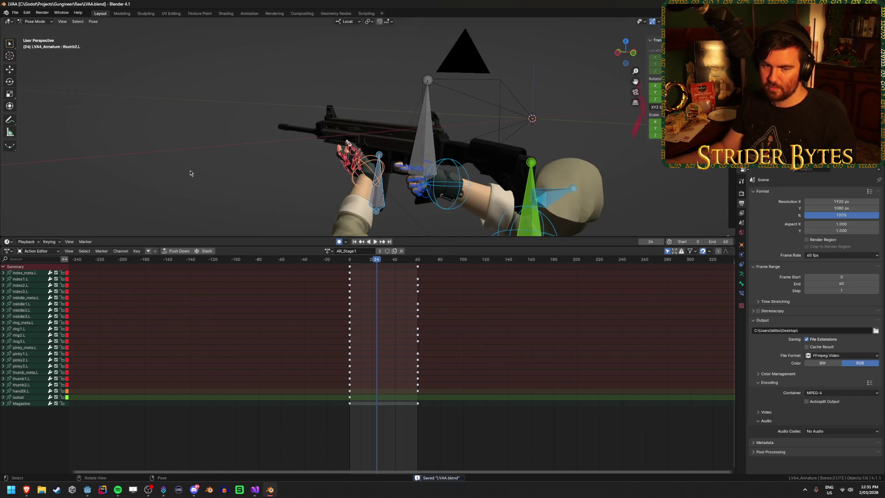
{"action": "middle_click_drag", "start_coordinate": [218, 160], "coordinate": [218, 173]}
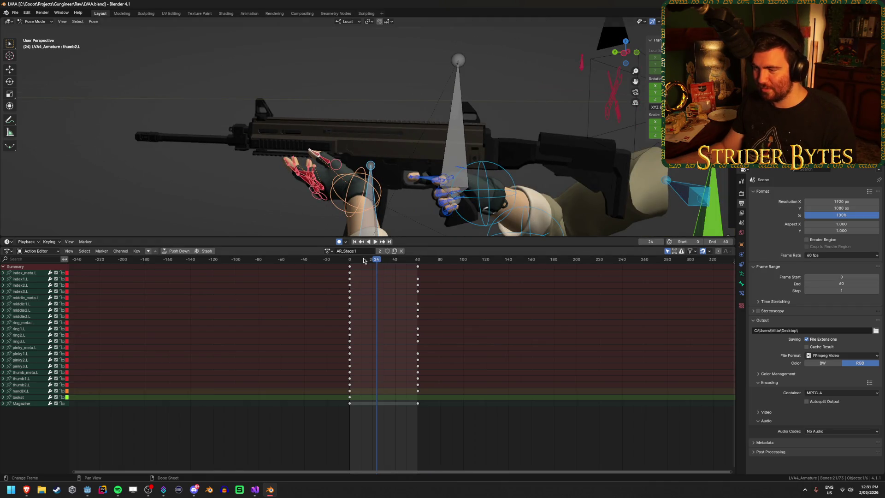
Step: Assign the AR_Stage2_Normal action, play it from the first frame, and save
{"action": "left_click", "coordinate": [330, 251]}
{"action": "left_click", "coordinate": [346, 271]}
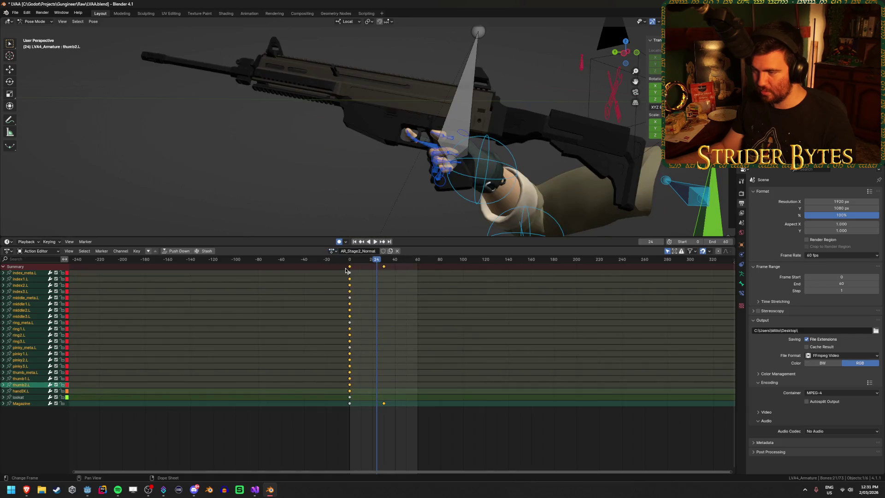
{"action": "key", "text": "shift+Left"}
{"action": "key", "text": "space"}
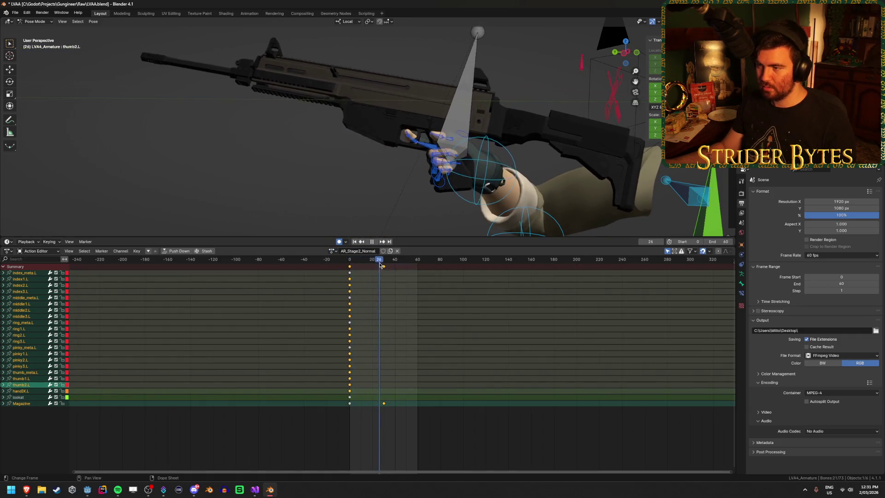
{"action": "key", "text": "space"}
{"action": "scroll", "coordinate": [292, 170], "scroll_direction": "down", "scroll_amount": 4}
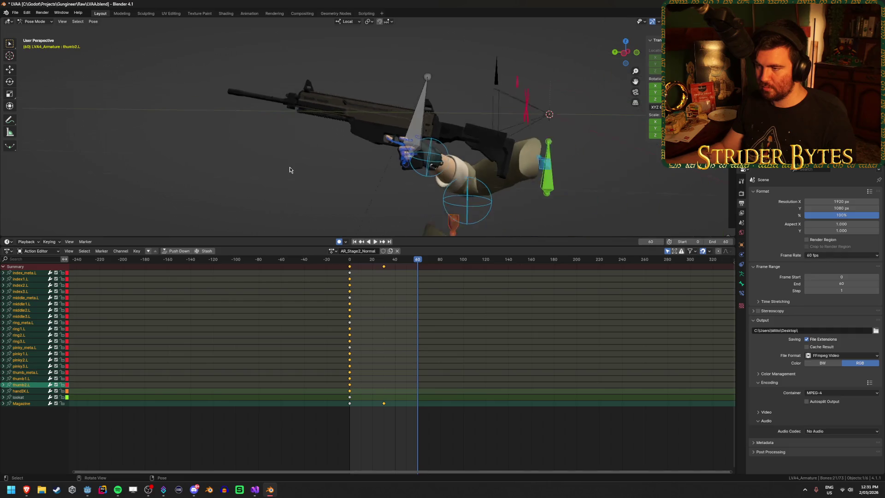
{"action": "key", "text": "ctrl+s"}
Step: Replay the stage-two animation from frame 0 and save the file again
{"action": "middle_click_drag", "start_coordinate": [291, 170], "coordinate": [247, 160]}
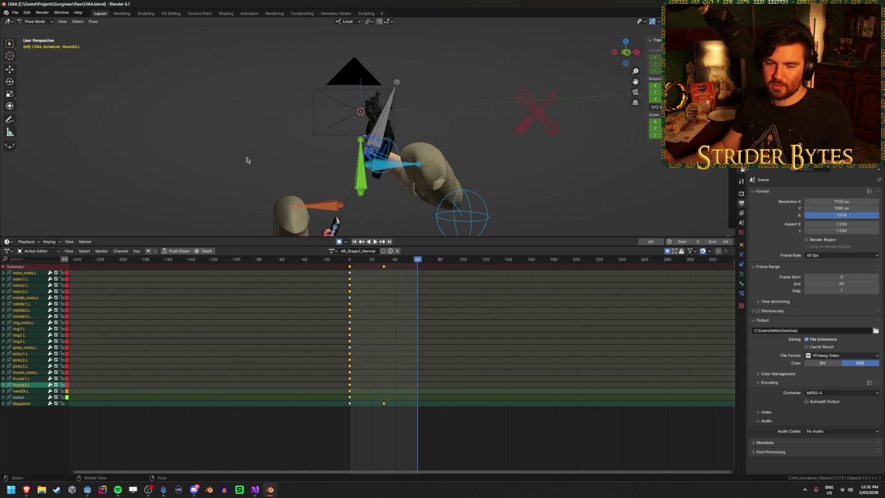
{"action": "mouse_move", "coordinate": [359, 258]}
{"action": "left_mouse_down"}
{"action": "mouse_move", "coordinate": [381, 259]}
{"action": "mouse_move", "coordinate": [342, 262]}
{"action": "left_mouse_up"}
{"action": "left_click", "coordinate": [375, 243]}
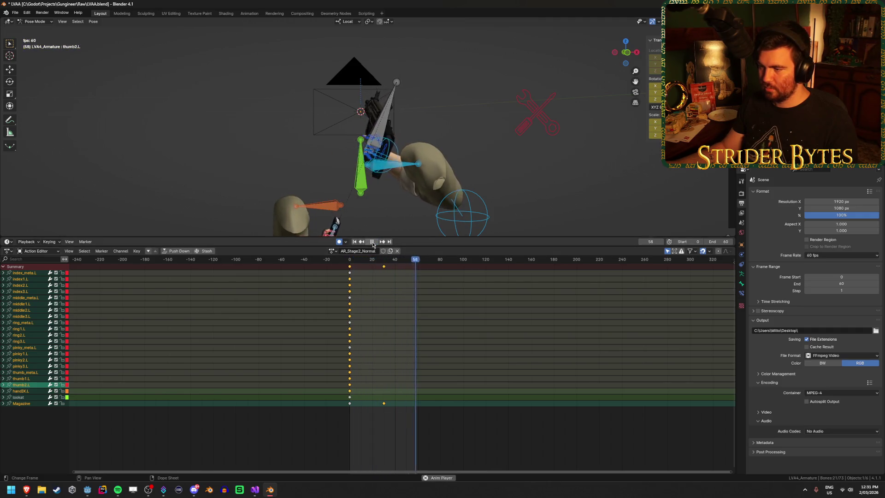
{"action": "left_click", "coordinate": [374, 243]}
{"action": "key", "text": "ctrl+s"}
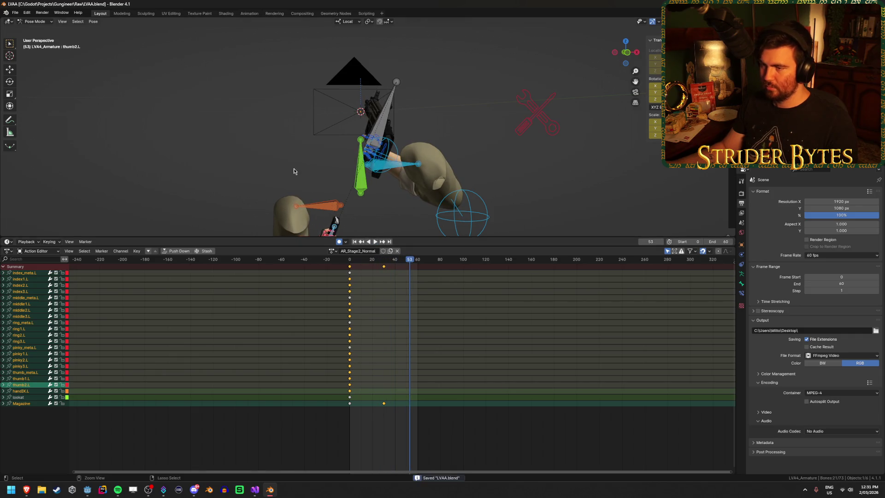
Step: Return to frame 0, clear the bone selection, and frame the gun and hands
{"action": "left_click_drag", "start_coordinate": [408, 280], "coordinate": [350, 272]}
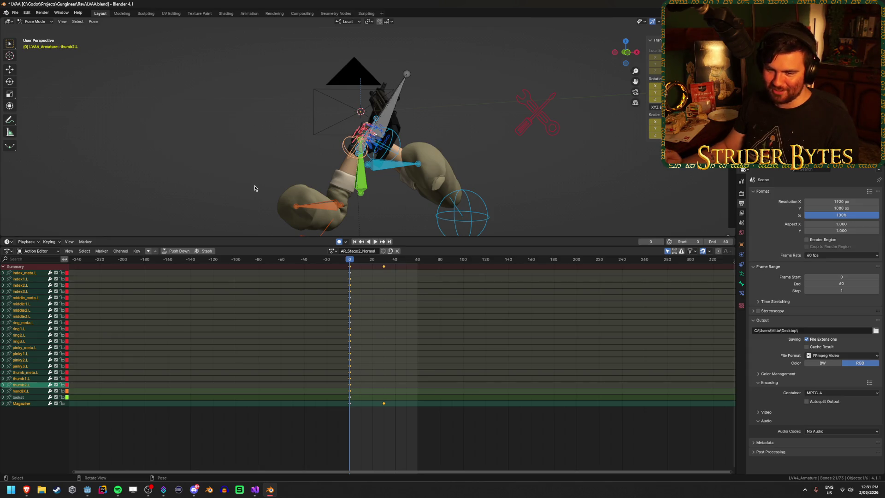
{"action": "left_click", "coordinate": [251, 164]}
{"action": "middle_click_drag", "start_coordinate": [251, 165], "coordinate": [310, 165]}
{"action": "scroll", "coordinate": [301, 166], "scroll_direction": "up", "scroll_amount": 6}
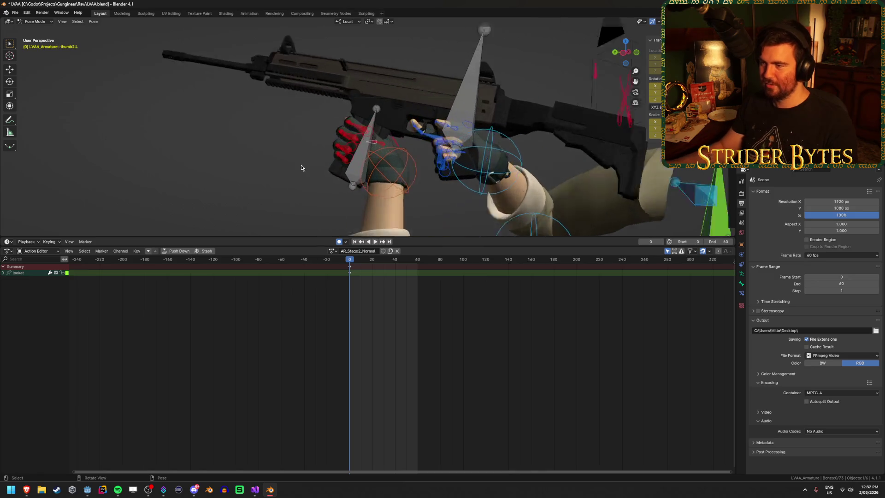
Step: Enlarge the timeline area, check the frame-60 end pose, and save
{"action": "mouse_move", "coordinate": [233, 170]}
{"action": "middle_mouse_down"}
{"action": "mouse_move", "coordinate": [376, 188]}
{"action": "mouse_move", "coordinate": [347, 184]}
{"action": "mouse_move", "coordinate": [368, 131]}
{"action": "mouse_move", "coordinate": [399, 154]}
{"action": "mouse_move", "coordinate": [341, 175]}
{"action": "mouse_move", "coordinate": [283, 181]}
{"action": "mouse_move", "coordinate": [223, 214]}
{"action": "mouse_move", "coordinate": [200, 127]}
{"action": "mouse_move", "coordinate": [311, 271]}
{"action": "middle_mouse_up"}
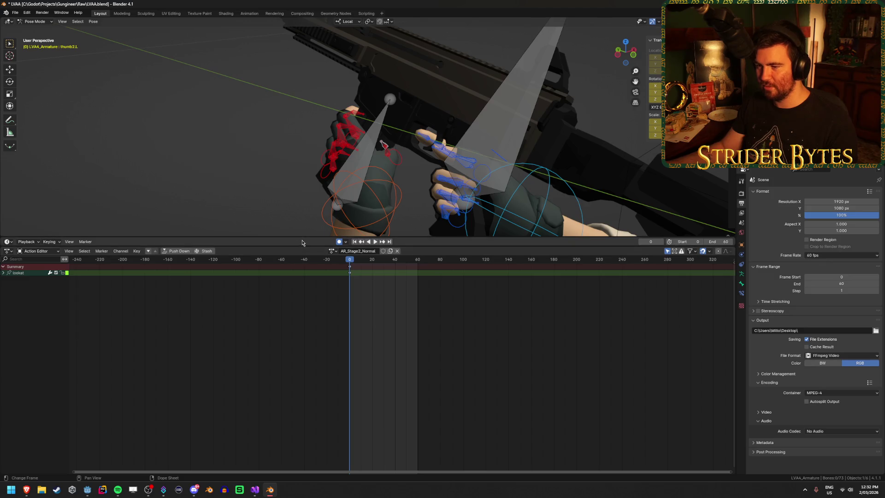
{"action": "left_click_drag", "start_coordinate": [291, 246], "coordinate": [288, 311]}
{"action": "mouse_move", "coordinate": [287, 231]}
{"action": "middle_mouse_down"}
{"action": "mouse_move", "coordinate": [265, 191]}
{"action": "mouse_move", "coordinate": [245, 188]}
{"action": "mouse_move", "coordinate": [252, 201]}
{"action": "middle_mouse_up"}
{"action": "key", "text": "ctrl+s"}
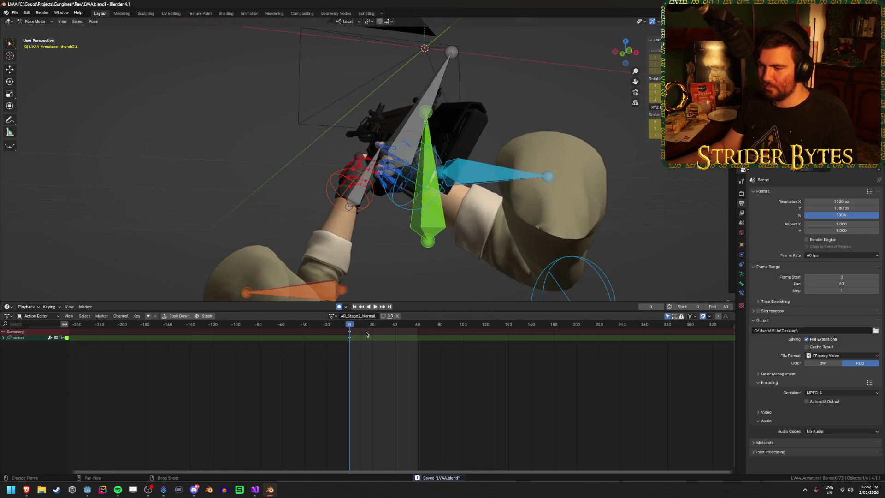
{"action": "left_click_drag", "start_coordinate": [351, 326], "coordinate": [418, 334]}
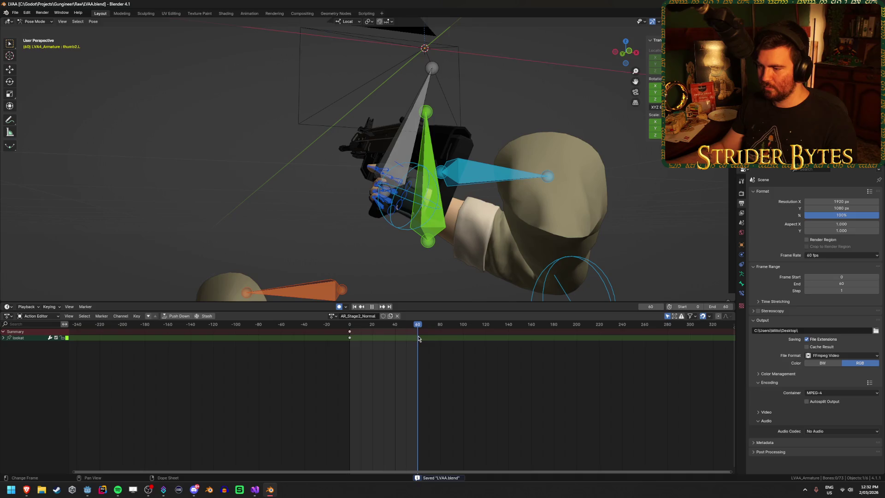
{"action": "key", "text": "ctrl+s"}
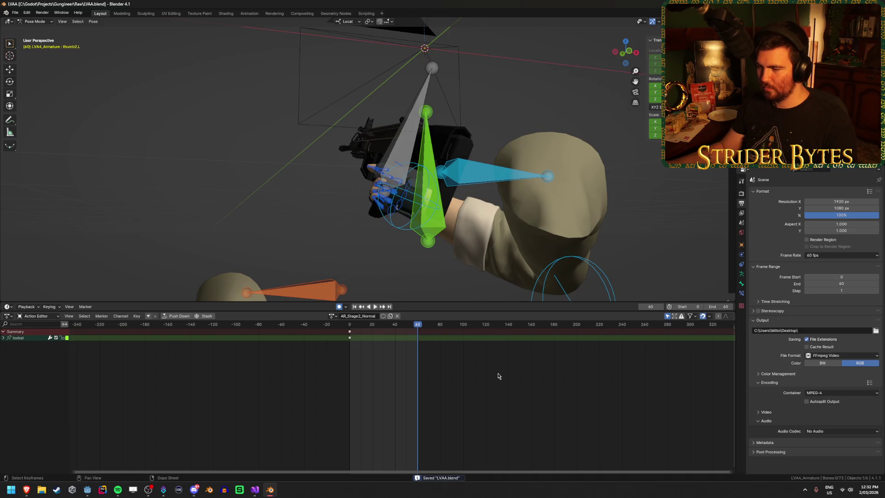
Step: Duplicate the AR_Stage2_Normal action and rename the copy AR_Stage3_Normal
{"action": "left_click", "coordinate": [333, 316]}
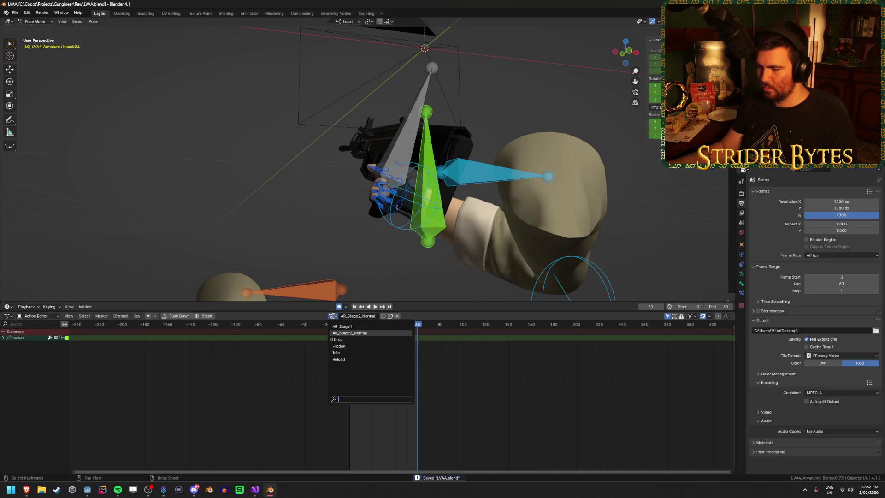
{"action": "left_click", "coordinate": [334, 317]}
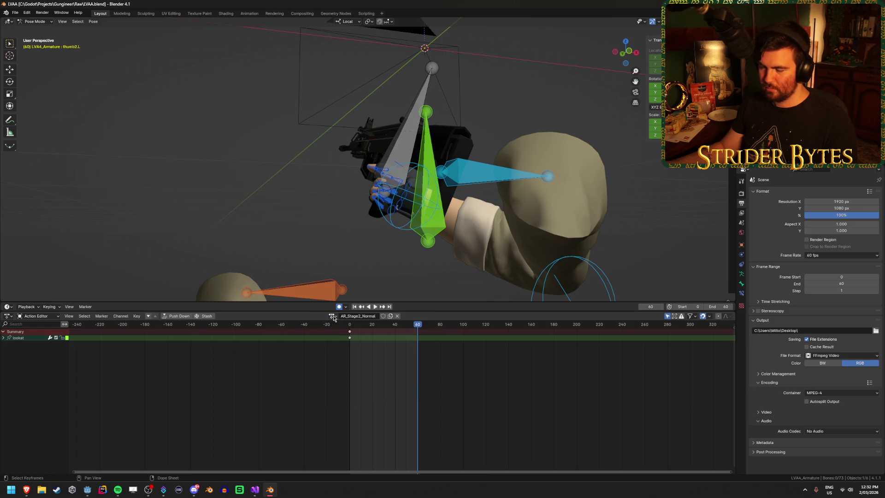
{"action": "key", "text": "space"}
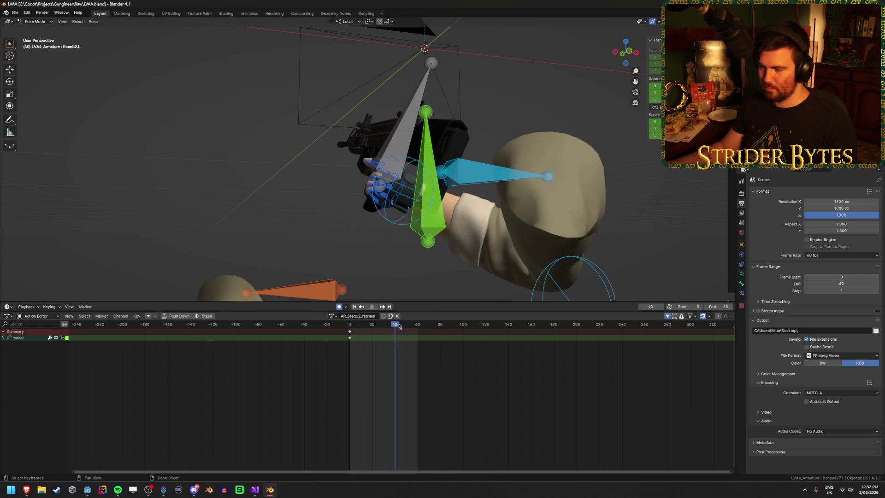
{"action": "key", "text": "space"}
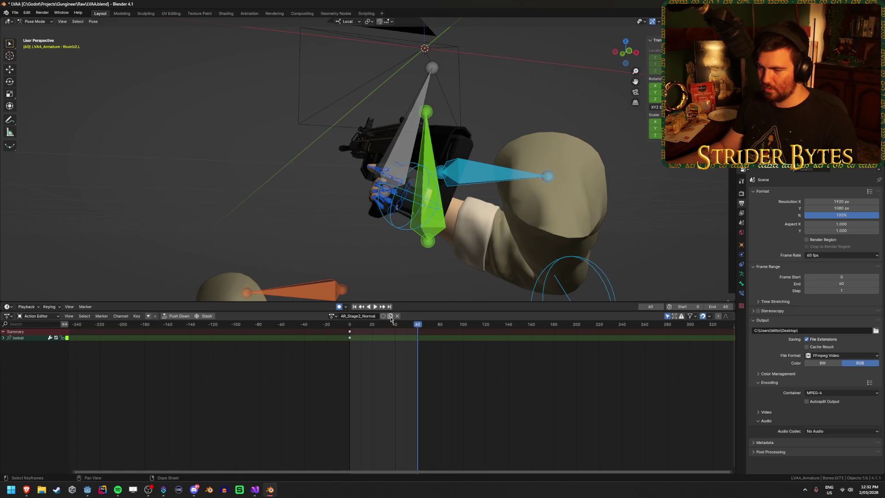
{"action": "key", "text": "End"}
{"action": "key", "text": "BackSpace"}
{"action": "key", "text": "BackSpace"}
{"action": "key", "text": "BackSpace"}
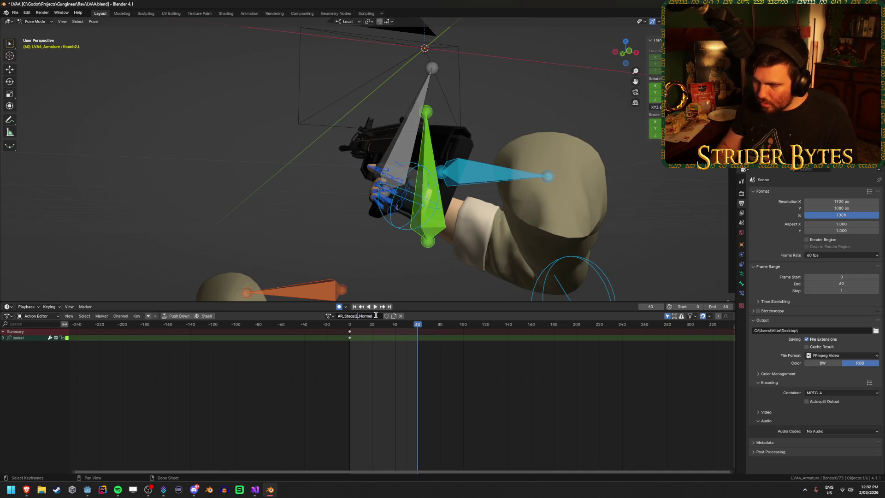
{"action": "key", "text": "Left"}
{"action": "key", "text": "Left"}
{"action": "key", "text": "Left"}
{"action": "key", "text": "BackSpace"}
{"action": "type", "text": "3"}
{"action": "key", "text": "Return"}
Step: Select all bones to show their channels and play the new action
{"action": "middle_click_drag", "start_coordinate": [318, 202], "coordinate": [345, 219]}
{"action": "key", "text": "a"}
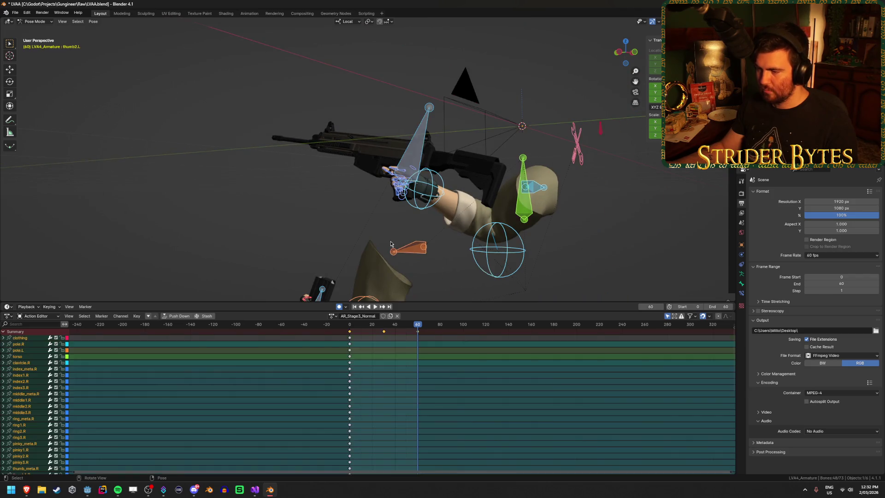
{"action": "key", "text": "space"}
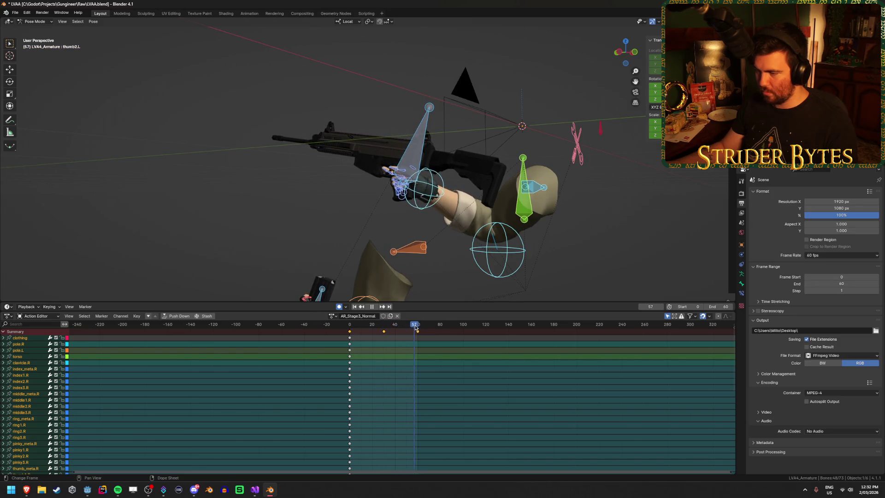
Step: Move the frame-60 keyframes back to frame 6 and clear the bone selection
{"action": "left_click", "coordinate": [449, 350]}
{"action": "mouse_move", "coordinate": [419, 334]}
{"action": "left_mouse_down"}
{"action": "mouse_move", "coordinate": [355, 349]}
{"action": "mouse_move", "coordinate": [361, 324]}
{"action": "mouse_move", "coordinate": [349, 324]}
{"action": "left_mouse_up"}
{"action": "left_click", "coordinate": [263, 183]}
{"action": "mouse_move", "coordinate": [262, 183]}
{"action": "middle_mouse_down"}
{"action": "mouse_move", "coordinate": [284, 218]}
{"action": "mouse_move", "coordinate": [306, 214]}
{"action": "mouse_move", "coordinate": [275, 212]}
{"action": "middle_mouse_up"}
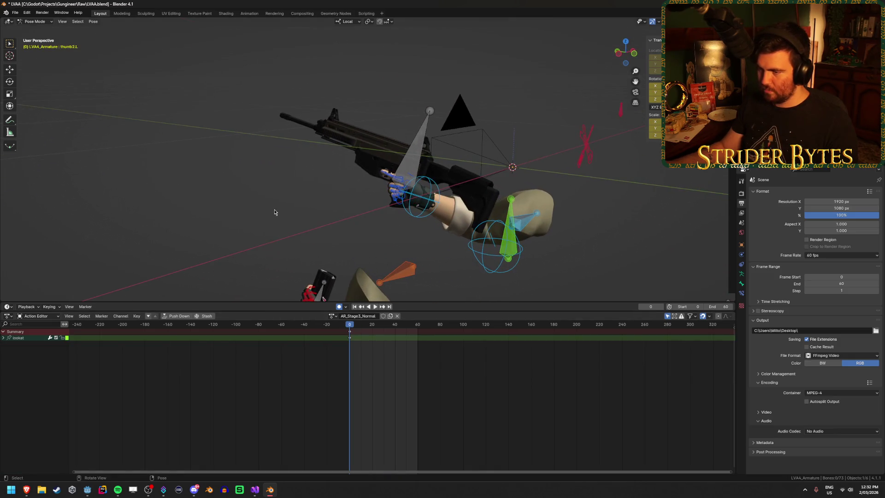
{"action": "scroll", "coordinate": [274, 212], "scroll_direction": "down", "scroll_amount": 1}
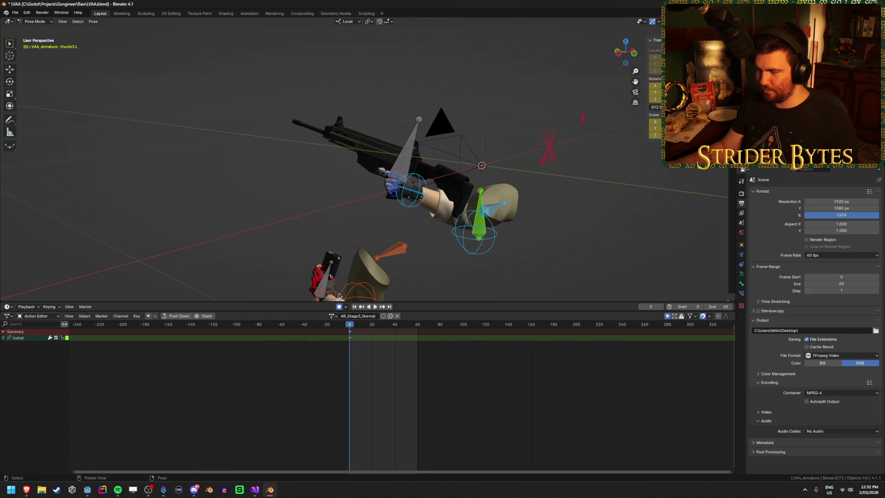
Step: Select the Magazine bone and keyframe it at frame 0
{"action": "left_click", "coordinate": [328, 275]}
{"action": "key", "text": "i"}
{"action": "left_click_drag", "start_coordinate": [365, 336], "coordinate": [418, 339]}
Step: Key the Magazine bone at frame 60 and preview the animation from frame 0
{"action": "key", "text": "i"}
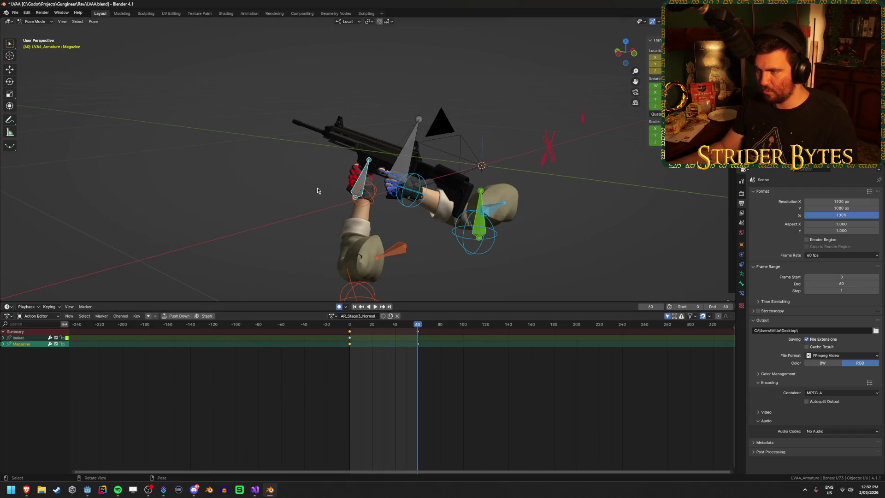
{"action": "scroll", "coordinate": [317, 190], "scroll_direction": "up", "scroll_amount": 2}
{"action": "left_click", "coordinate": [348, 325]}
{"action": "key", "text": "space"}
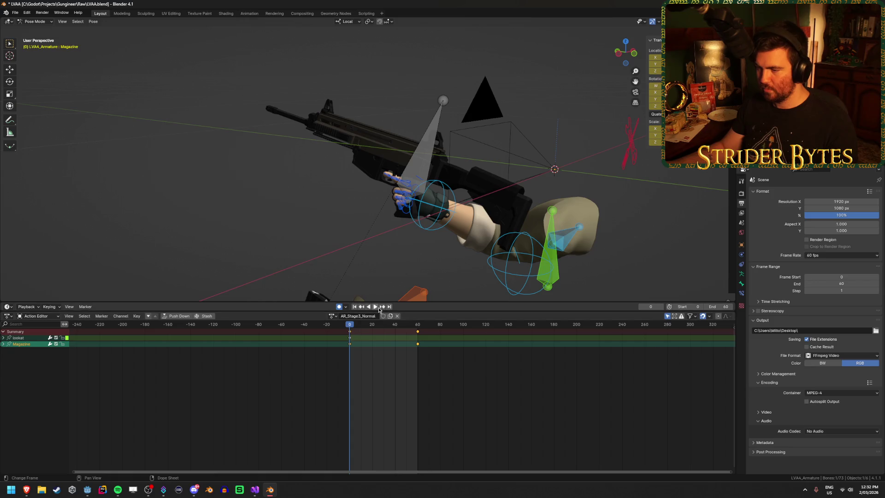
{"action": "left_click", "coordinate": [379, 310]}
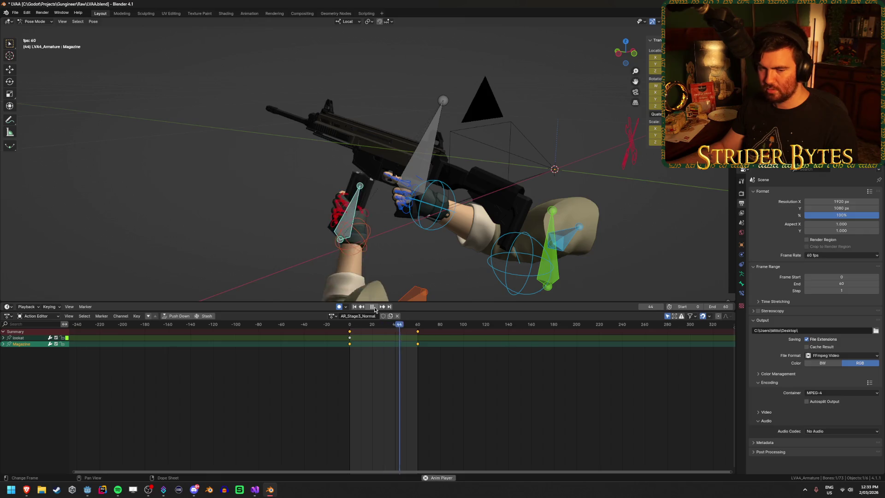
{"action": "left_click", "coordinate": [373, 307]}
Step: Around frame 44, move the Magazine bone upward along its local Y axis
{"action": "left_click", "coordinate": [428, 165]}
{"action": "mouse_move", "coordinate": [390, 327]}
{"action": "left_mouse_down"}
{"action": "mouse_move", "coordinate": [381, 328]}
{"action": "mouse_move", "coordinate": [396, 330]}
{"action": "left_mouse_up"}
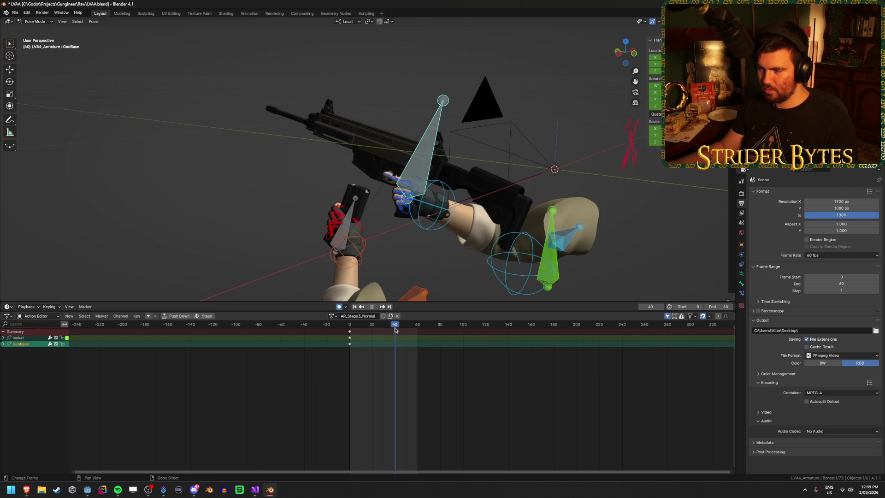
{"action": "left_click", "coordinate": [349, 216]}
{"action": "middle_click_drag", "start_coordinate": [349, 216], "coordinate": [413, 216]}
{"action": "key", "text": "g"}
{"action": "key", "text": "y"}
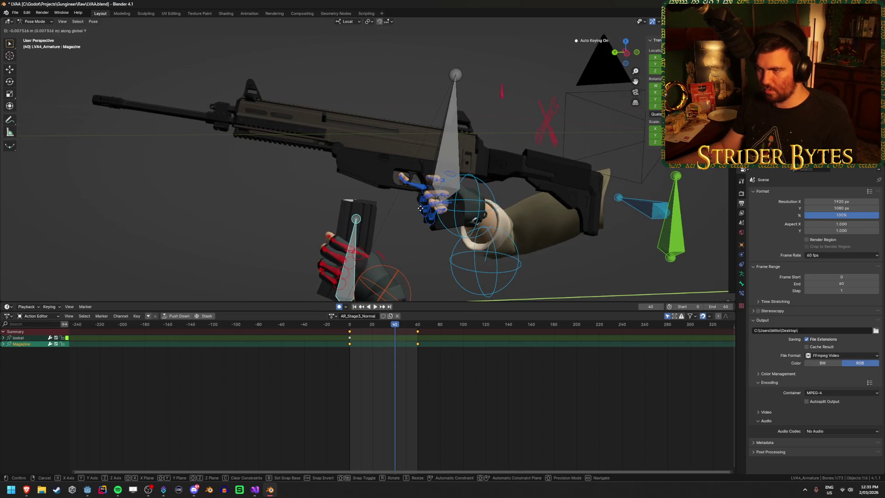
{"action": "key", "text": "y"}
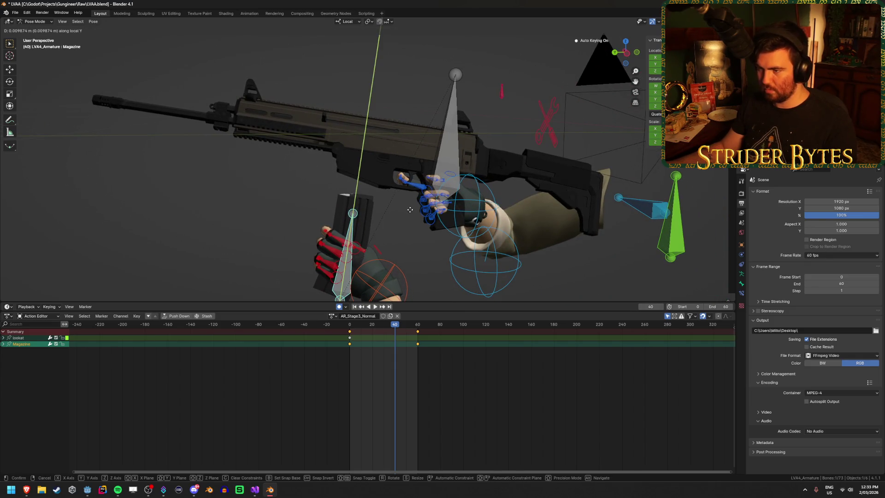
{"action": "key", "text": "Return"}
Step: Retime the Magazine middle keyframe to about frame 30 and preview the result
{"action": "key", "text": "space"}
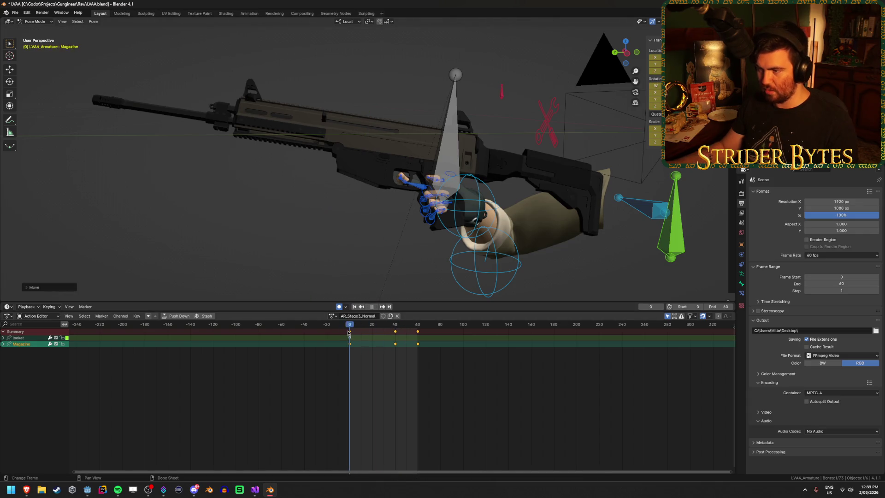
{"action": "mouse_move", "coordinate": [408, 335]}
{"action": "left_mouse_down"}
{"action": "mouse_move", "coordinate": [375, 339]}
{"action": "mouse_move", "coordinate": [395, 341]}
{"action": "left_mouse_up"}
{"action": "key", "text": "space"}
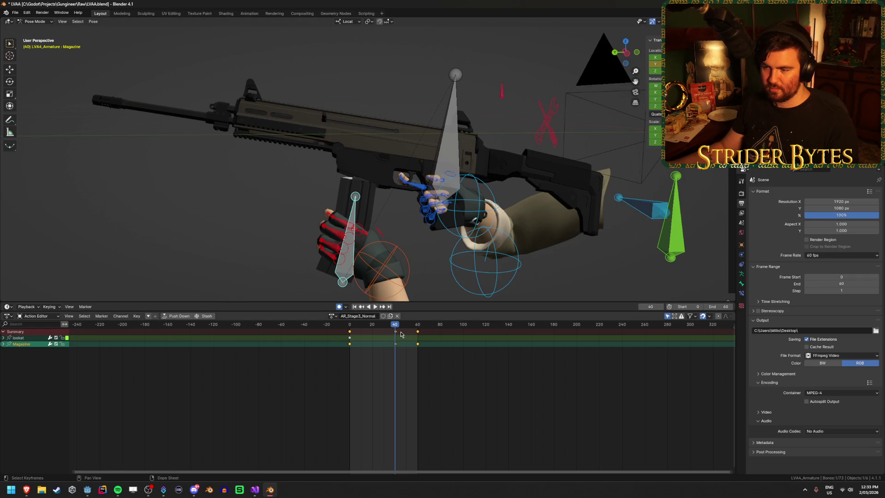
{"action": "left_click_drag", "start_coordinate": [395, 336], "coordinate": [341, 335]}
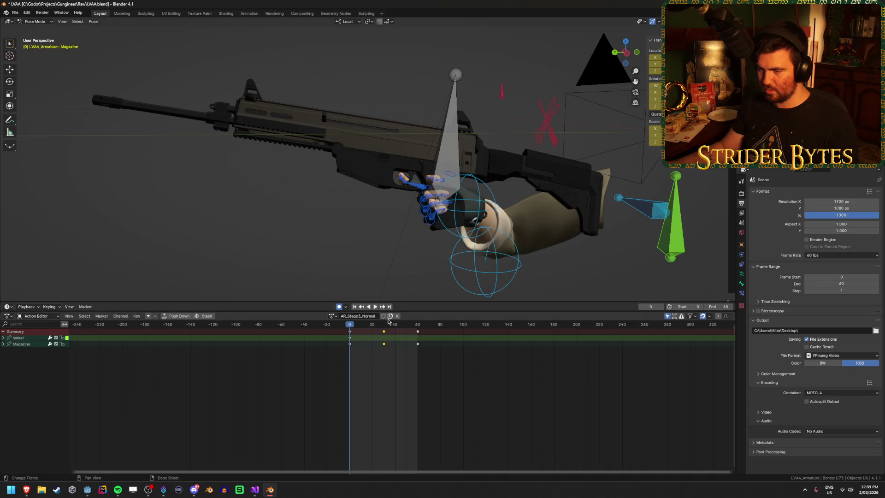
{"action": "left_click", "coordinate": [378, 307]}
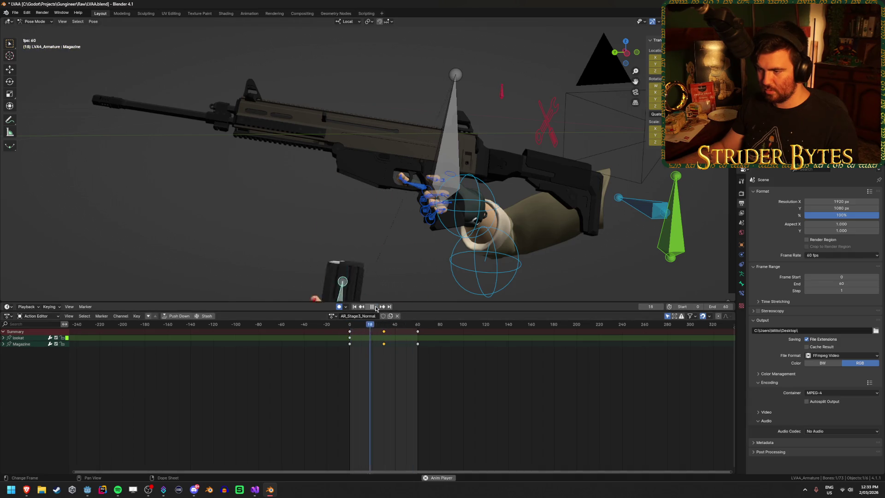
{"action": "left_click", "coordinate": [355, 307]}
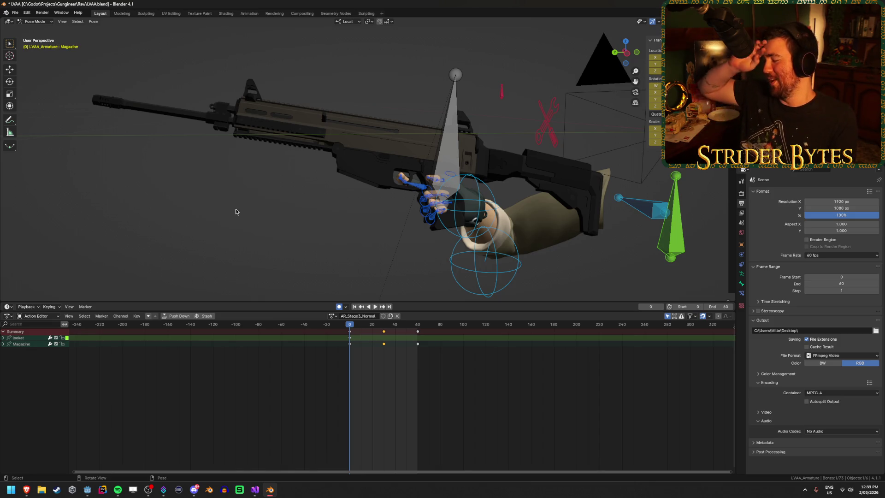
Step: Make GunBase the active bone and orbit the view around the rig
{"action": "left_click", "coordinate": [449, 147]}
{"action": "mouse_move", "coordinate": [450, 147]}
{"action": "middle_mouse_down"}
{"action": "mouse_move", "coordinate": [343, 289]}
{"action": "mouse_move", "coordinate": [331, 231]}
{"action": "mouse_move", "coordinate": [350, 295]}
{"action": "middle_mouse_up"}
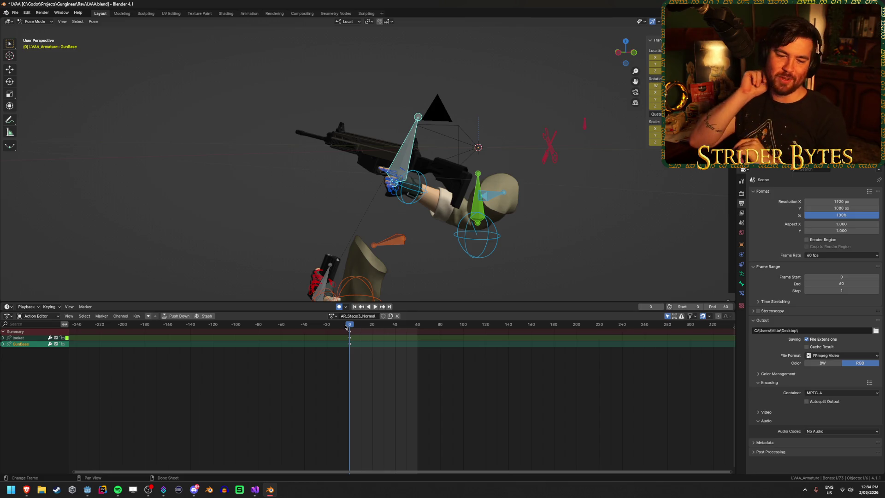
Step: Preview the current reload action, then load AR_Stage2_Normal and play it
{"action": "key", "text": "space"}
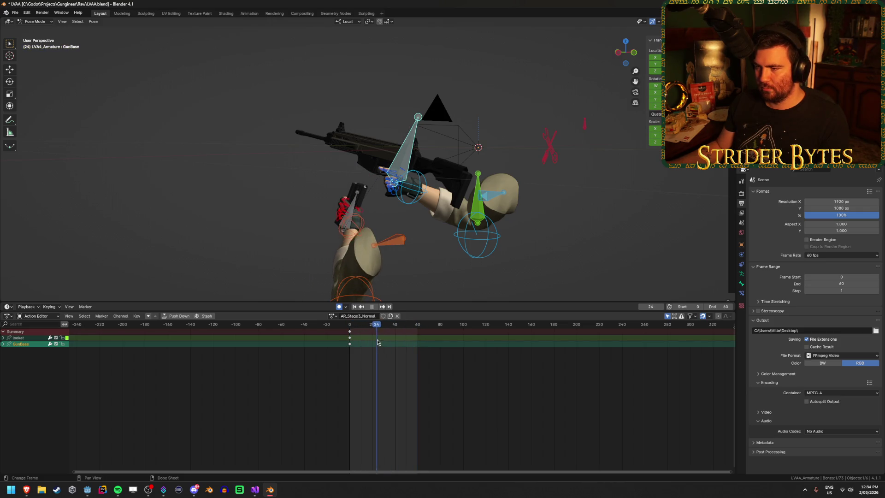
{"action": "key", "text": "Escape"}
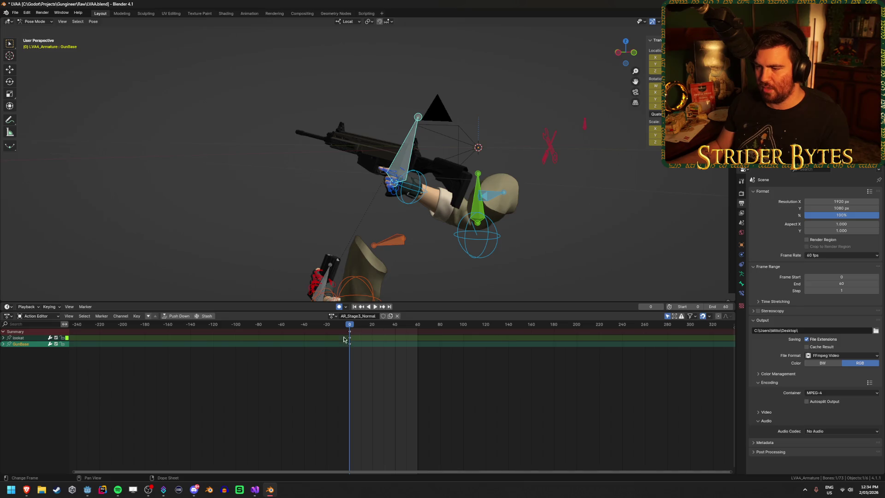
{"action": "left_click", "coordinate": [331, 316]}
{"action": "left_click", "coordinate": [367, 328]}
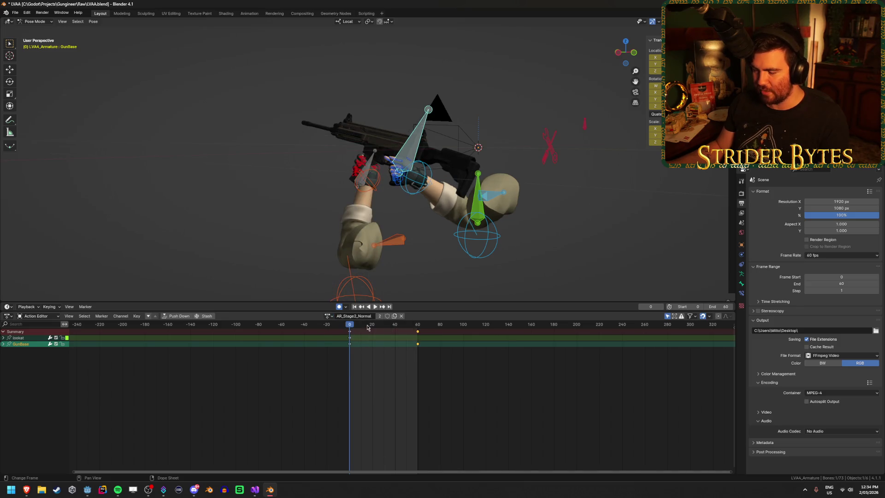
{"action": "key", "text": "space"}
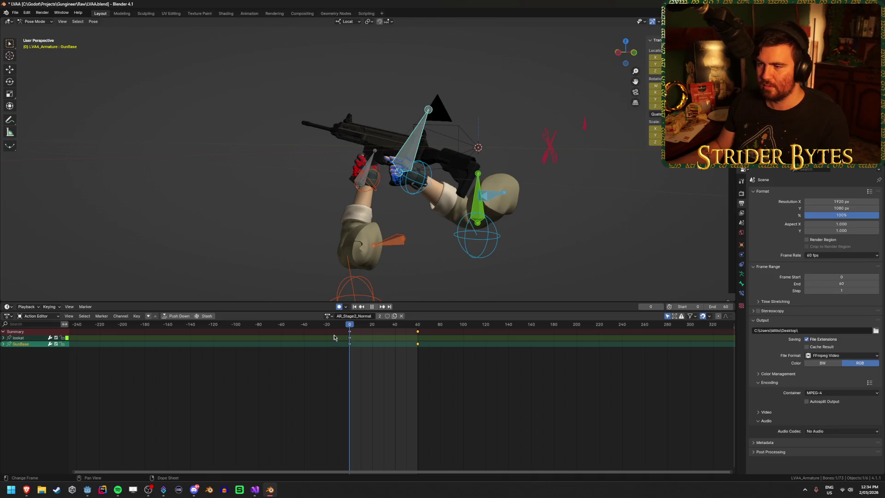
{"action": "key", "text": "Escape"}
Step: Review AR_Stage2_Normal through frame 60 and switch to the scene camera view
{"action": "key", "text": "space"}
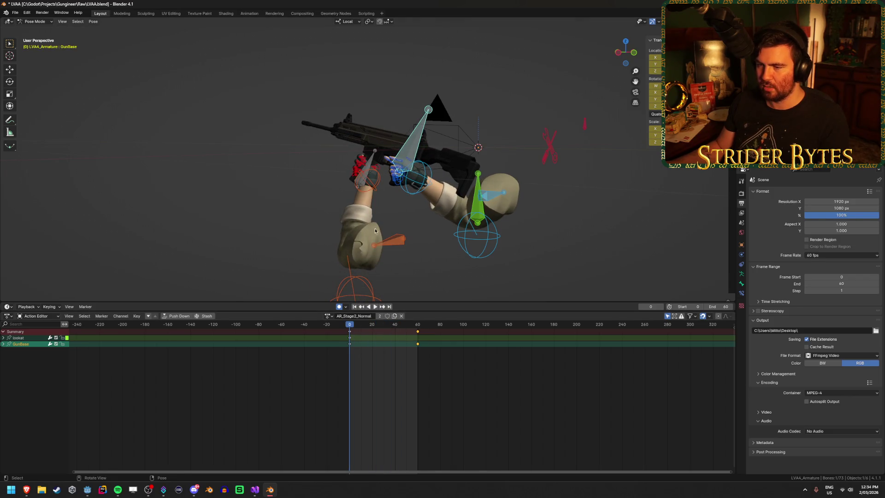
{"action": "key", "text": "space"}
{"action": "mouse_move", "coordinate": [362, 326]}
{"action": "left_mouse_down"}
{"action": "mouse_move", "coordinate": [336, 330]}
{"action": "mouse_move", "coordinate": [373, 330]}
{"action": "left_mouse_up"}
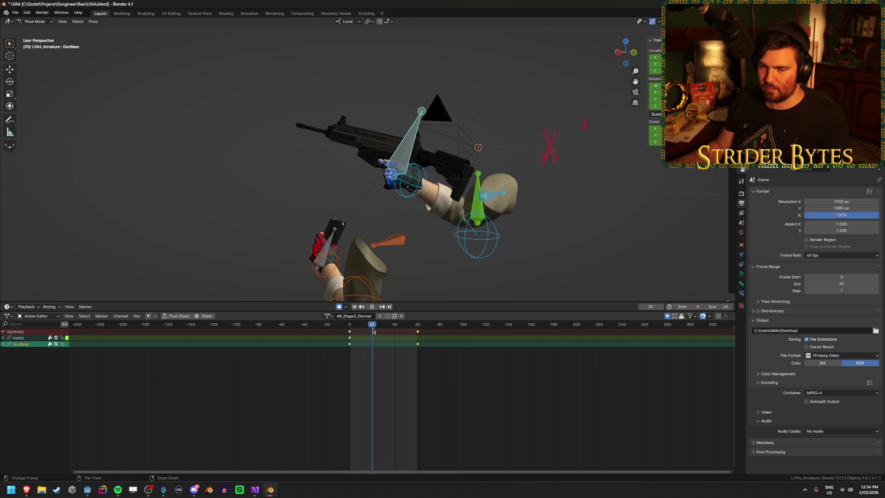
{"action": "left_click_drag", "start_coordinate": [373, 328], "coordinate": [416, 336]}
{"action": "mouse_move", "coordinate": [475, 235]}
{"action": "middle_mouse_down"}
{"action": "mouse_move", "coordinate": [487, 230]}
{"action": "mouse_move", "coordinate": [464, 230]}
{"action": "middle_mouse_up"}
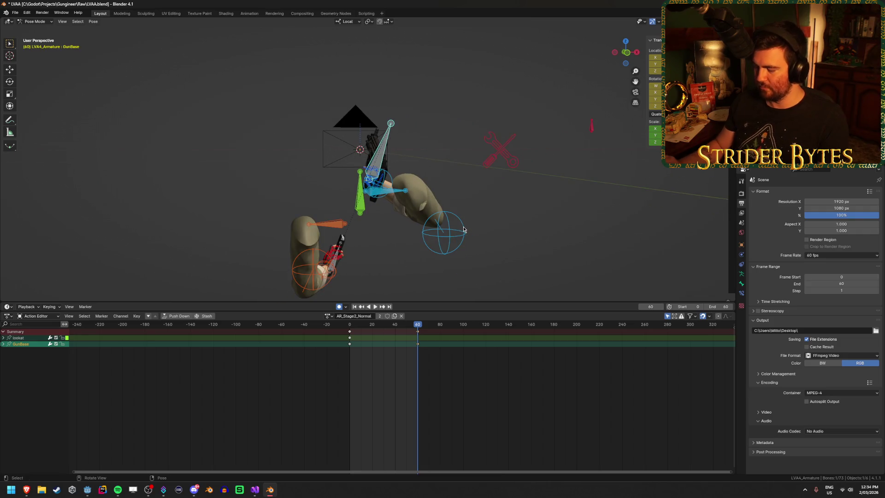
{"action": "key", "text": "KP_0"}
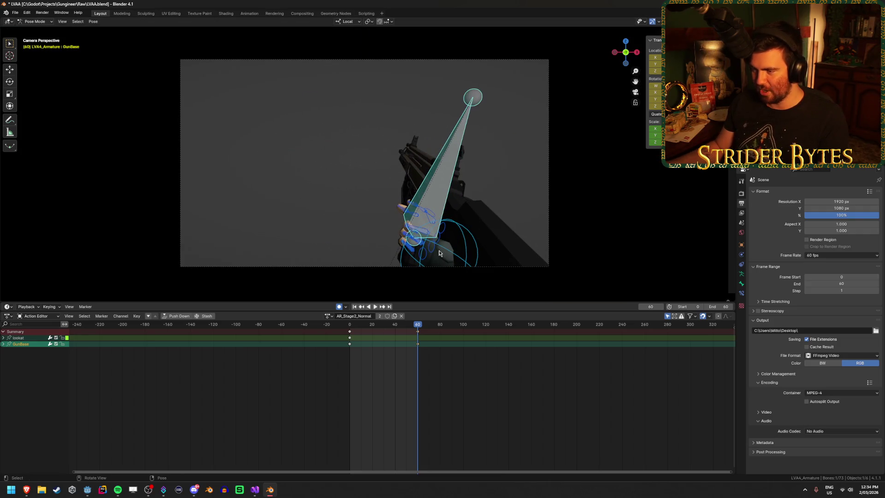
Step: Duplicate the GunBase frame-0 keyframes to frame 60 and check the loop
{"action": "key", "text": "space"}
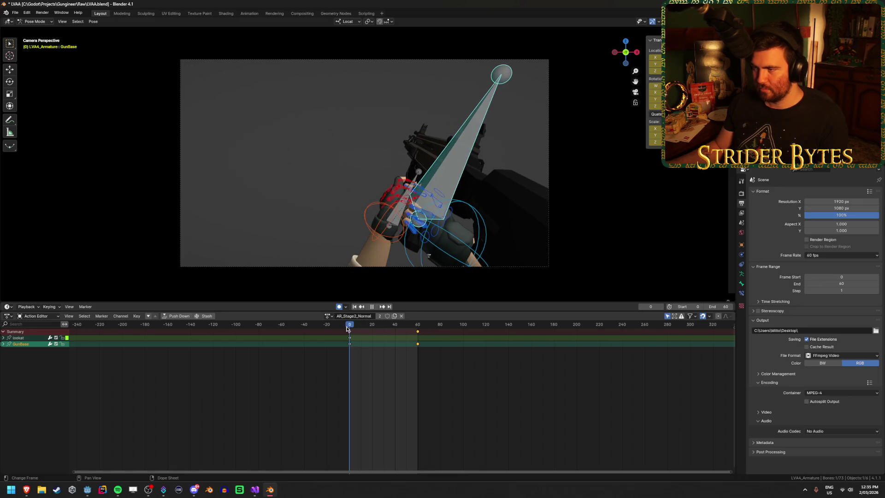
{"action": "left_click_drag", "start_coordinate": [347, 328], "coordinate": [418, 333]}
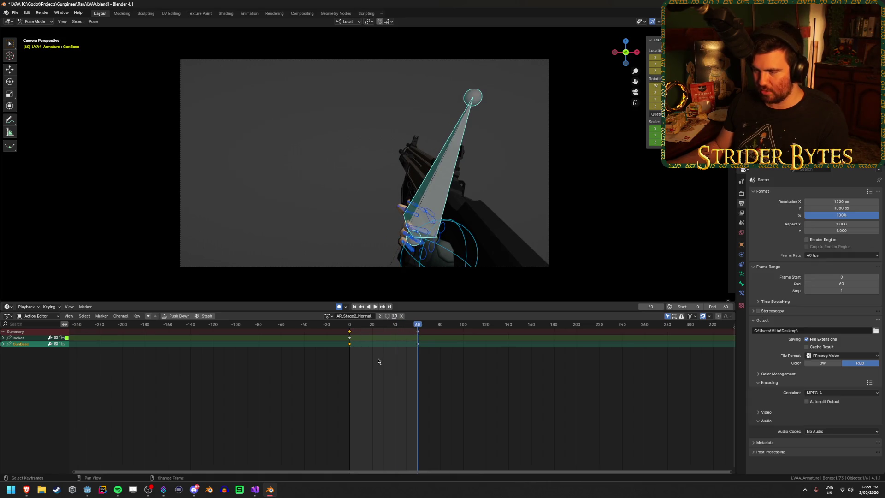
{"action": "key", "text": "shift+d"}
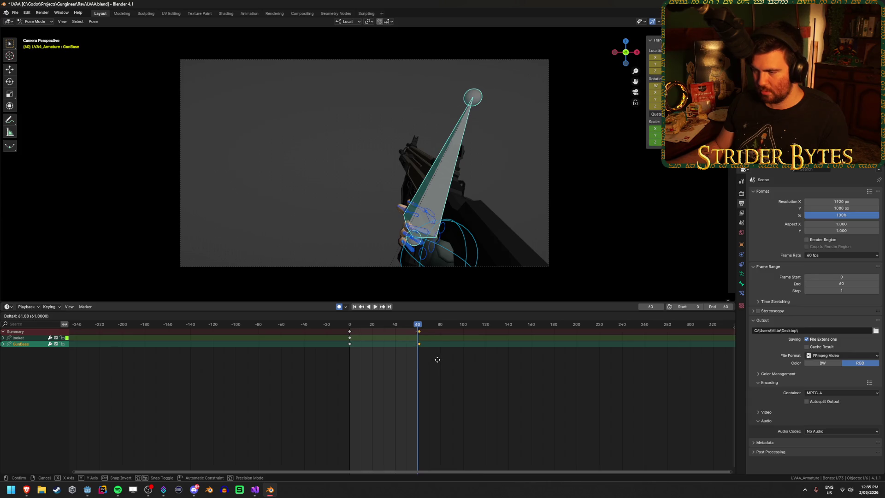
{"action": "left_click", "coordinate": [437, 360]}
{"action": "key", "text": "space"}
{"action": "left_click", "coordinate": [349, 328]}
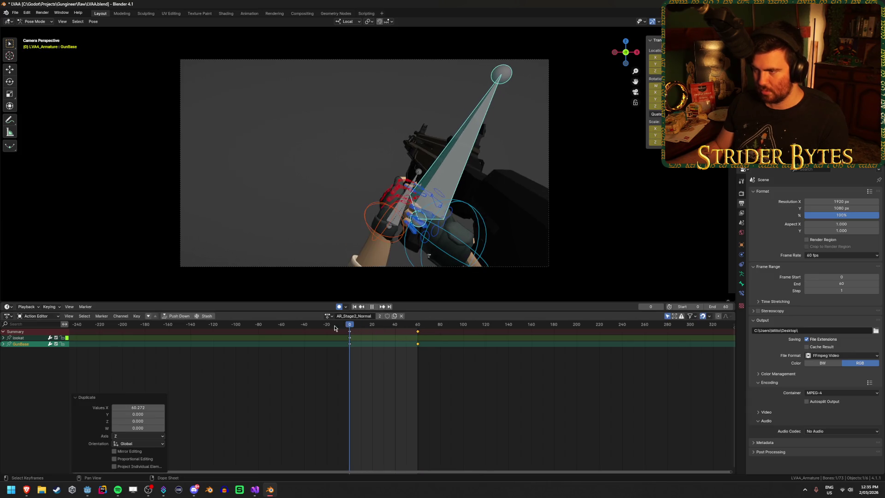
{"action": "left_click_drag", "start_coordinate": [348, 327], "coordinate": [416, 336]}
{"action": "left_click", "coordinate": [416, 335]}
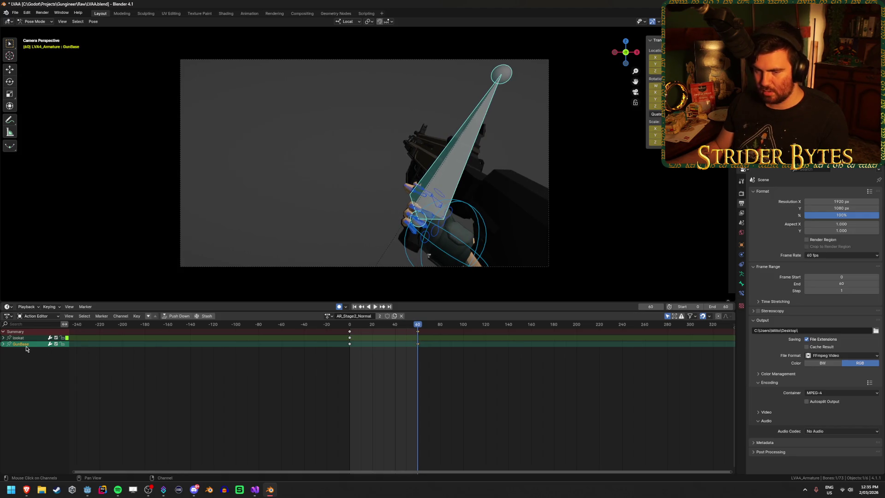
Step: Expand GunBase to inspect its F-curves, then collapse it again
{"action": "left_click", "coordinate": [4, 344]}
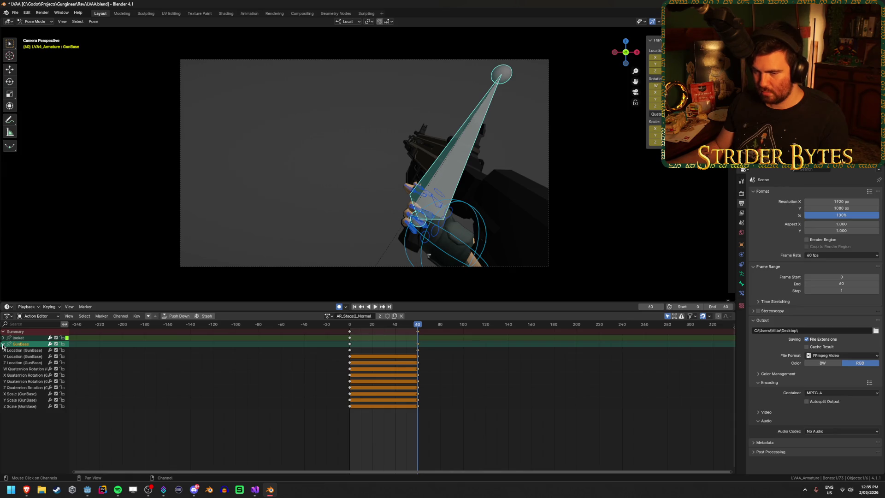
{"action": "left_click", "coordinate": [349, 350]}
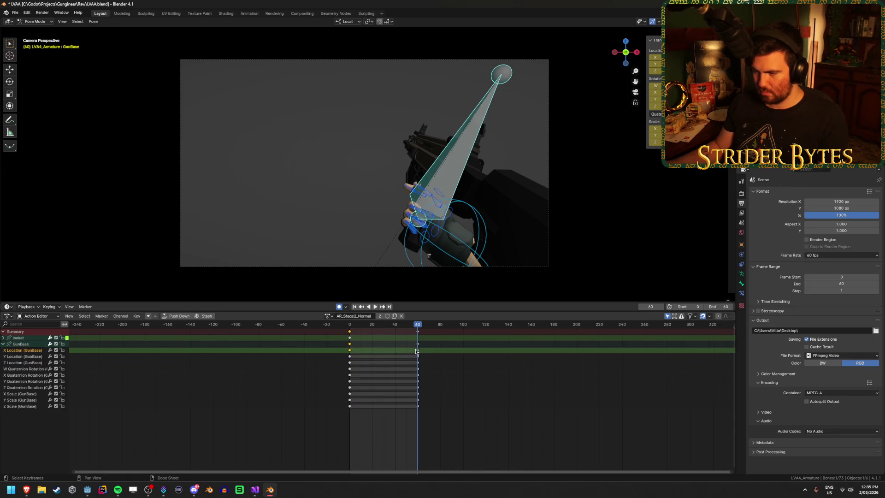
{"action": "left_click", "coordinate": [3, 345]}
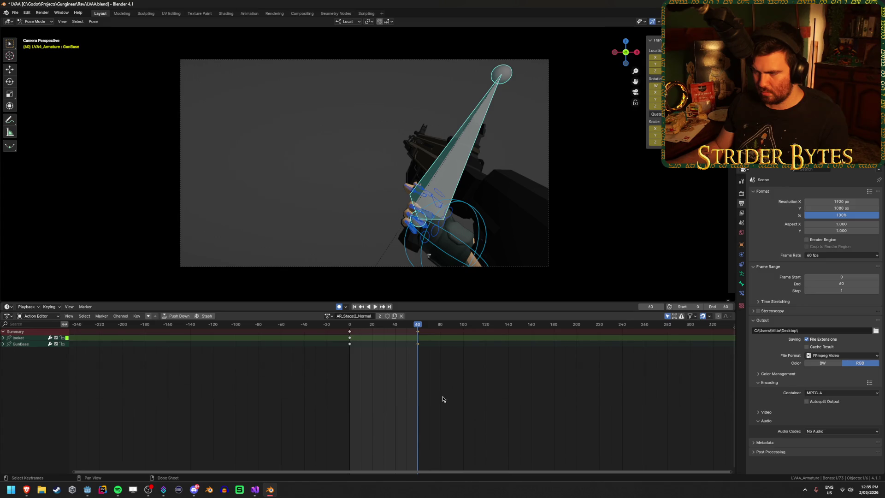
{"action": "left_click", "coordinate": [418, 347]}
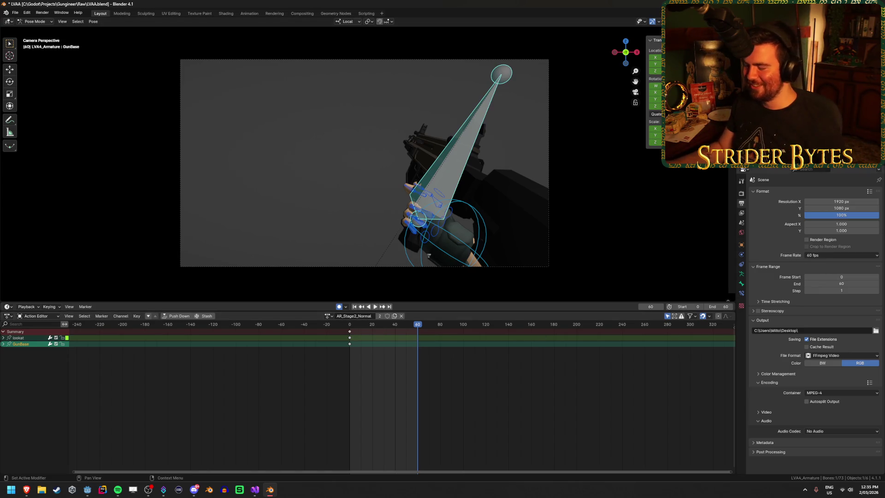
{"action": "left_click", "coordinate": [427, 400]}
{"action": "mouse_move", "coordinate": [418, 325]}
{"action": "left_mouse_down"}
{"action": "mouse_move", "coordinate": [350, 331]}
{"action": "mouse_move", "coordinate": [383, 330]}
{"action": "left_mouse_up"}
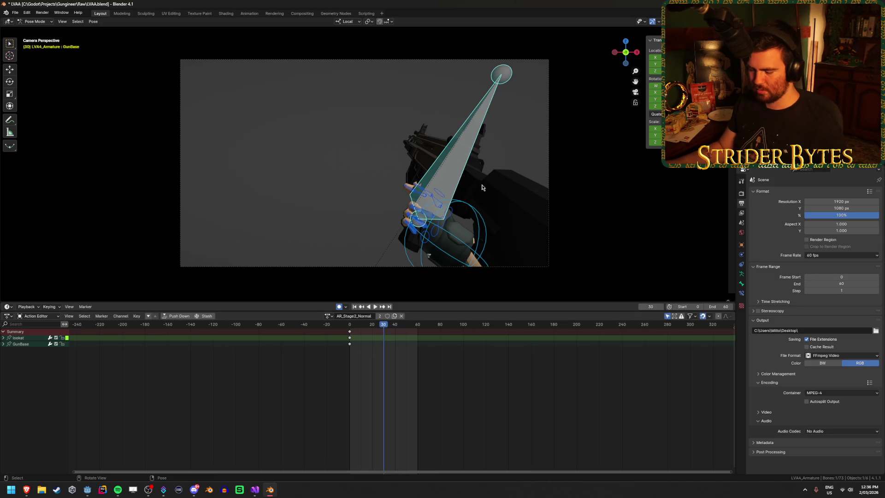
Step: Move and rotate GunBase at frame 30, including a local-X rotation, and save
{"action": "key", "text": "g"}
{"action": "left_click", "coordinate": [573, 118]}
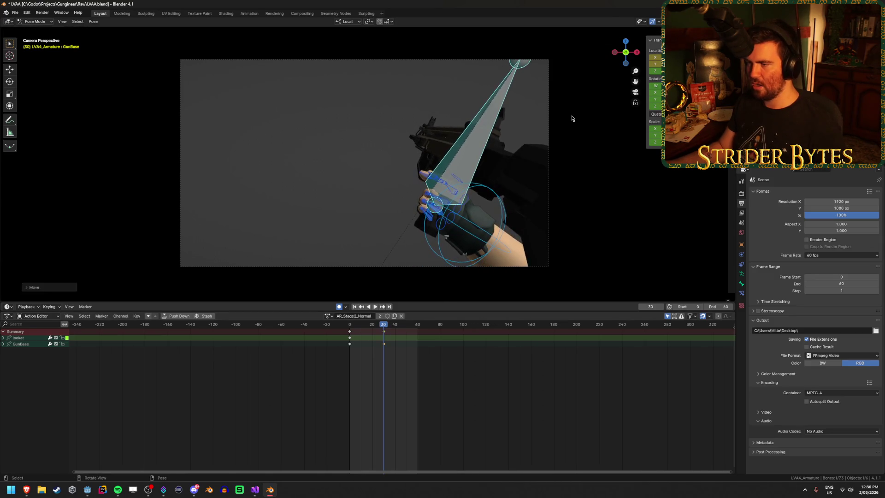
{"action": "key", "text": "r"}
{"action": "left_click", "coordinate": [587, 154]}
{"action": "key", "text": "r"}
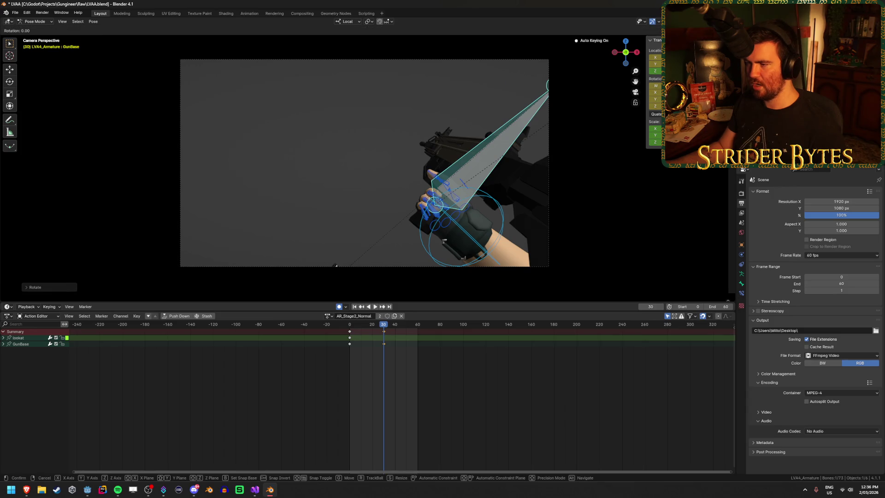
{"action": "key", "text": "x"}
{"action": "left_click", "coordinate": [584, 122]}
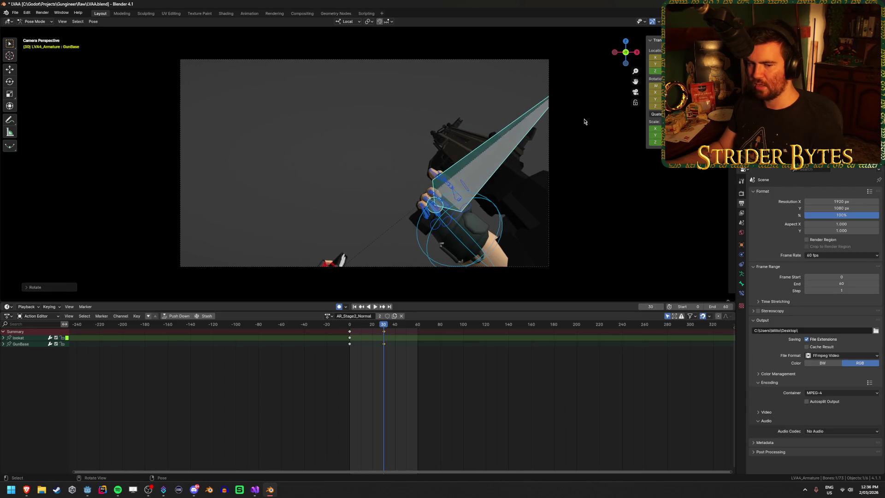
{"action": "key", "text": "ctrl+s"}
{"action": "key", "text": "space"}
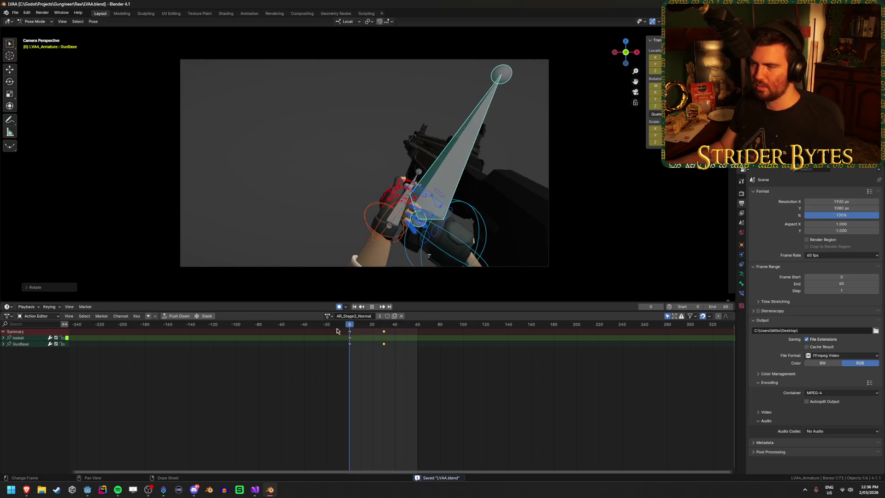
Step: Move the frame-30 keyframes to frame 60 and check the timing
{"action": "left_click", "coordinate": [384, 333]}
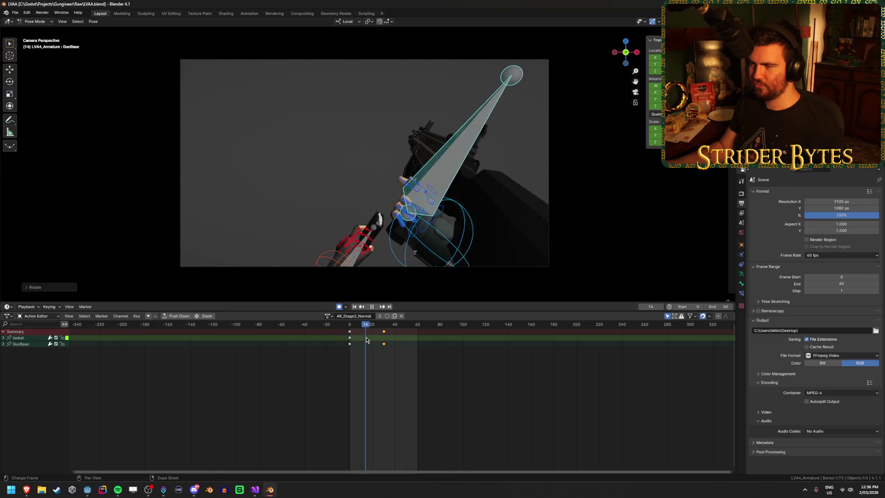
{"action": "left_click_drag", "start_coordinate": [375, 340], "coordinate": [385, 341]}
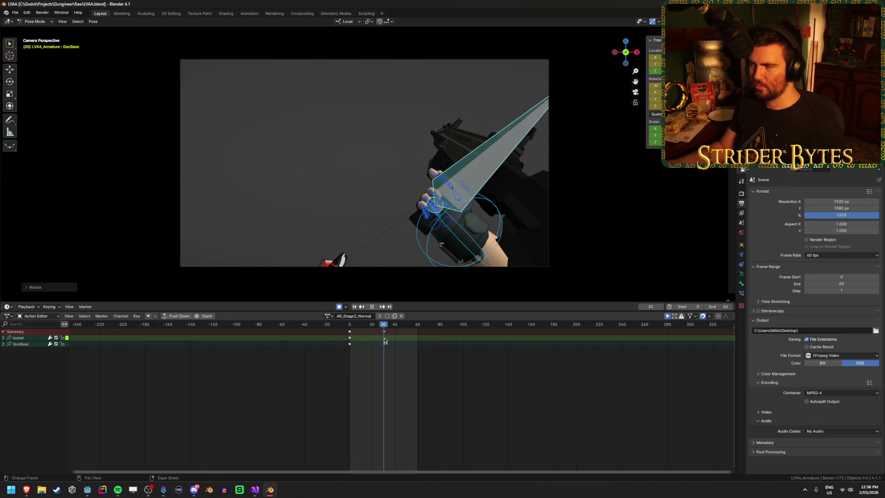
{"action": "key", "text": "space"}
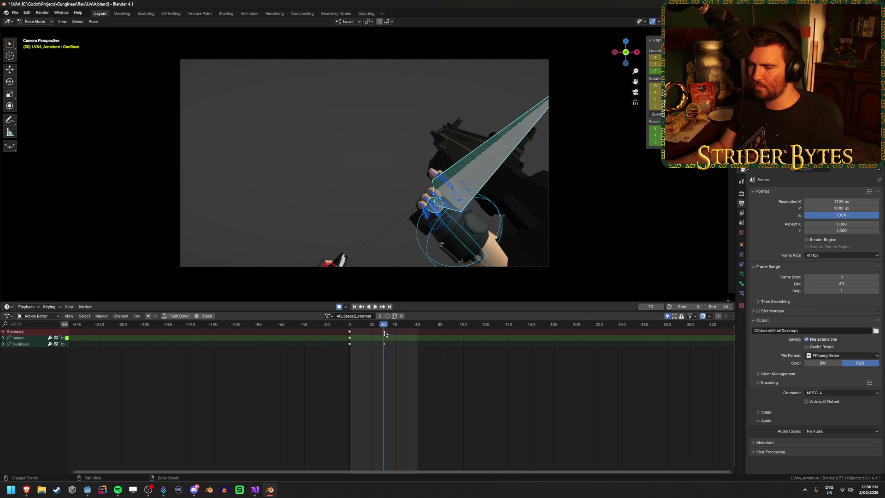
{"action": "left_click_drag", "start_coordinate": [385, 334], "coordinate": [419, 345]}
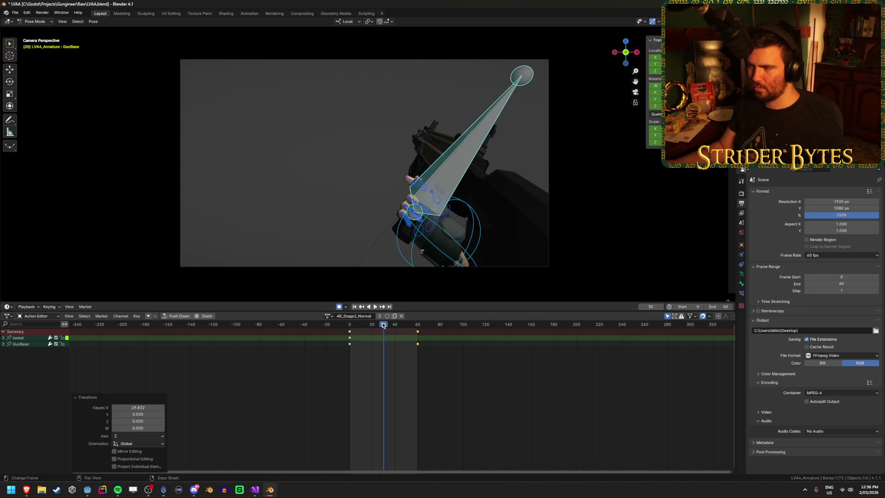
{"action": "key", "text": "space"}
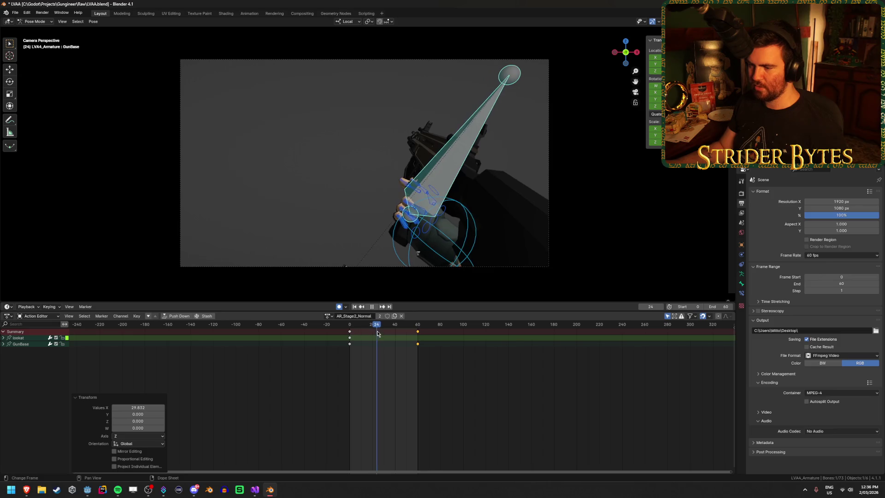
{"action": "key", "text": "space"}
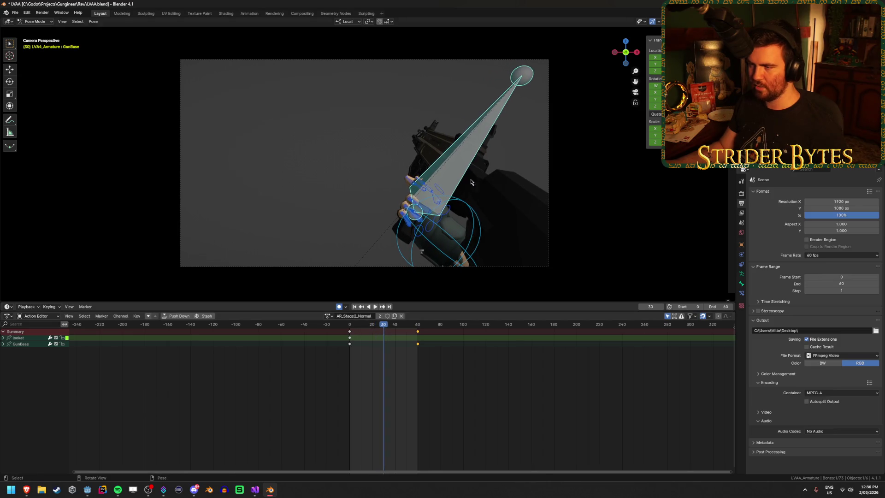
Step: Raise GunBase along global Z, replay from the first frame, and save
{"action": "key", "text": "g"}
{"action": "key", "text": "z"}
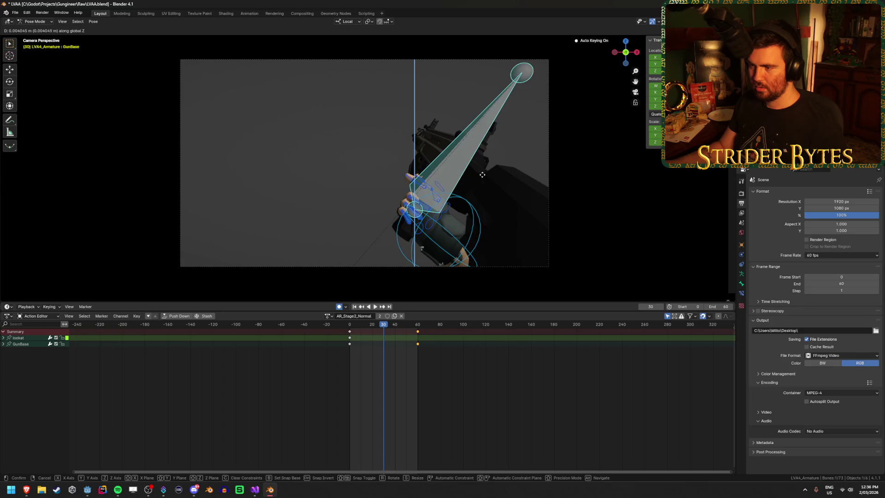
{"action": "left_click", "coordinate": [337, 261]}
{"action": "key", "text": "shift+Left"}
{"action": "key", "text": "space"}
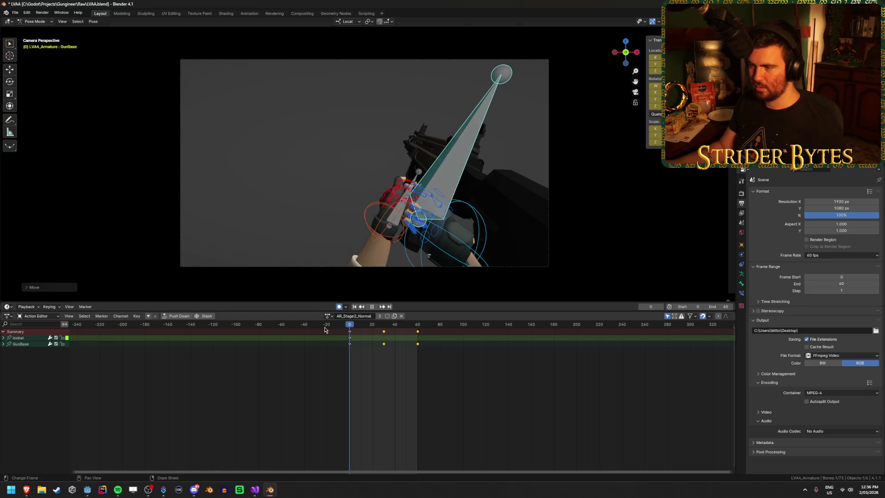
{"action": "key", "text": "Escape"}
{"action": "key", "text": "ctrl+s"}
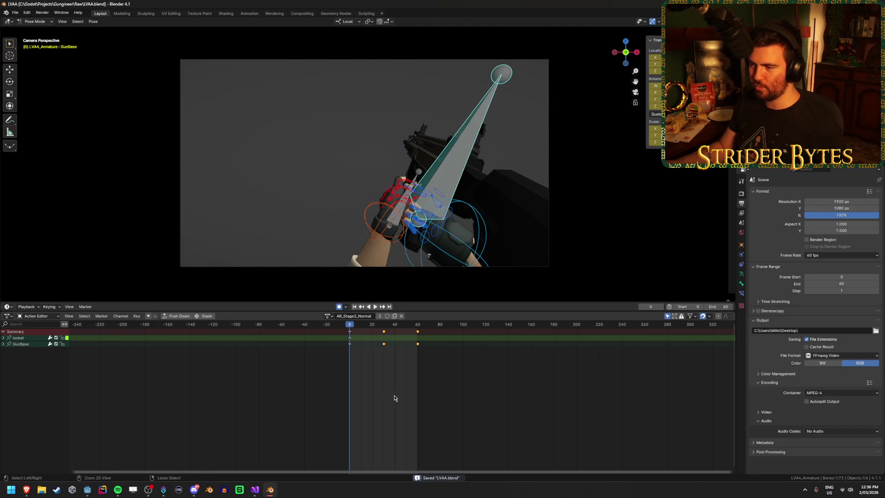
Step: Review the opening frames and expand the GunBase channels to show each curve
{"action": "left_click_drag", "start_coordinate": [357, 328], "coordinate": [349, 328]}
{"action": "scroll", "coordinate": [391, 228], "scroll_direction": "up", "scroll_amount": 1}
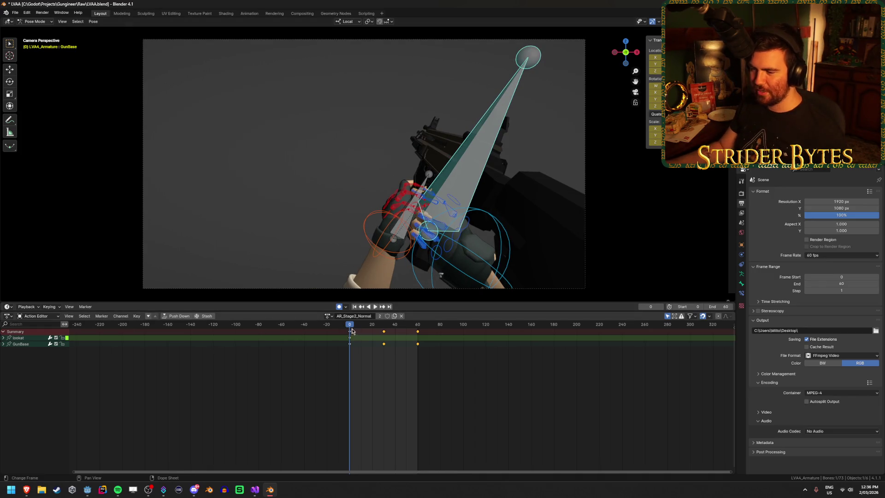
{"action": "key", "text": "space"}
{"action": "left_click_drag", "start_coordinate": [356, 326], "coordinate": [364, 326]}
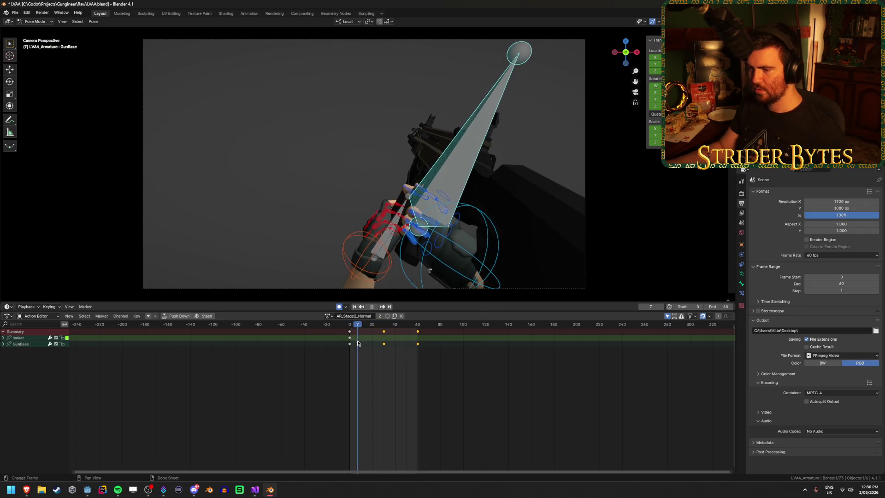
{"action": "left_click_drag", "start_coordinate": [364, 343], "coordinate": [348, 344]}
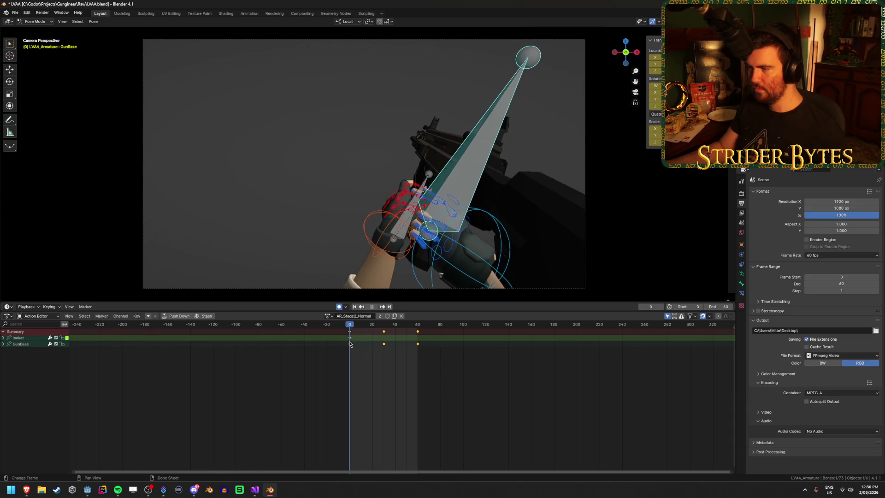
{"action": "key", "text": "space"}
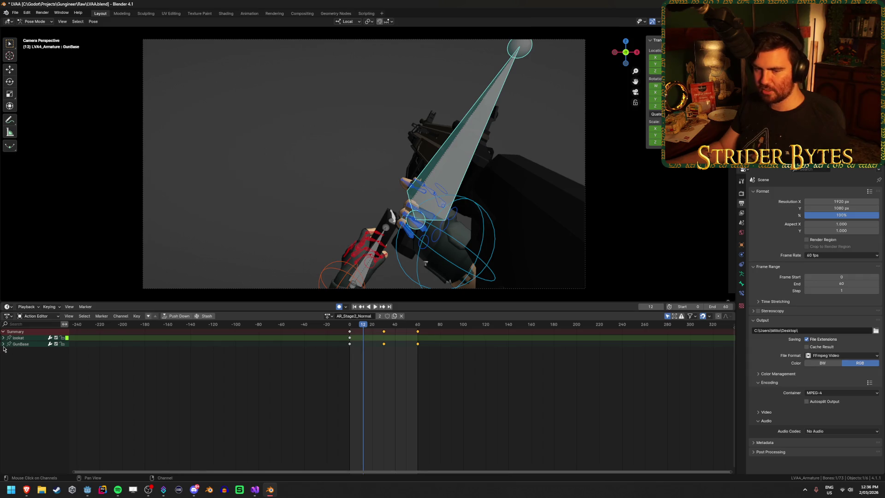
{"action": "left_click", "coordinate": [3, 344]}
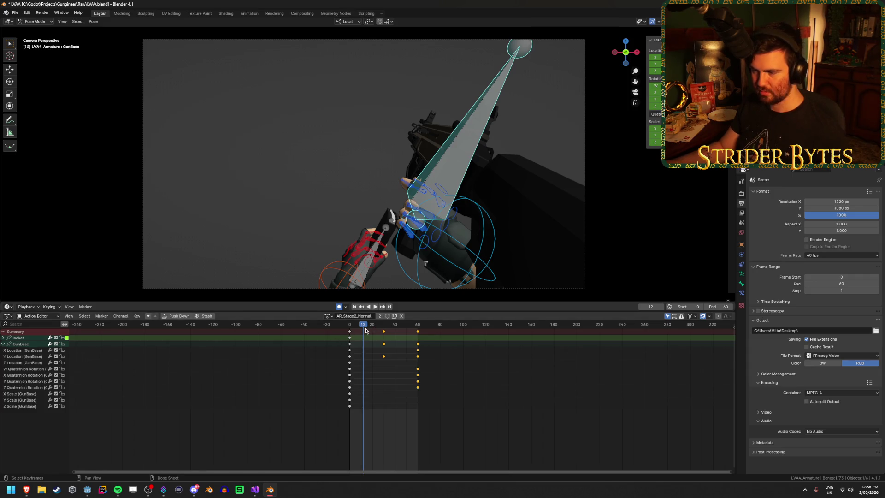
Step: At frame 30, shift GunBase sideways along global X and save the file
{"action": "left_click_drag", "start_coordinate": [365, 327], "coordinate": [384, 328]}
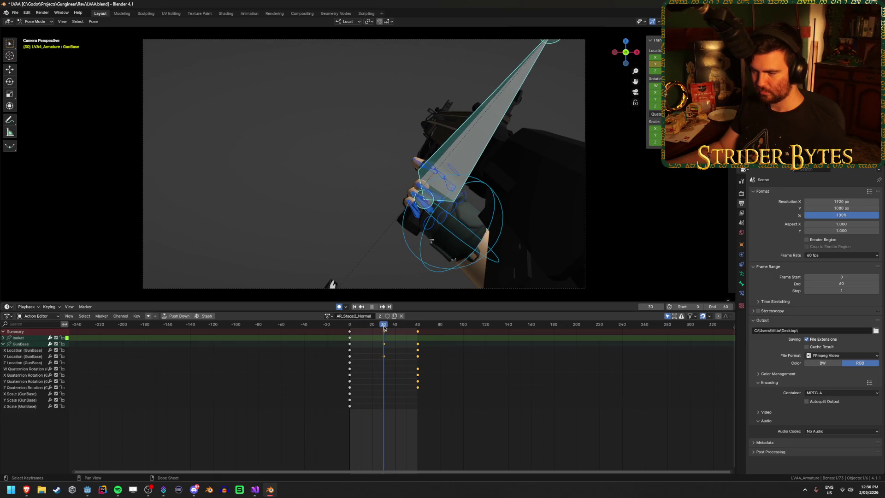
{"action": "key", "text": "g"}
{"action": "key", "text": "y"}
{"action": "key", "text": "x"}
{"action": "key", "text": "x"}
{"action": "left_click", "coordinate": [528, 216]}
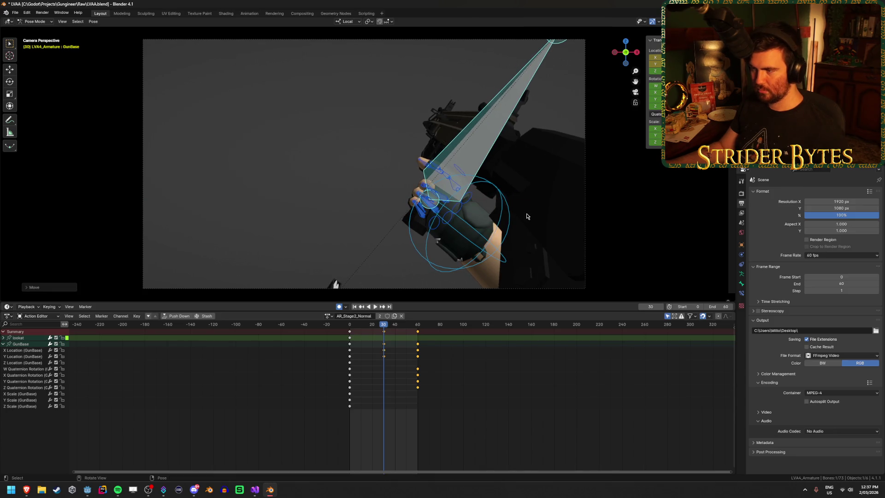
{"action": "mouse_move", "coordinate": [351, 326]}
{"action": "left_mouse_down"}
{"action": "mouse_move", "coordinate": [366, 328]}
{"action": "mouse_move", "coordinate": [349, 332]}
{"action": "mouse_move", "coordinate": [359, 332]}
{"action": "left_mouse_up"}
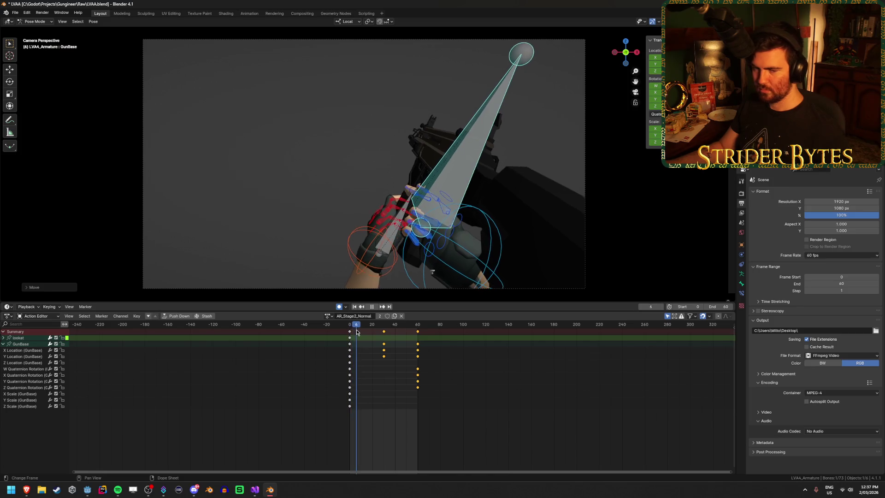
{"action": "key", "text": "ctrl+s"}
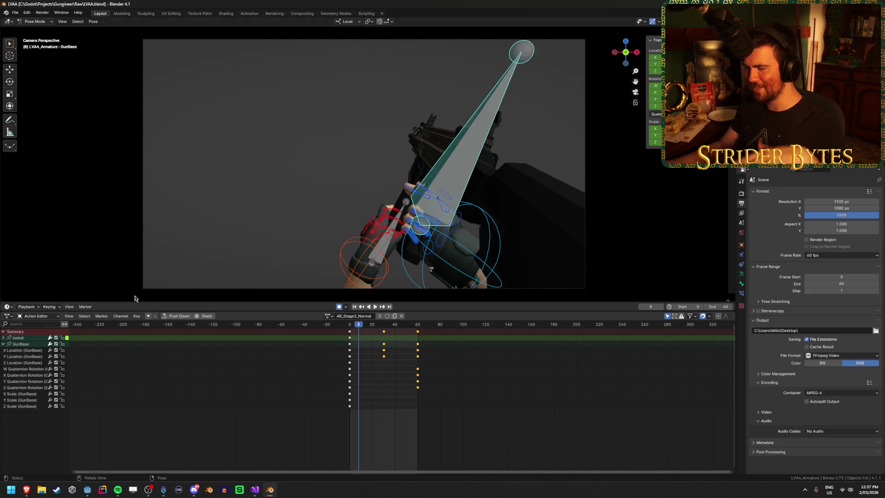
Step: Select the Y Quaternion Rotation channel and frame-0 keys, then review playback to frame 30
{"action": "left_click", "coordinate": [349, 381]}
{"action": "left_click", "coordinate": [350, 331]}
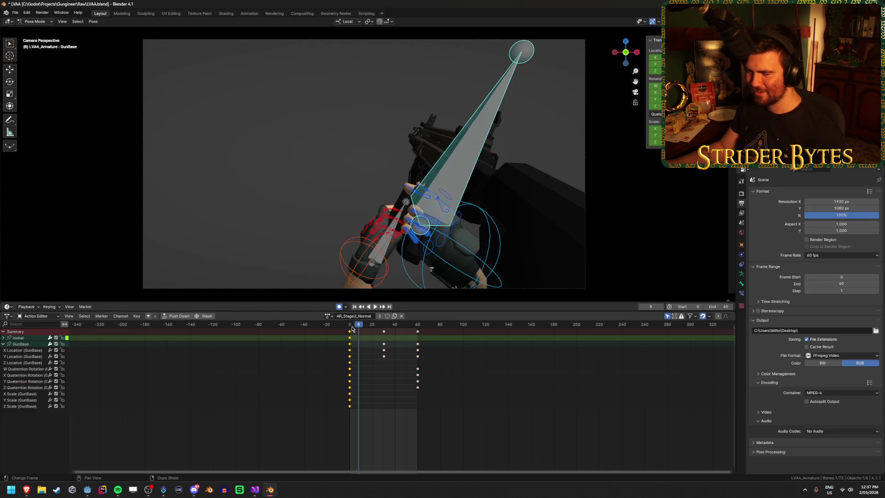
{"action": "key", "text": "space"}
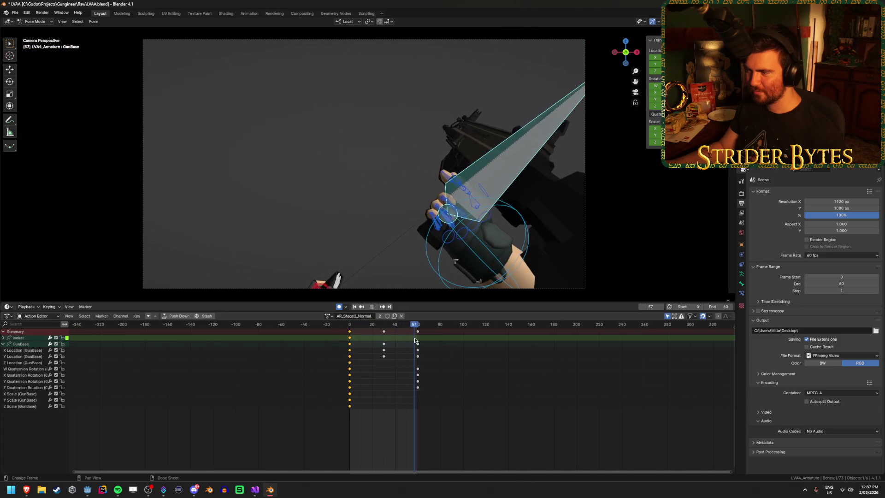
{"action": "left_click_drag", "start_coordinate": [378, 351], "coordinate": [384, 350]}
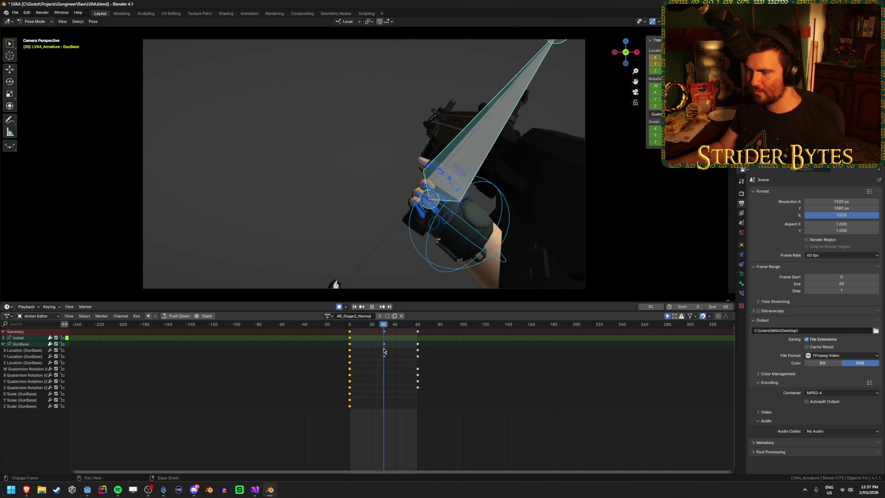
Step: Switch the animation area to the Graph Editor and centre the curves near frame 0
{"action": "left_click", "coordinate": [7, 317]}
{"action": "left_click", "coordinate": [102, 351]}
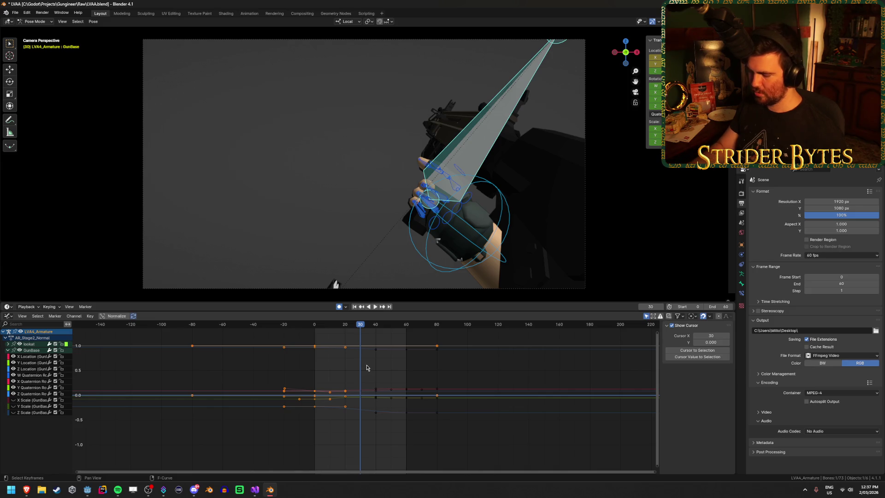
{"action": "scroll", "coordinate": [460, 378], "scroll_direction": "up", "scroll_amount": 4}
{"action": "middle_click_drag", "start_coordinate": [484, 387], "coordinate": [438, 382]}
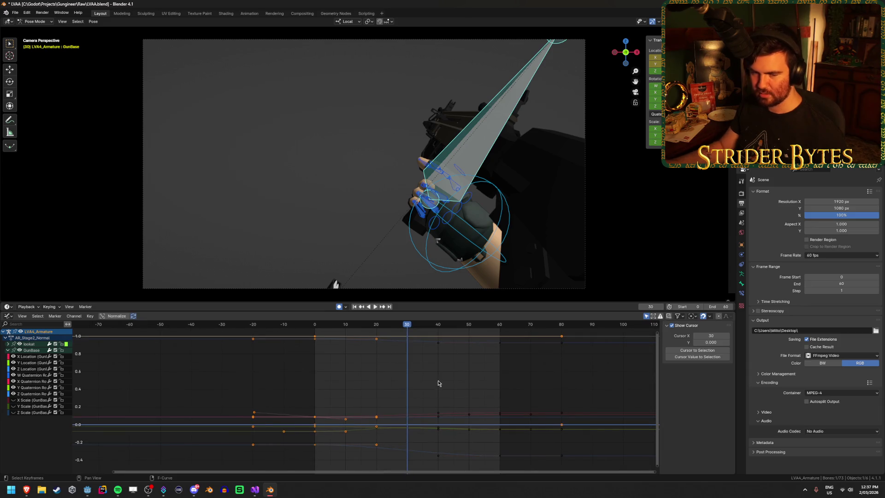
{"action": "left_click_drag", "start_coordinate": [420, 331], "coordinate": [313, 329]}
Step: Select GunBase's X Location curve and lower the left handle of its frame-0 key
{"action": "left_click", "coordinate": [33, 358]}
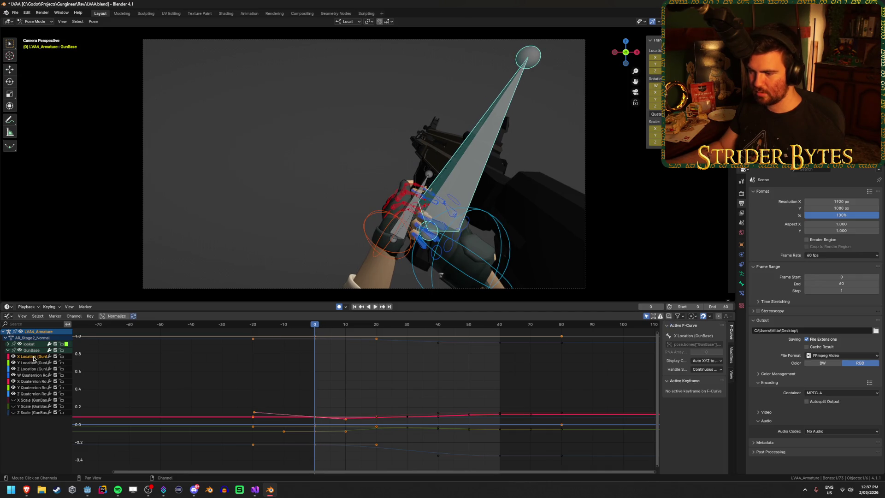
{"action": "left_click", "coordinate": [253, 415]}
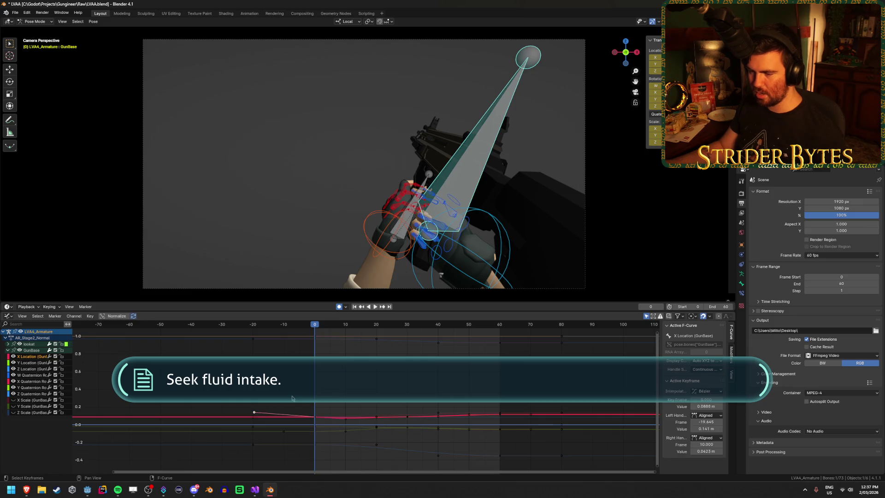
{"action": "key", "text": "g"}
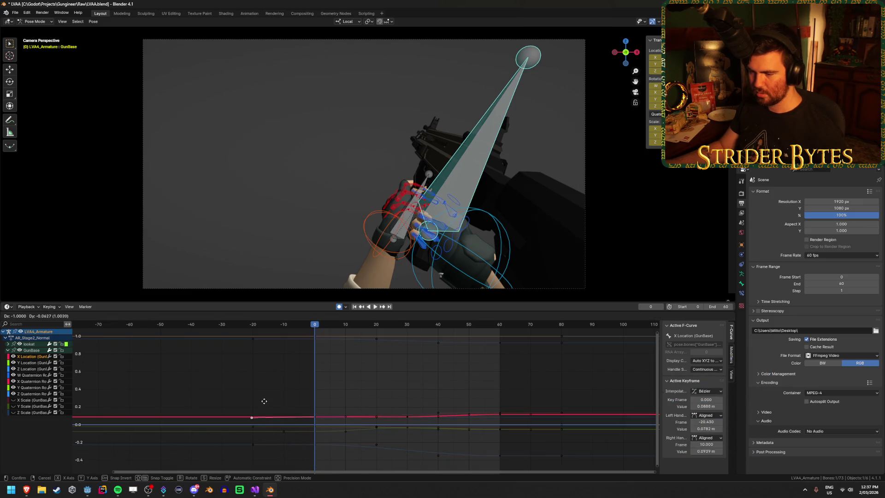
{"action": "left_click", "coordinate": [265, 404]}
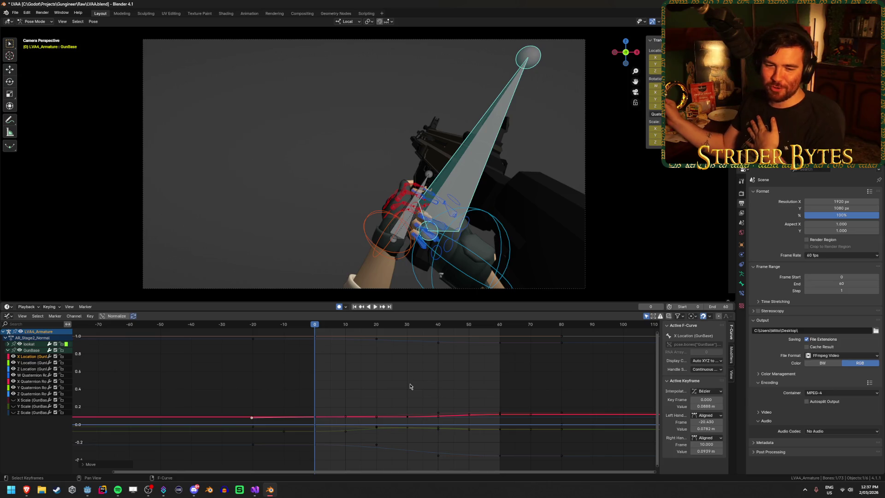
Step: Deselect all keys, then play and scrub the early frames to check the motion
{"action": "left_click", "coordinate": [376, 365]}
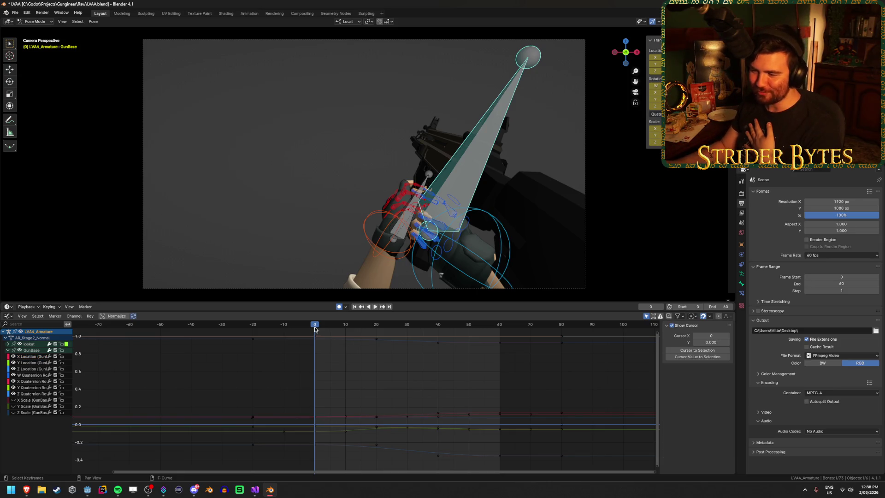
{"action": "key", "text": "space"}
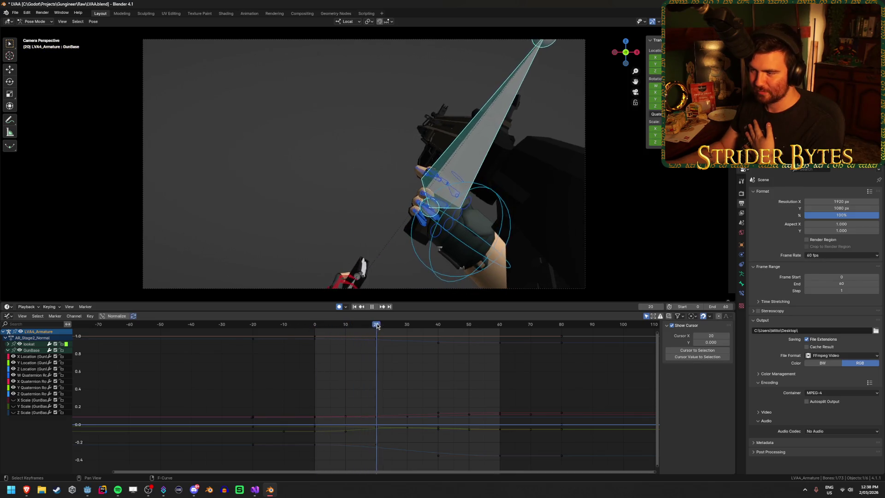
{"action": "mouse_move", "coordinate": [460, 335]}
{"action": "left_mouse_down"}
{"action": "mouse_move", "coordinate": [327, 356]}
{"action": "mouse_move", "coordinate": [366, 358]}
{"action": "left_mouse_up"}
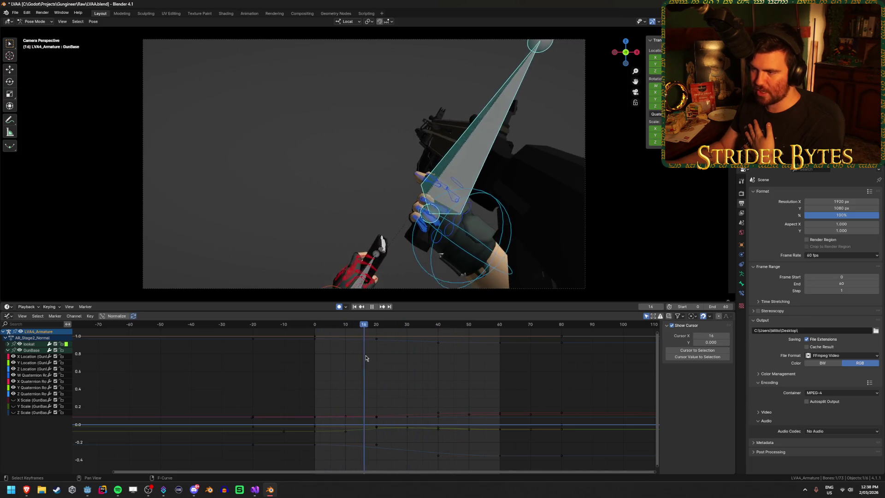
{"action": "key", "text": "Escape"}
{"action": "key", "text": "space"}
{"action": "key", "text": "Escape"}
{"action": "mouse_move", "coordinate": [314, 386]}
{"action": "left_mouse_down"}
{"action": "mouse_move", "coordinate": [350, 381]}
{"action": "mouse_move", "coordinate": [315, 390]}
{"action": "left_mouse_up"}
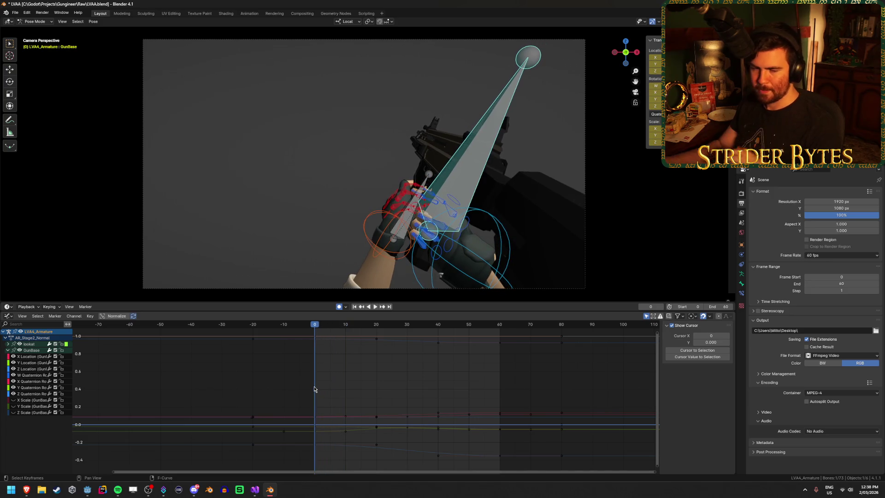
{"action": "scroll", "coordinate": [341, 386], "scroll_direction": "up", "scroll_amount": 3}
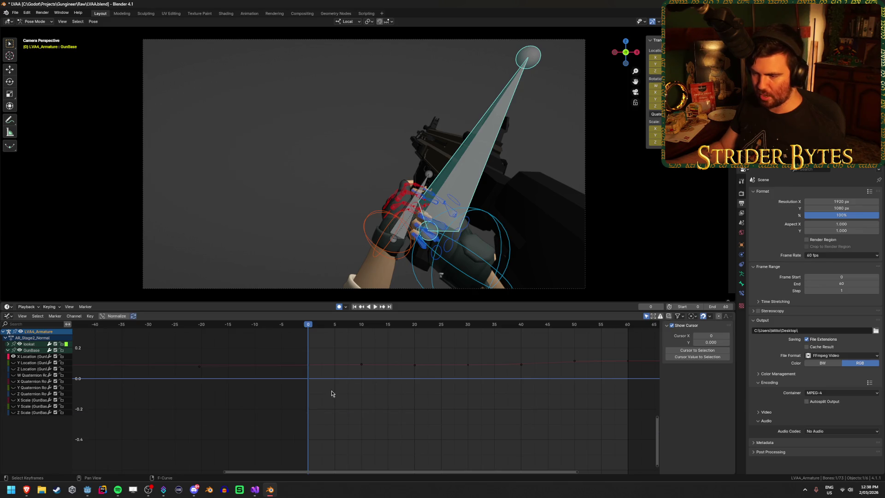
Step: Select the curve sitting at value 0, start a move and cancel it, then deselect
{"action": "left_click", "coordinate": [309, 383]}
{"action": "key", "text": "g"}
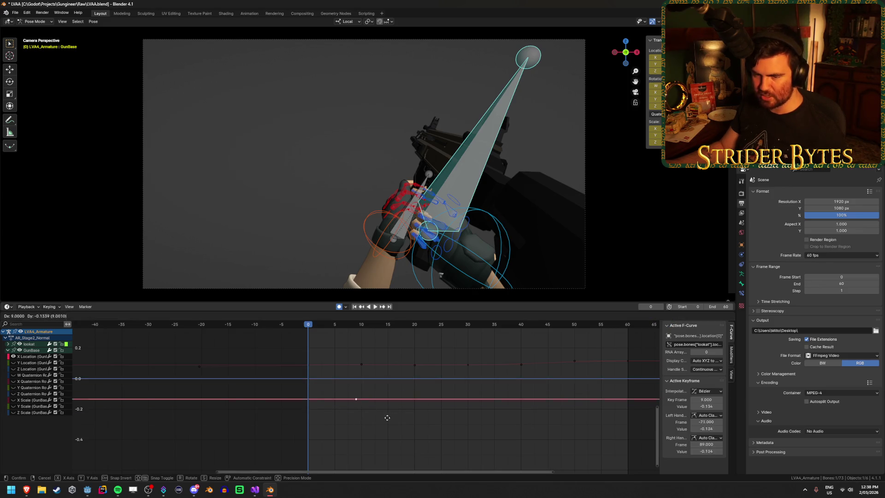
{"action": "key", "text": "Escape"}
{"action": "scroll", "coordinate": [369, 426], "scroll_direction": "down", "scroll_amount": 3}
{"action": "scroll", "coordinate": [517, 437], "scroll_direction": "down", "scroll_amount": 1}
{"action": "left_click", "coordinate": [390, 416]}
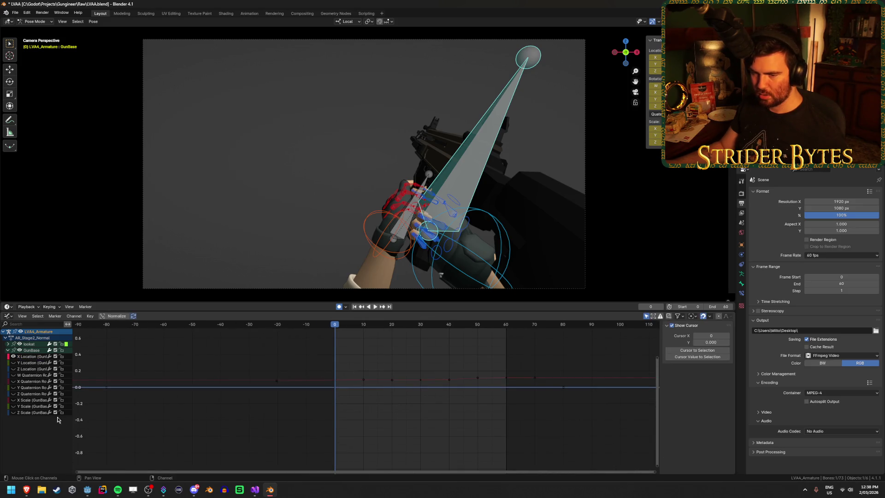
Step: Lower one curve's keys to about -0.1, then undo the change
{"action": "left_click_drag", "start_coordinate": [351, 388], "coordinate": [353, 390]}
{"action": "key", "text": "g"}
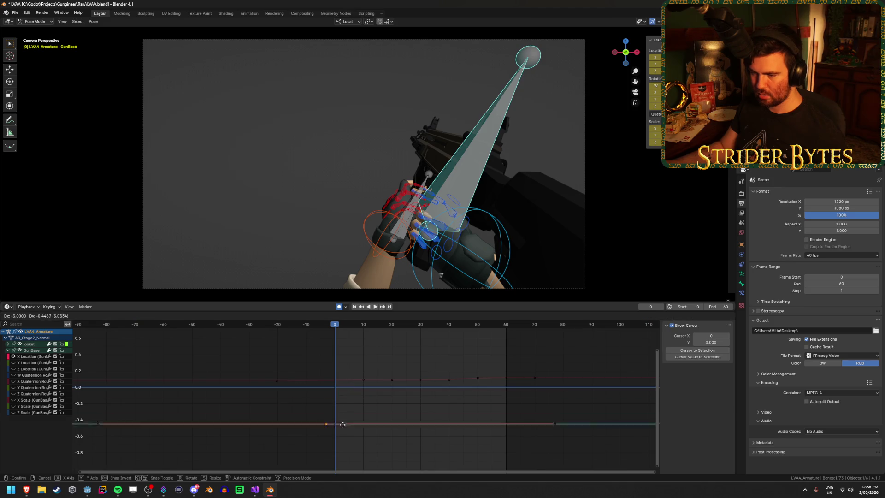
{"action": "left_click", "coordinate": [526, 403]}
{"action": "key", "text": "ctrl+z"}
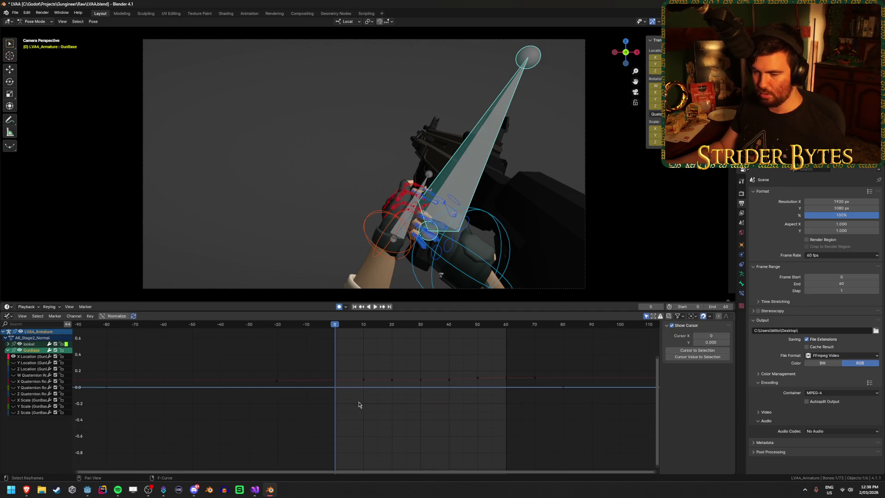
Step: Zoom in, box-select GunBase's X Location curve and select its key near frame 10
{"action": "mouse_move", "coordinate": [350, 391]}
{"action": "middle_mouse_down", "text": "ctrl"}
{"action": "mouse_move", "coordinate": [366, 385]}
{"action": "mouse_move", "coordinate": [362, 411]}
{"action": "mouse_move", "coordinate": [373, 402]}
{"action": "middle_mouse_up", "text": "ctrl"}
{"action": "scroll", "coordinate": [373, 402], "scroll_direction": "up", "scroll_amount": 1}
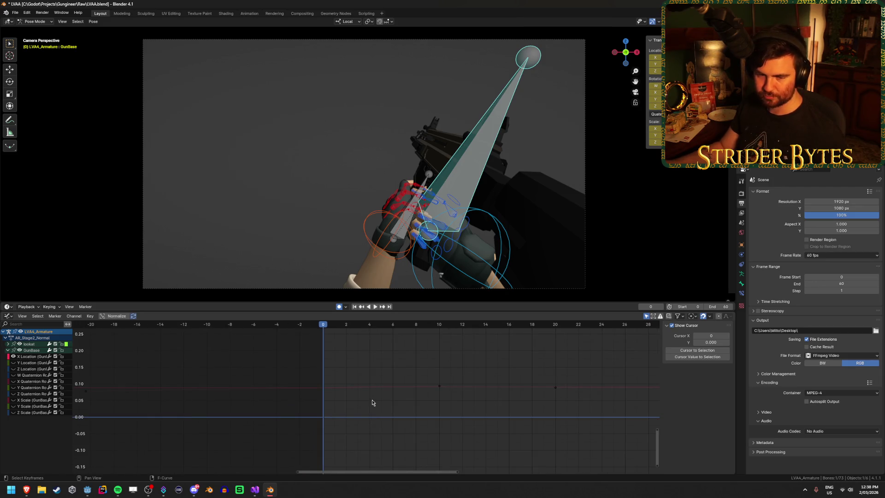
{"action": "scroll", "coordinate": [373, 402], "scroll_direction": "up", "scroll_amount": 1}
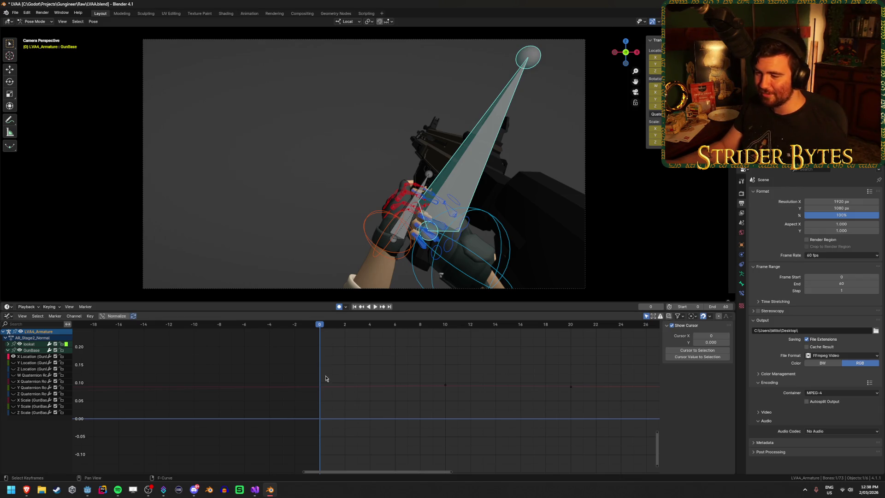
{"action": "left_click_drag", "start_coordinate": [309, 375], "coordinate": [373, 396]}
{"action": "left_click", "coordinate": [447, 386]}
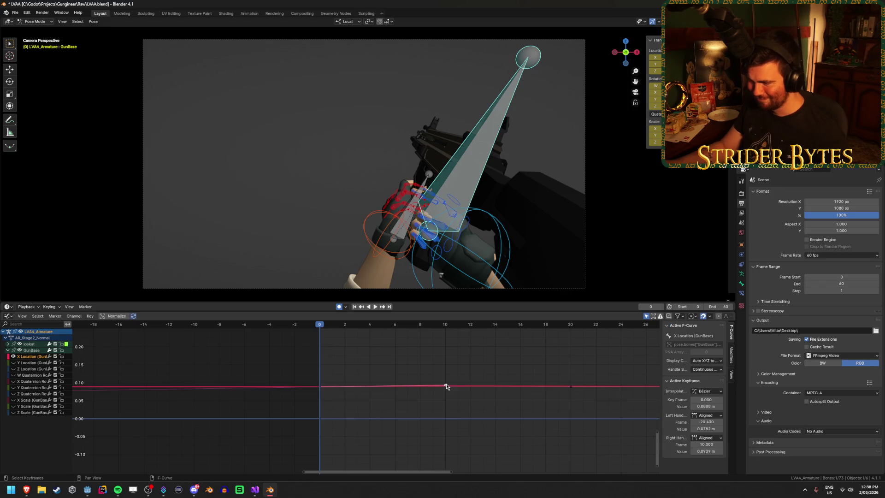
Step: Settle the selected key at about frame 9.6 and drop the frame-0 key near 0.09
{"action": "key", "text": "g"}
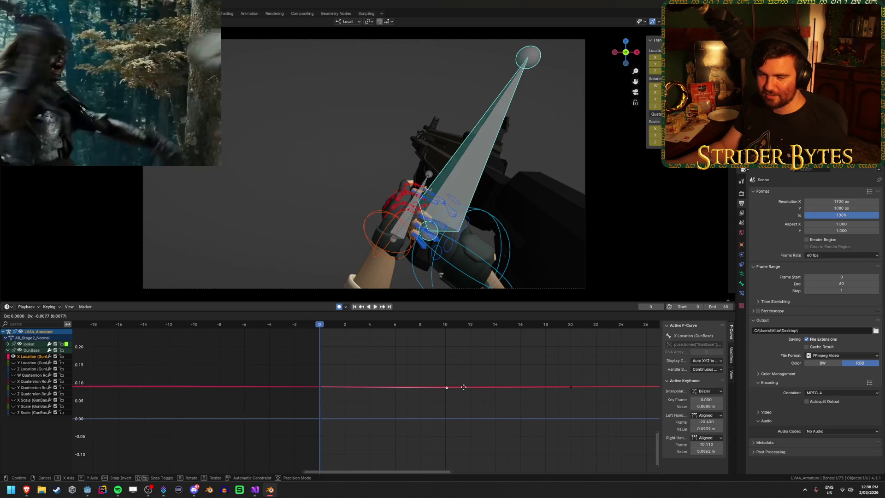
{"action": "left_click", "coordinate": [458, 387]}
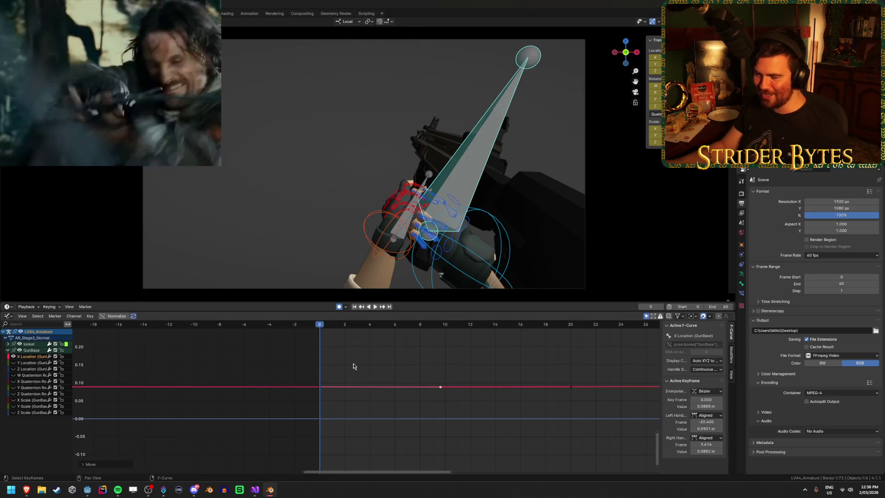
{"action": "left_click", "coordinate": [351, 365]}
{"action": "key", "text": "g"}
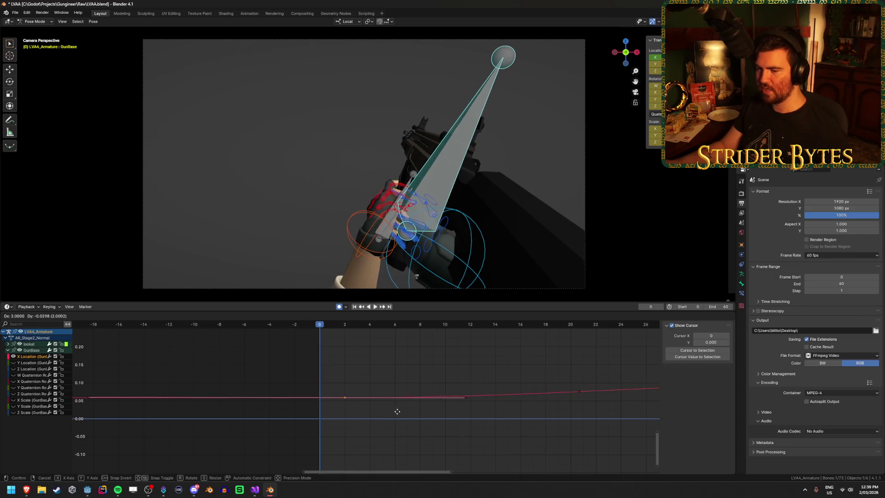
{"action": "left_click", "coordinate": [395, 401]}
Step: Raise the frame-10 key to bend the curve and lower the selected handle
{"action": "left_click_drag", "start_coordinate": [411, 358], "coordinate": [457, 395]}
{"action": "key", "text": "g"}
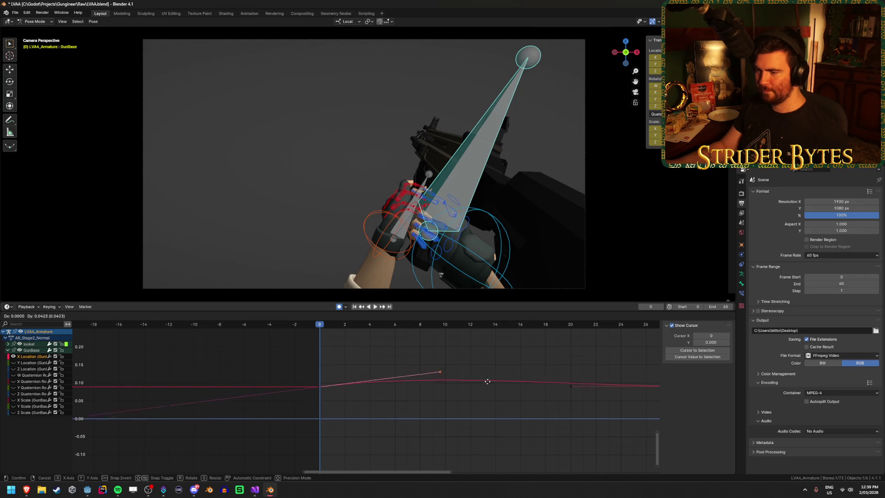
{"action": "left_click", "coordinate": [482, 378]}
{"action": "mouse_move", "coordinate": [418, 337]}
{"action": "left_mouse_down"}
{"action": "mouse_move", "coordinate": [537, 350]}
{"action": "mouse_move", "coordinate": [321, 362]}
{"action": "left_mouse_up"}
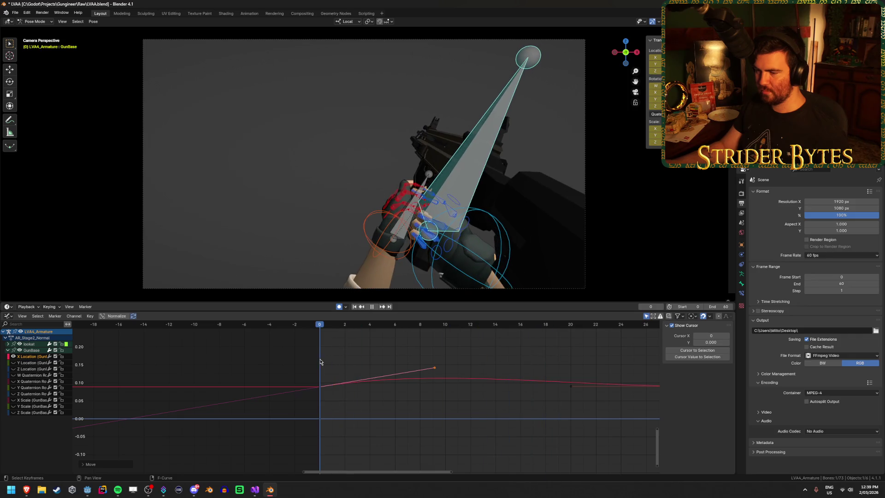
{"action": "key", "text": "g"}
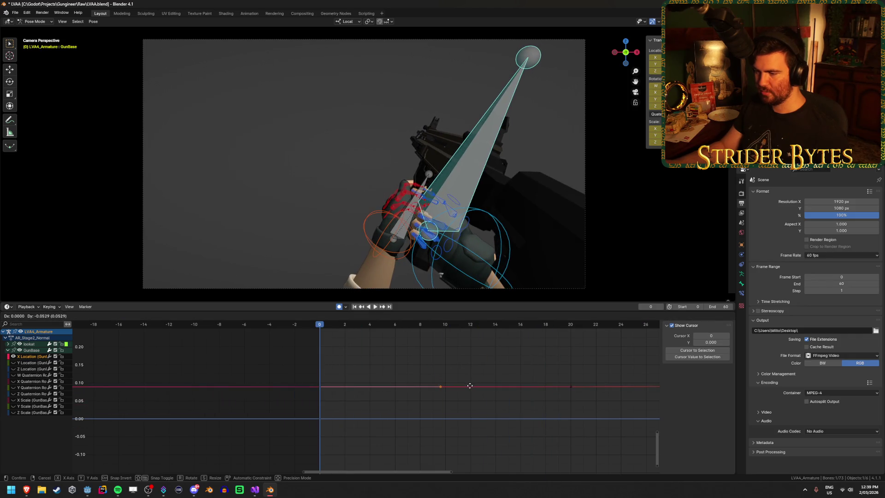
{"action": "left_click", "coordinate": [470, 386]}
Step: Play and scrub from frame 3 through frame 30 to review the early motion
{"action": "scroll", "coordinate": [341, 358], "scroll_direction": "right", "scroll_amount": 3}
{"action": "left_click", "coordinate": [331, 331]}
{"action": "key", "text": "space"}
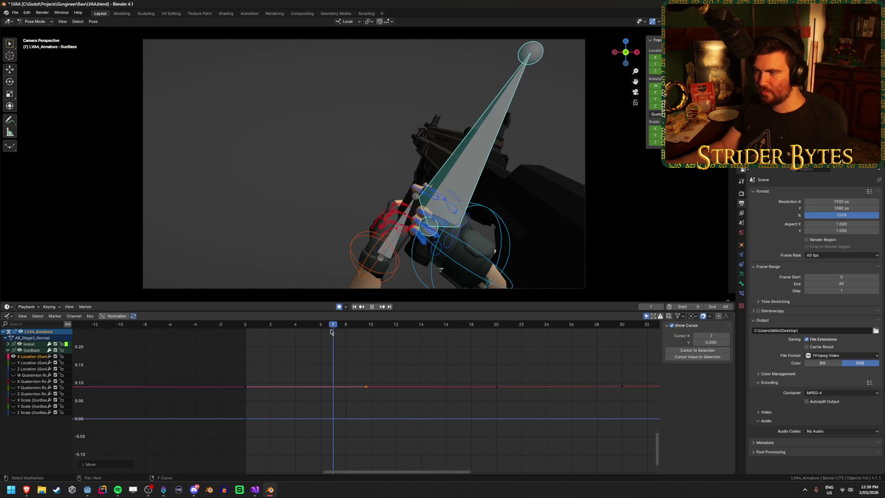
{"action": "mouse_move", "coordinate": [498, 353]}
{"action": "left_mouse_down"}
{"action": "mouse_move", "coordinate": [283, 360]}
{"action": "mouse_move", "coordinate": [394, 367]}
{"action": "mouse_move", "coordinate": [250, 375]}
{"action": "left_mouse_up"}
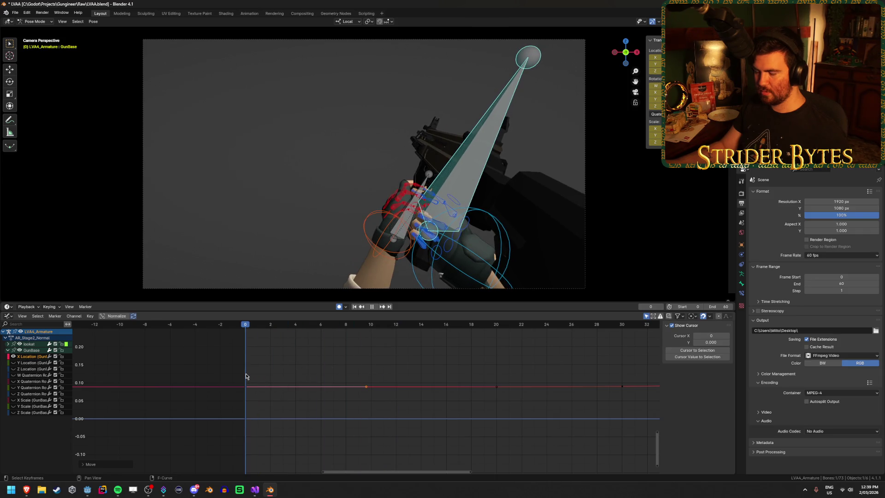
{"action": "mouse_move", "coordinate": [253, 377]}
{"action": "left_mouse_down"}
{"action": "mouse_move", "coordinate": [460, 370]}
{"action": "mouse_move", "coordinate": [621, 384]}
{"action": "left_mouse_up"}
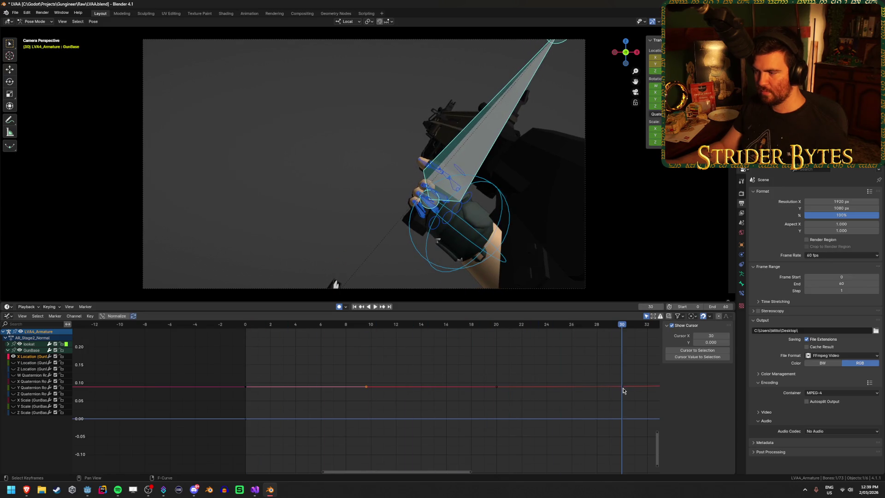
Step: Test-move the frame-30 key and cancel, then replay the animation from frame 0
{"action": "left_click", "coordinate": [623, 391]}
{"action": "key", "text": "g"}
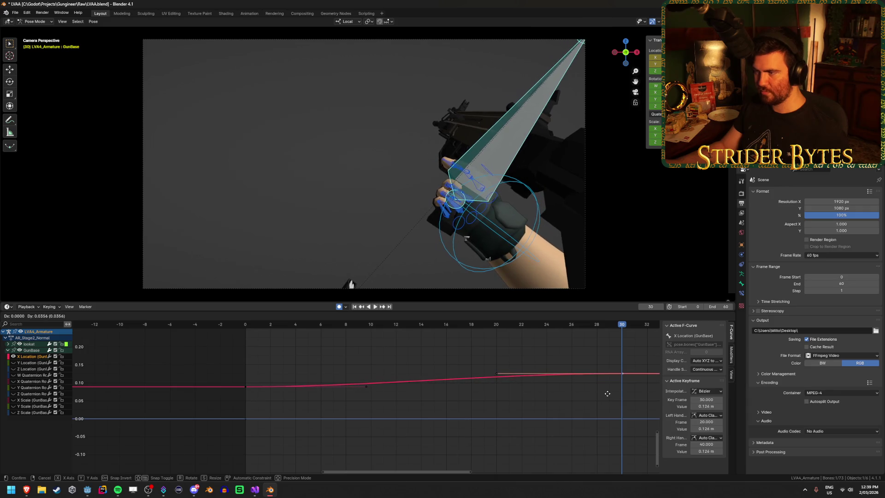
{"action": "key", "text": "Escape"}
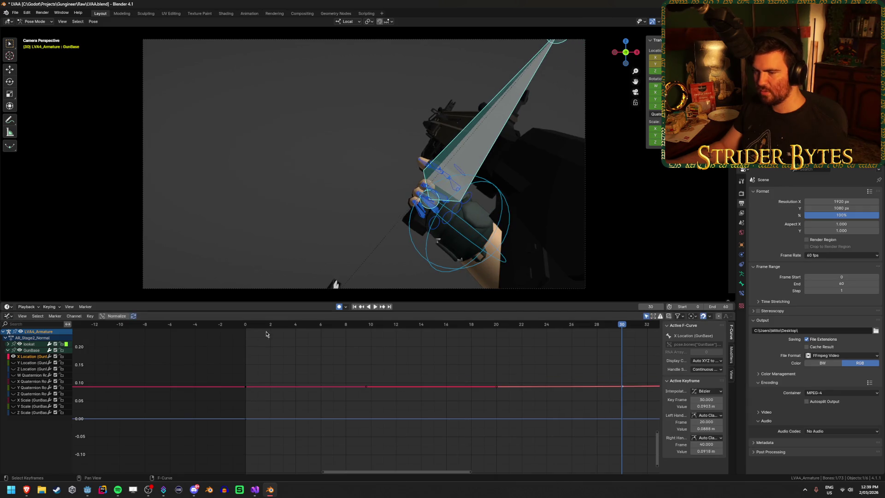
{"action": "left_click", "coordinate": [247, 327]}
{"action": "key", "text": "space"}
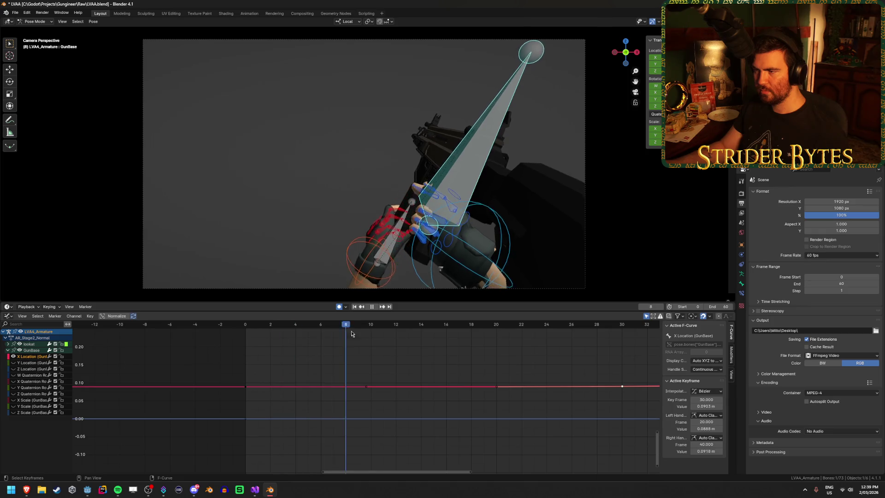
{"action": "left_click_drag", "start_coordinate": [476, 348], "coordinate": [246, 348]}
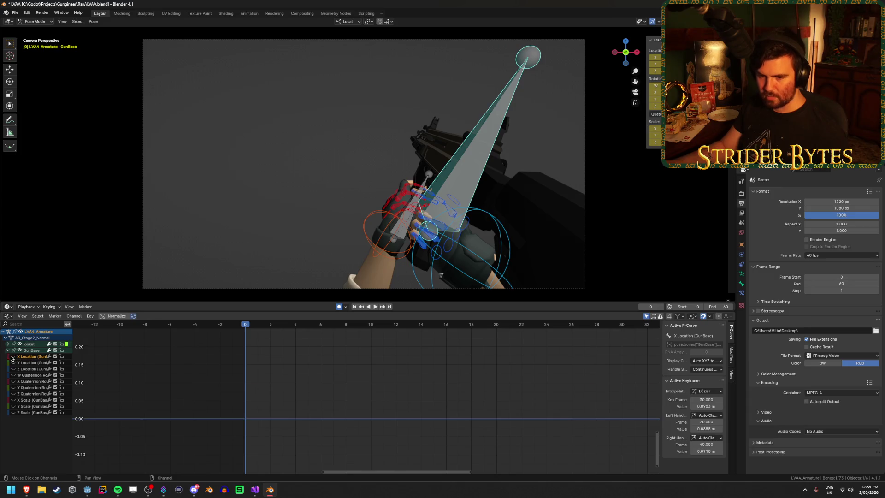
Step: Clear the X Location selection, play from frame 0 and frame all keyframes
{"action": "scroll", "coordinate": [430, 409], "scroll_direction": "down", "scroll_amount": 5}
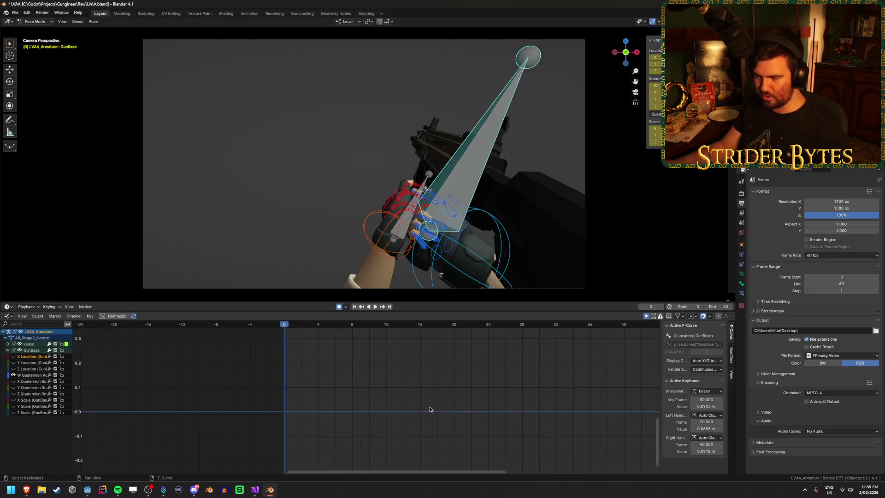
{"action": "left_click_drag", "start_coordinate": [295, 340], "coordinate": [378, 403]}
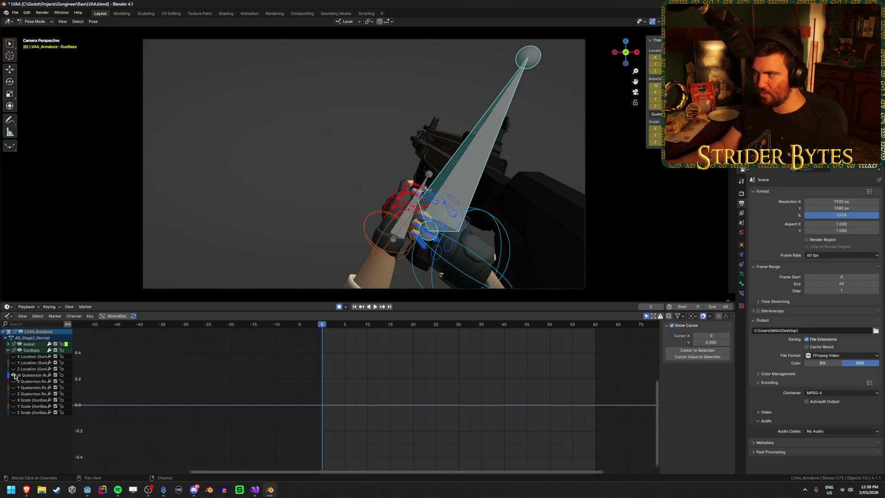
{"action": "key", "text": "space"}
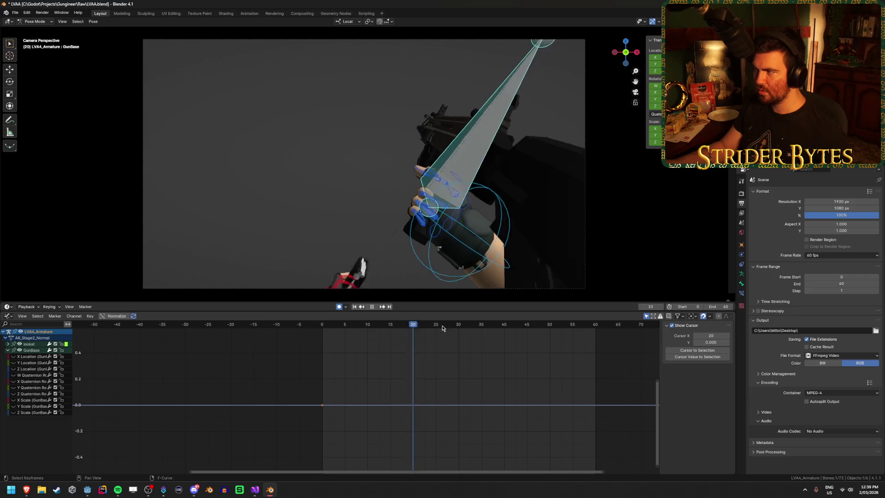
{"action": "left_click_drag", "start_coordinate": [394, 341], "coordinate": [322, 340]}
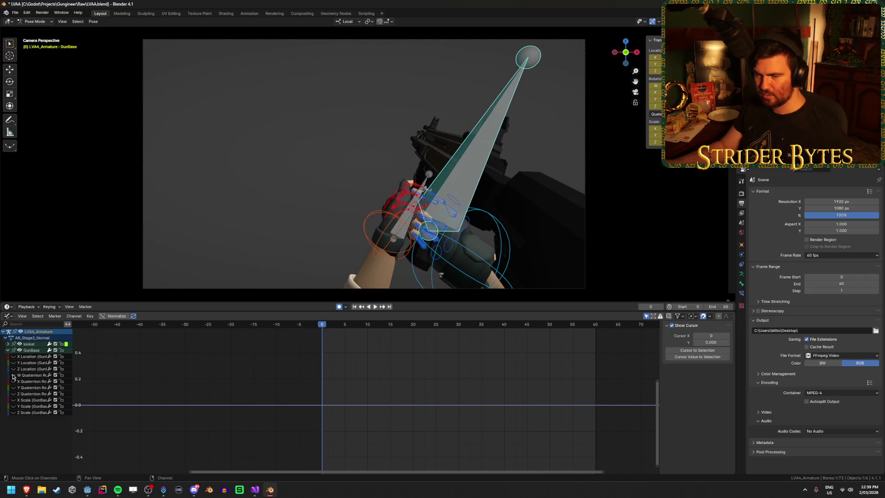
{"action": "scroll", "coordinate": [320, 388], "scroll_direction": "down", "scroll_amount": 4}
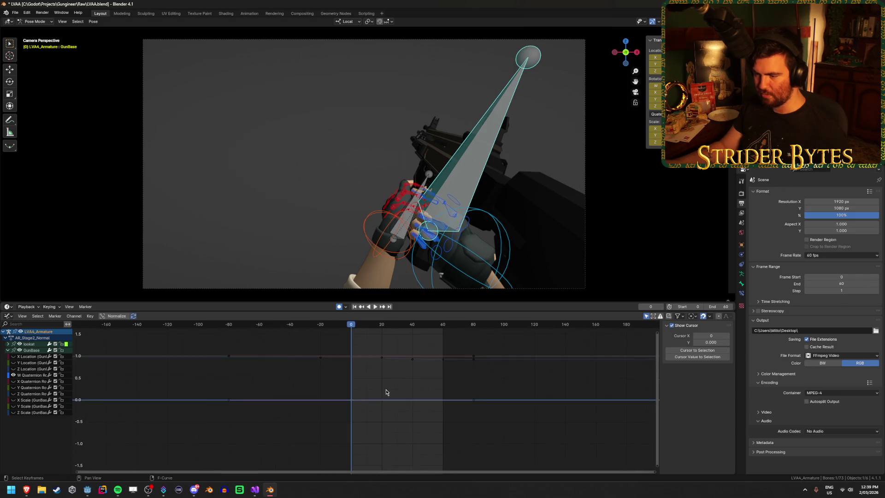
{"action": "scroll", "coordinate": [379, 396], "scroll_direction": "up", "scroll_amount": 2}
{"action": "key", "text": "Home"}
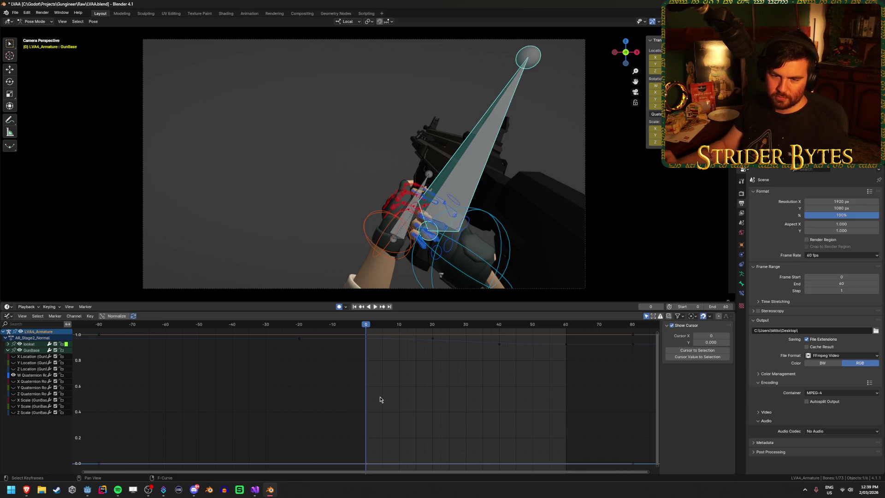
Step: Test-move a keyframe on the lookat curve and cancel it
{"action": "scroll", "coordinate": [380, 400], "scroll_direction": "up", "scroll_amount": 2}
{"action": "left_click", "coordinate": [378, 360]}
{"action": "key", "text": "g"}
{"action": "right_click", "coordinate": [386, 389]}
Step: Test-move the W Quaternion frame-0 key twice, cancelling both, then frame all curves
{"action": "left_click", "coordinate": [308, 378]}
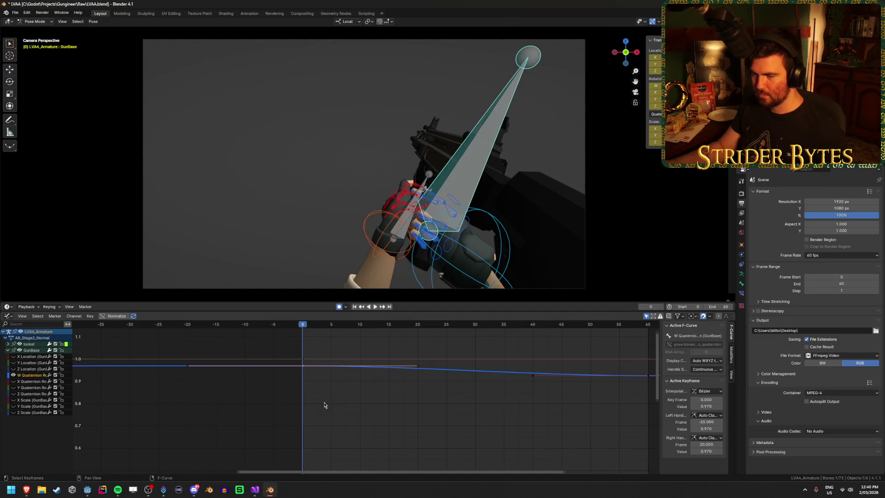
{"action": "key", "text": "g"}
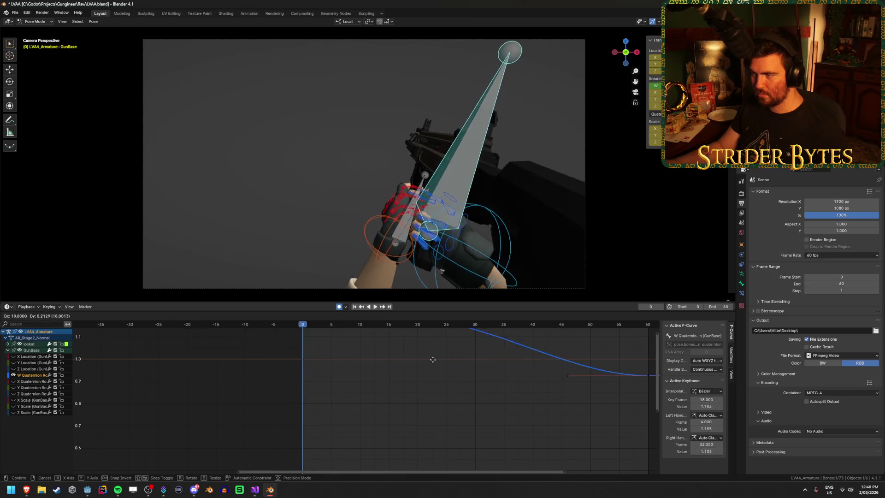
{"action": "right_click", "coordinate": [337, 424]}
{"action": "scroll", "coordinate": [350, 415], "scroll_direction": "down", "scroll_amount": 4}
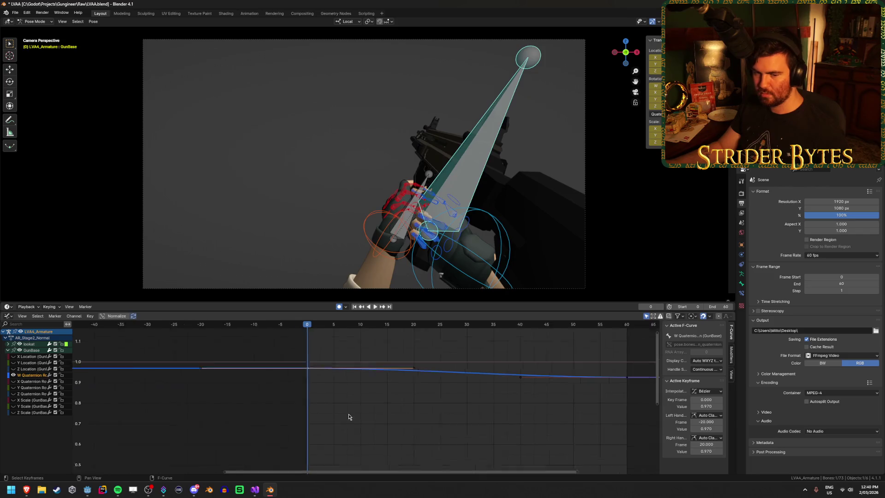
{"action": "key", "text": "g"}
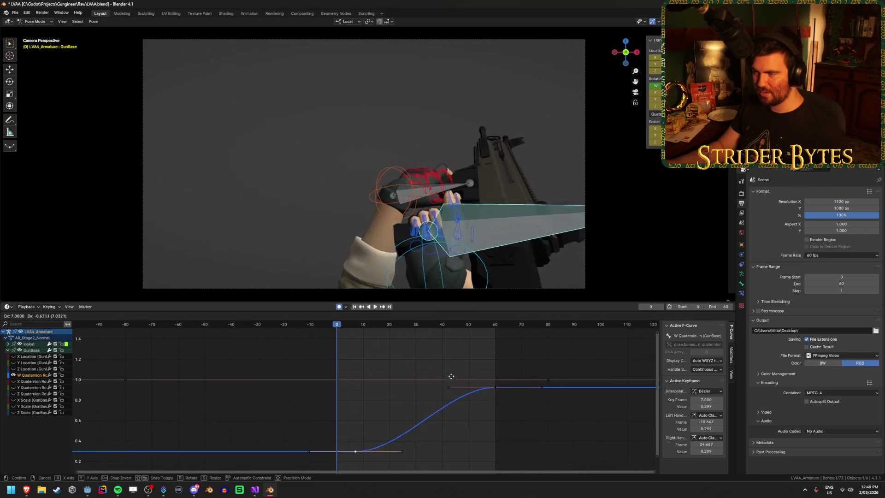
{"action": "right_click", "coordinate": [451, 384]}
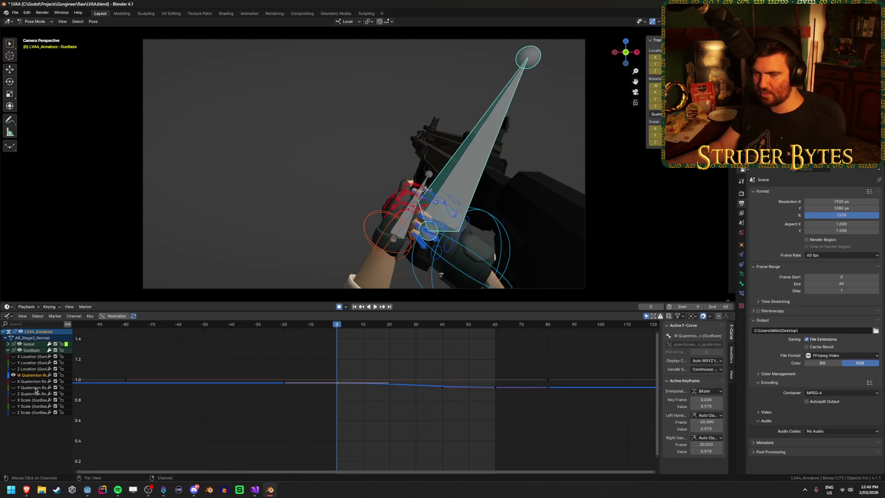
{"action": "key", "text": "Home"}
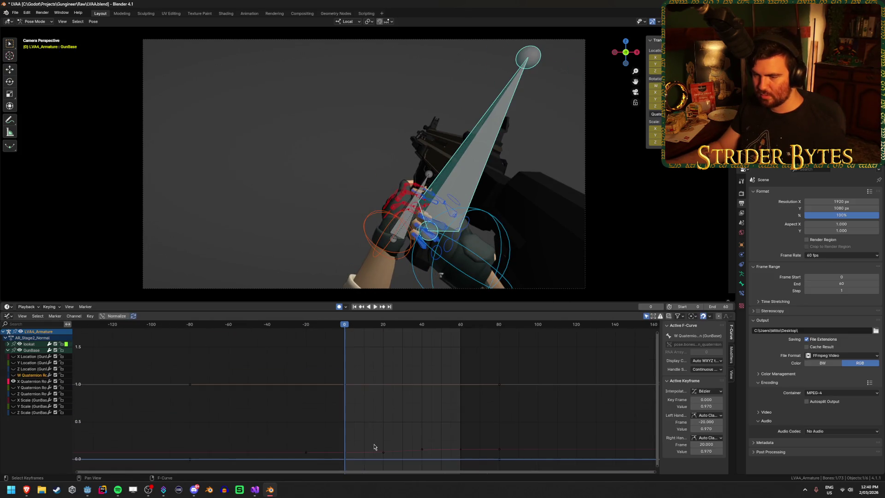
Step: Test-move the X and Y Quaternion keys at frame 0, cancelling every move
{"action": "left_click", "coordinate": [344, 406]}
{"action": "key", "text": "g"}
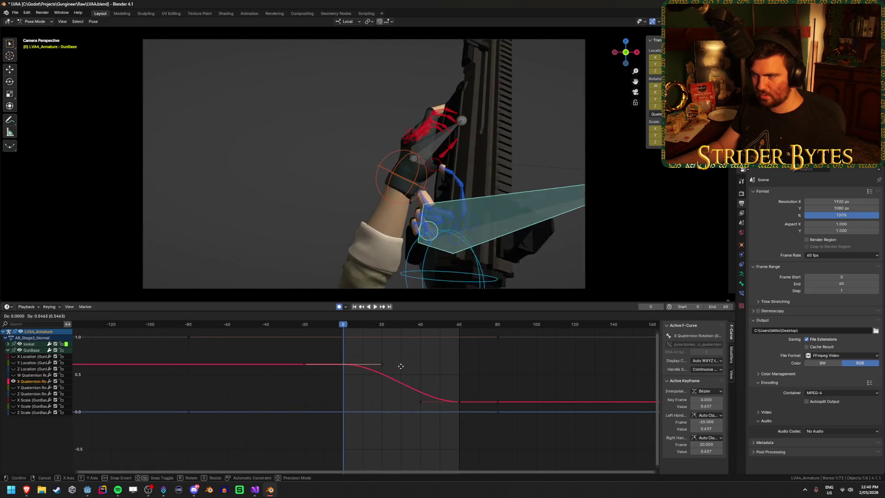
{"action": "right_click", "coordinate": [406, 407]}
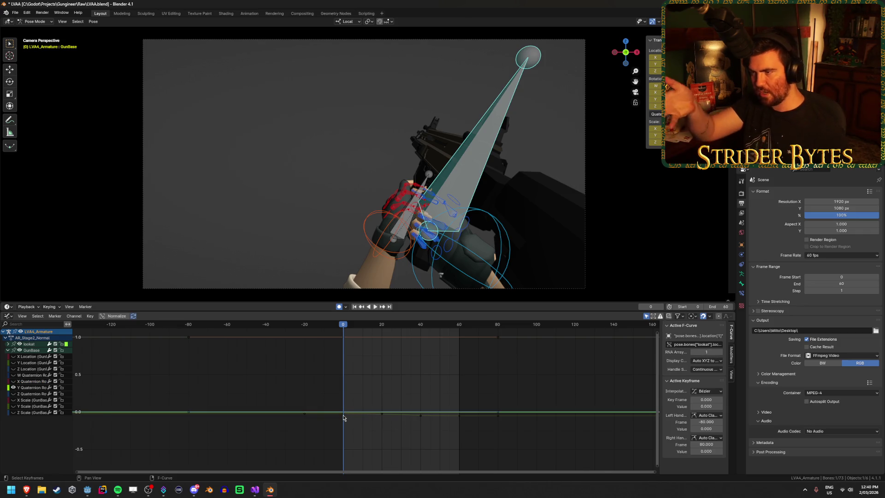
{"action": "mouse_move", "coordinate": [343, 418]}
{"action": "left_mouse_down"}
{"action": "mouse_move", "coordinate": [348, 394]}
{"action": "mouse_move", "coordinate": [352, 427]}
{"action": "left_mouse_up"}
{"action": "right_click", "coordinate": [346, 412]}
{"action": "key", "text": "g"}
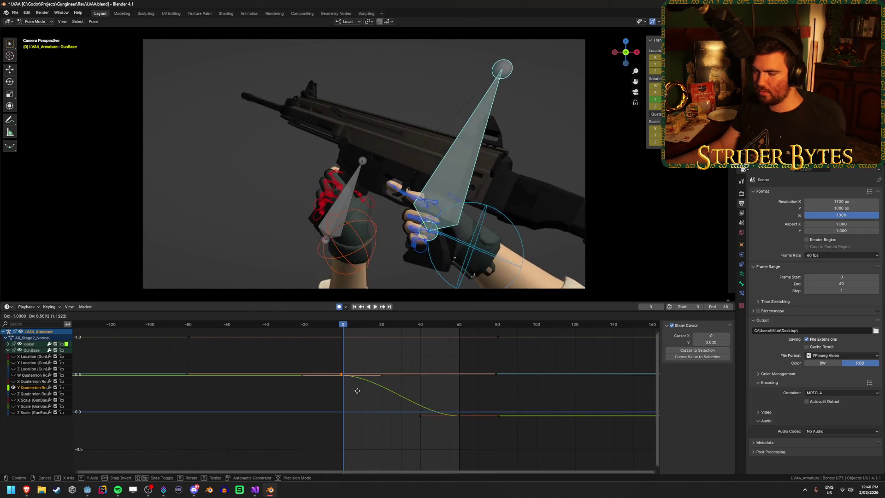
{"action": "right_click", "coordinate": [357, 406]}
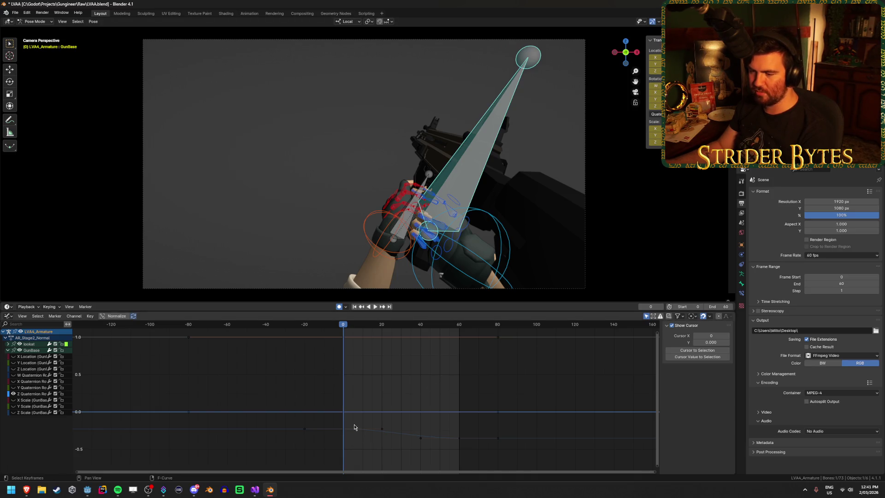
Step: Test-move the Z Quaternion frame-0 key, cancel, and play the animation
{"action": "left_click", "coordinate": [344, 430]}
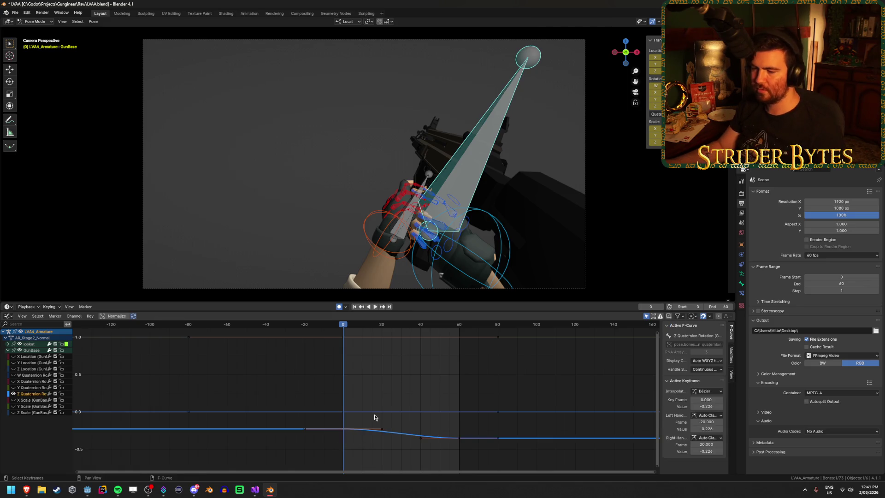
{"action": "key", "text": "g"}
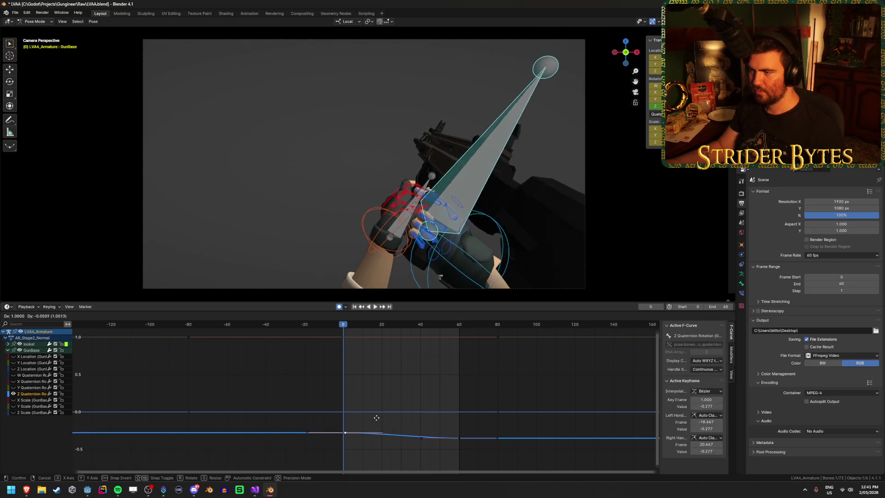
{"action": "key", "text": "Escape"}
{"action": "key", "text": "space"}
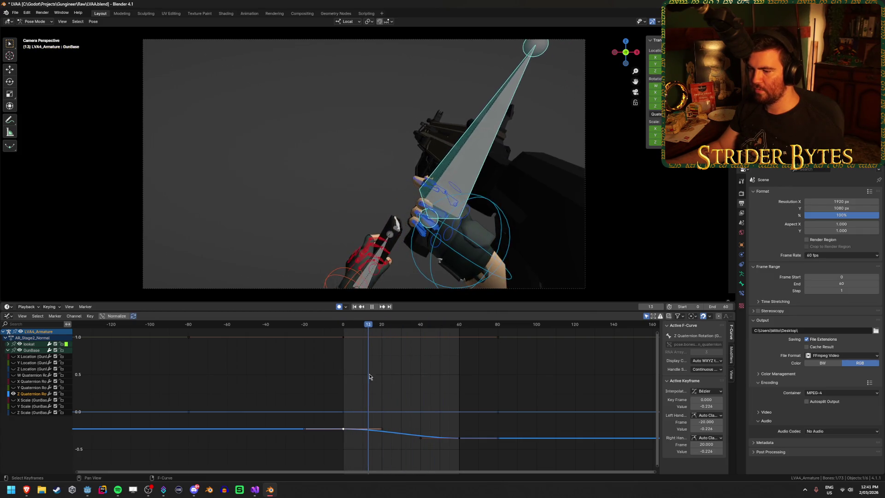
{"action": "key", "text": "space"}
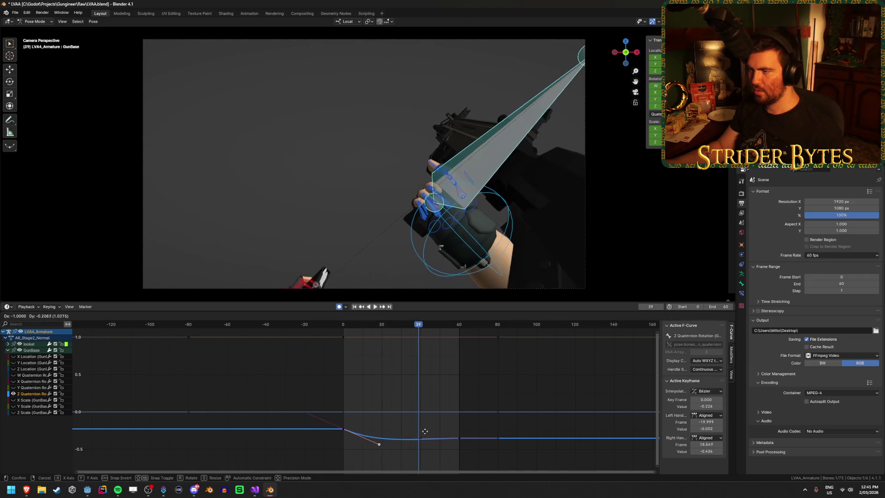
Step: Pull the frame-60 key's left handle back to frame 24, review playback, and hide Z Quaternion
{"action": "scroll", "coordinate": [454, 410], "scroll_direction": "up", "scroll_amount": 2}
{"action": "mouse_move", "coordinate": [441, 427]}
{"action": "middle_mouse_down"}
{"action": "mouse_move", "coordinate": [438, 342]}
{"action": "mouse_move", "coordinate": [445, 393]}
{"action": "middle_mouse_up"}
{"action": "left_click_drag", "start_coordinate": [415, 382], "coordinate": [371, 382]}
{"action": "key", "text": "space"}
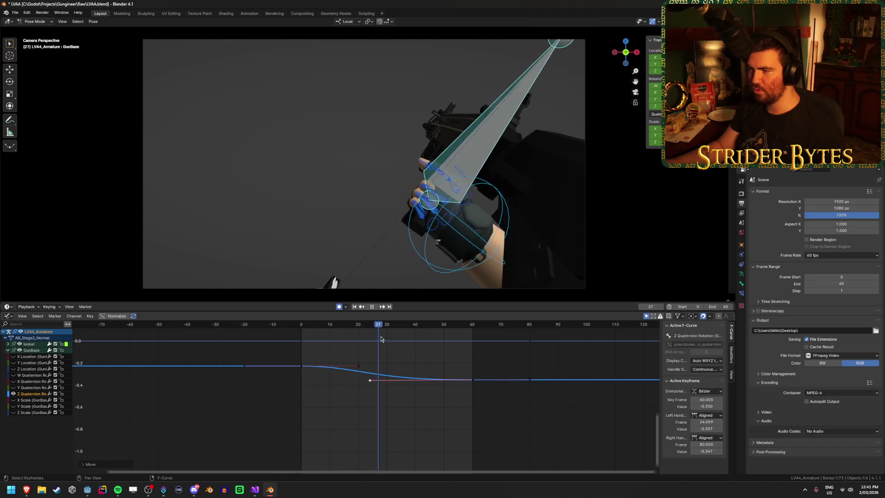
{"action": "key", "text": "space"}
{"action": "left_click", "coordinate": [13, 394]}
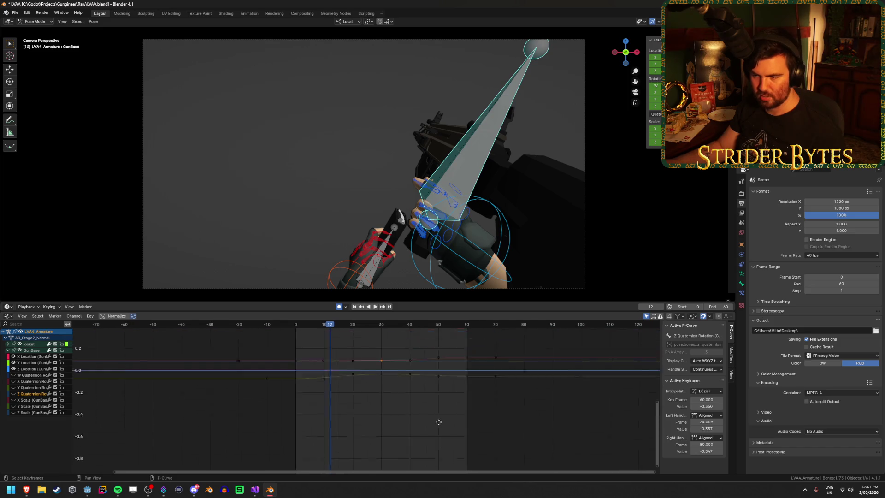
Step: Frame the location curves, briefly show then hide Z Location, and save LVAA.blend
{"action": "key", "text": "Home"}
{"action": "mouse_move", "coordinate": [439, 439]}
{"action": "middle_mouse_down"}
{"action": "mouse_move", "coordinate": [431, 427]}
{"action": "mouse_move", "coordinate": [455, 410]}
{"action": "mouse_move", "coordinate": [516, 395]}
{"action": "mouse_move", "coordinate": [474, 370]}
{"action": "middle_mouse_up"}
{"action": "scroll", "coordinate": [474, 369], "scroll_direction": "up", "scroll_amount": 2}
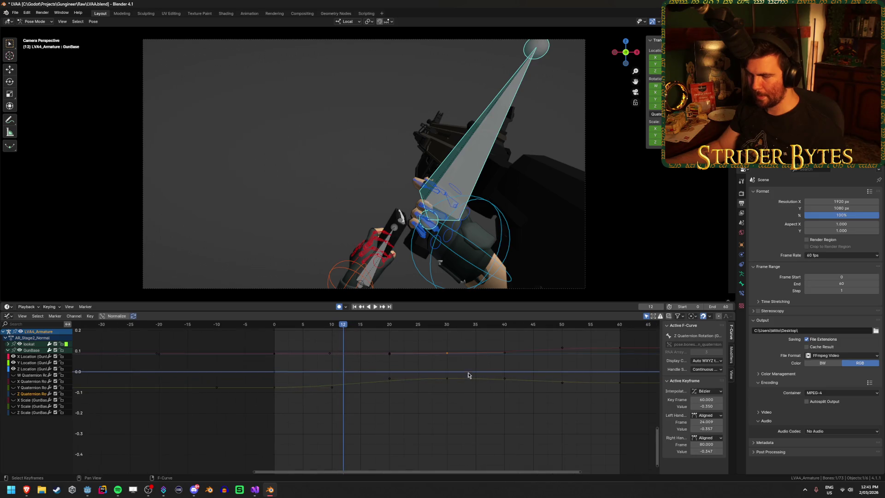
{"action": "left_click", "coordinate": [14, 370]}
{"action": "left_click", "coordinate": [13, 369]}
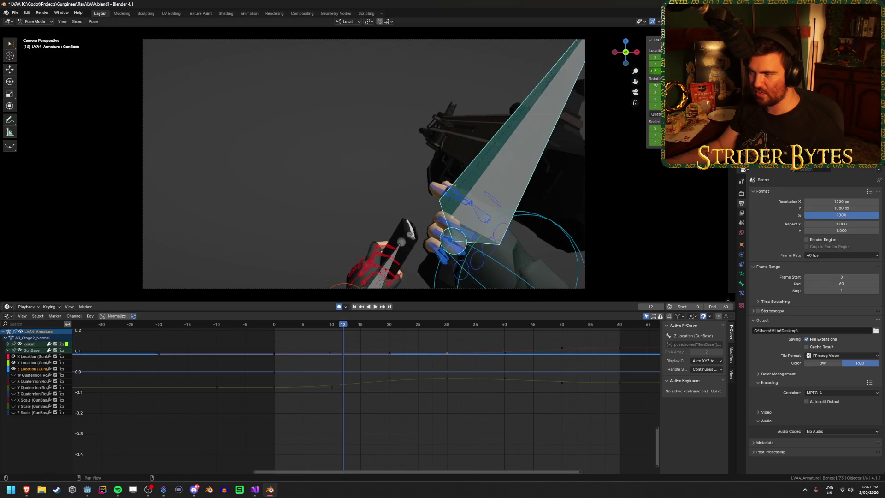
{"action": "left_click", "coordinate": [13, 369]}
{"action": "left_click", "coordinate": [415, 426]}
{"action": "key", "text": "ctrl+s"}
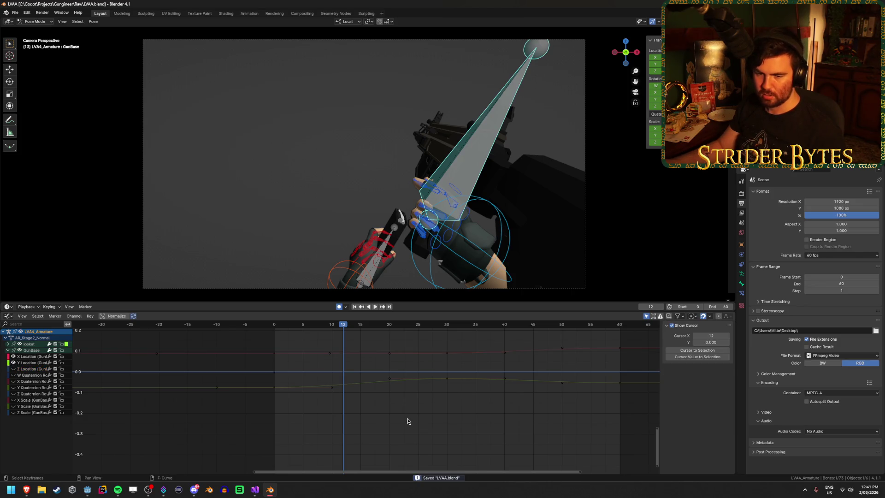
Step: Select the Y Location curve and play from the first frame, scrubbing to frame 29
{"action": "left_click", "coordinate": [328, 395]}
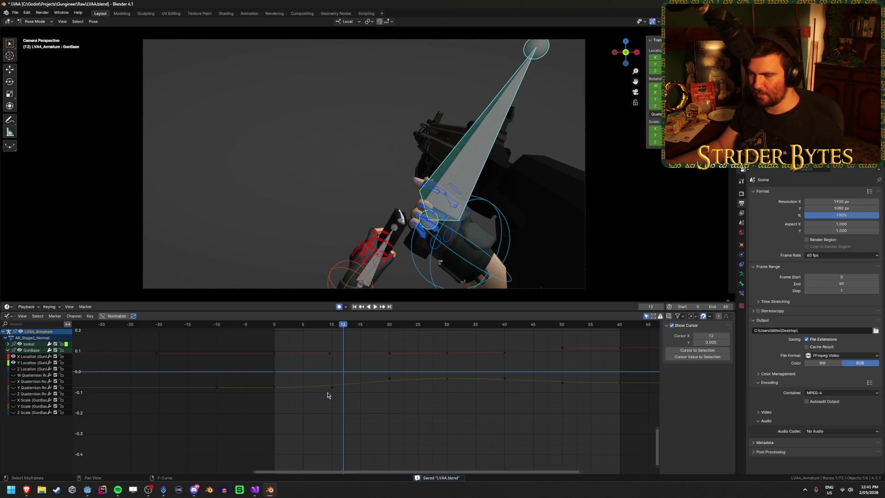
{"action": "left_click", "coordinate": [275, 388]}
{"action": "key", "text": "shift+Left"}
{"action": "key", "text": "space"}
{"action": "left_click_drag", "start_coordinate": [332, 331], "coordinate": [530, 341]}
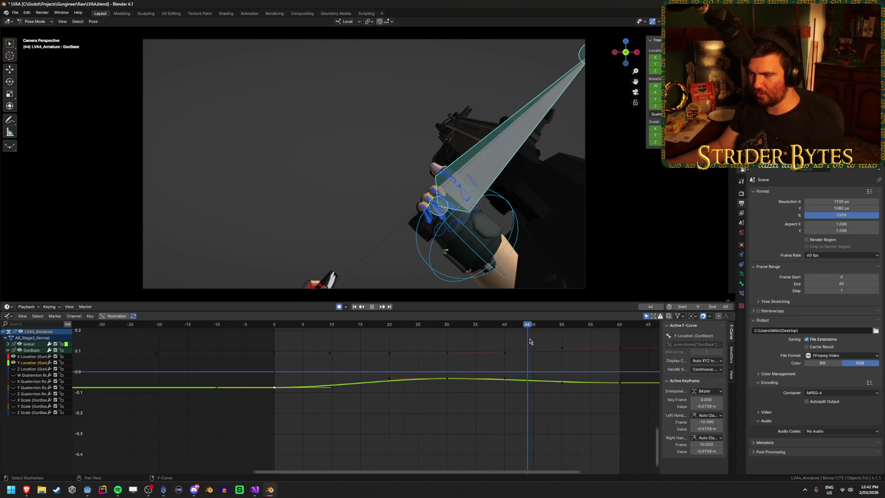
Step: Stretch the frame-30 key's right handle to frame 54 and left handle to frame 8
{"action": "key", "text": "g"}
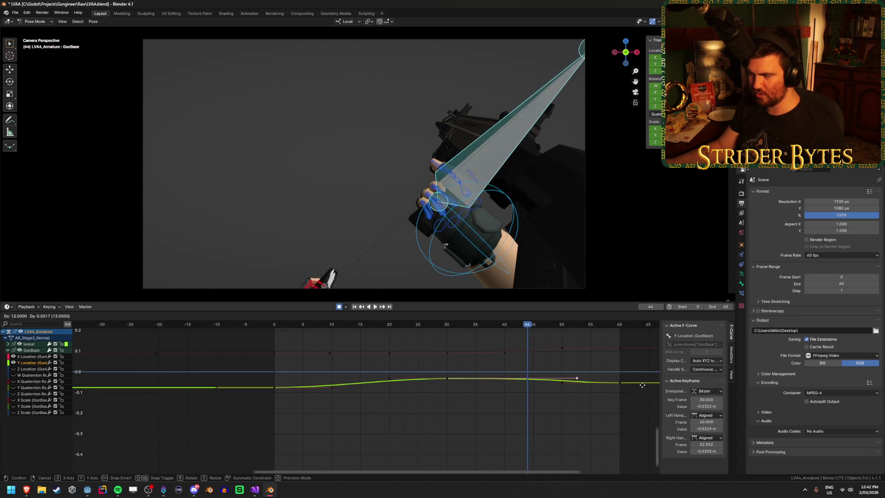
{"action": "left_click", "coordinate": [652, 389]}
{"action": "left_click", "coordinate": [390, 379]}
{"action": "key", "text": "g"}
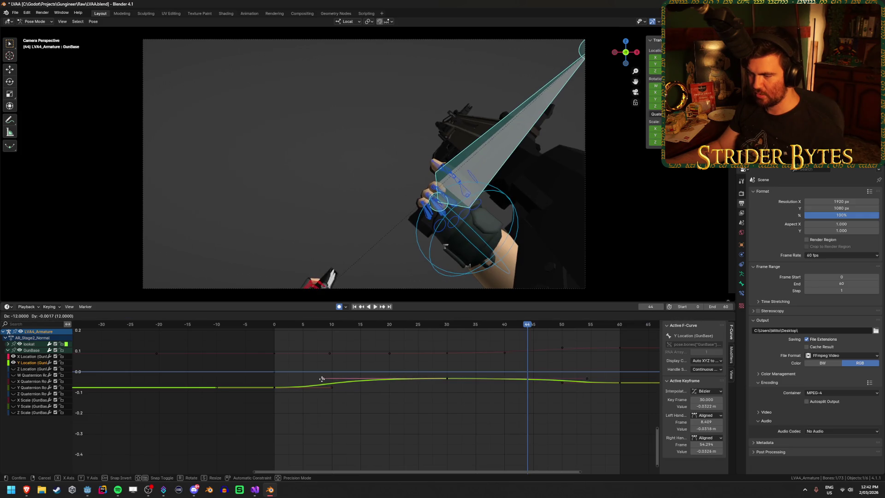
{"action": "left_click", "coordinate": [318, 383]}
{"action": "key", "text": "space"}
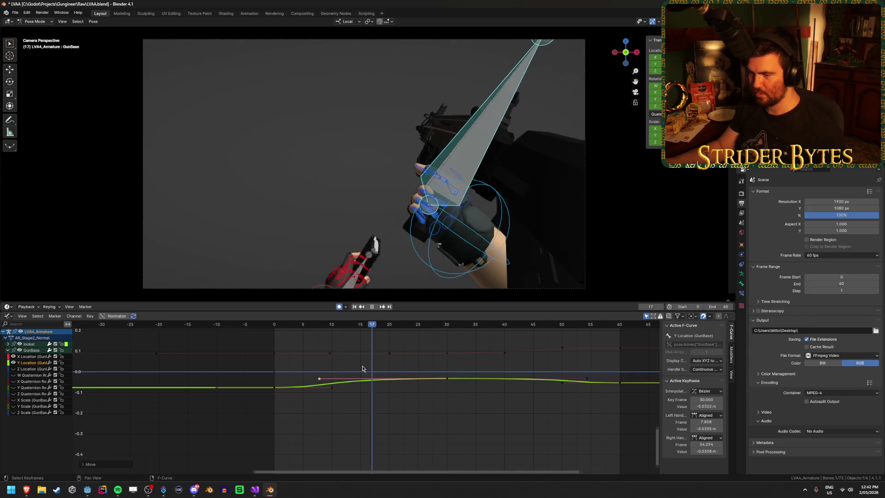
{"action": "key", "text": "space"}
Step: Reselect the Y Location curve and scrub frames 2 to 25 to check the easing
{"action": "left_click", "coordinate": [475, 366]}
{"action": "middle_click_drag", "start_coordinate": [431, 369], "coordinate": [405, 408]}
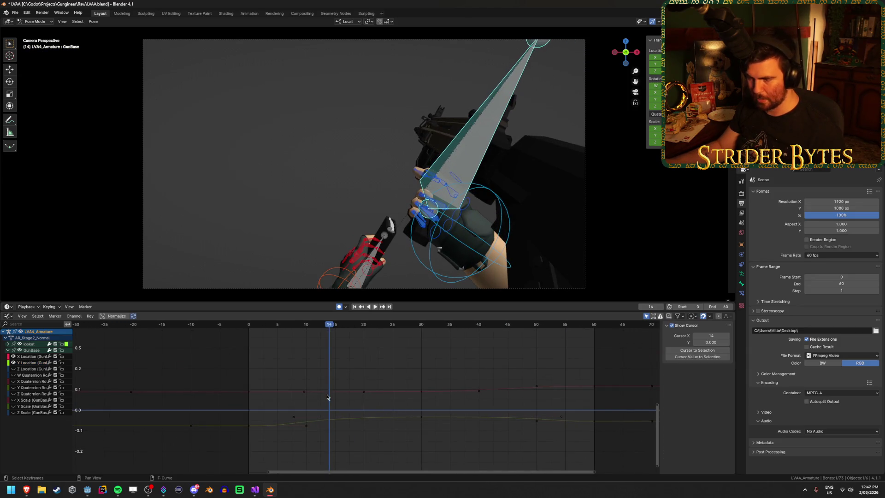
{"action": "left_click", "coordinate": [27, 364]}
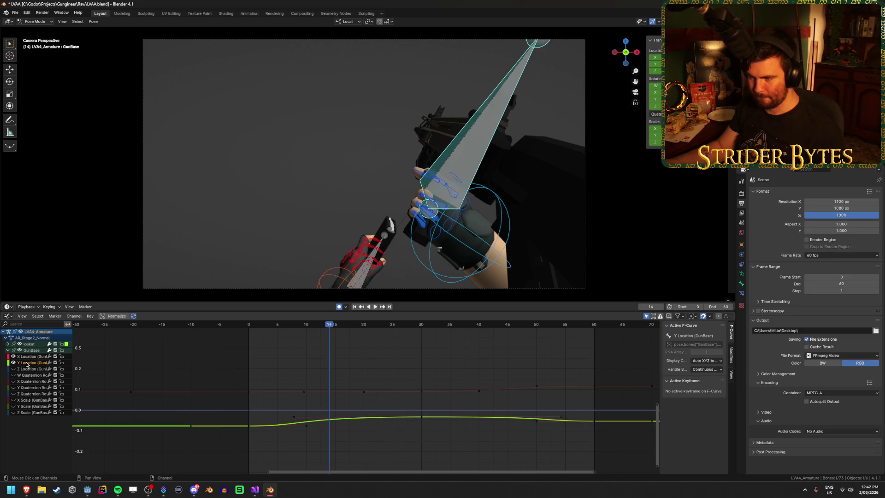
{"action": "mouse_move", "coordinate": [341, 331]}
{"action": "left_mouse_down"}
{"action": "mouse_move", "coordinate": [261, 330]}
{"action": "mouse_move", "coordinate": [393, 330]}
{"action": "left_mouse_up"}
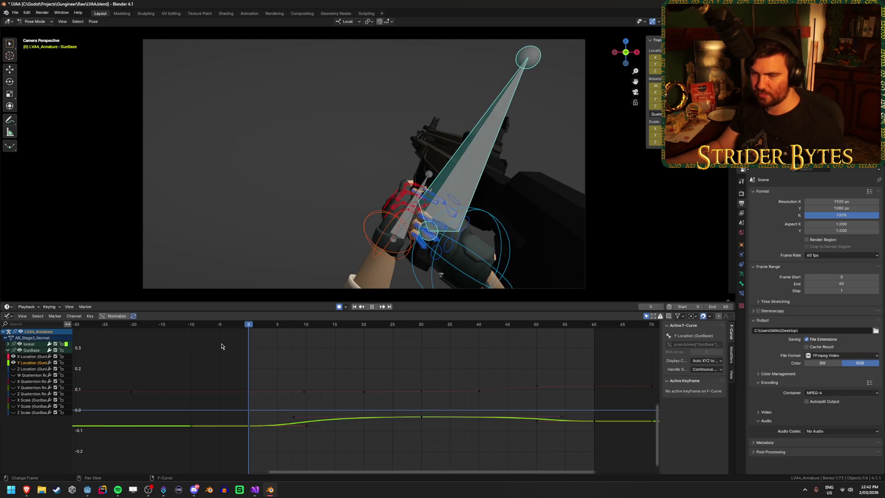
Step: Select the X Location curve and its keys at frames 10 and 20
{"action": "left_click", "coordinate": [31, 358]}
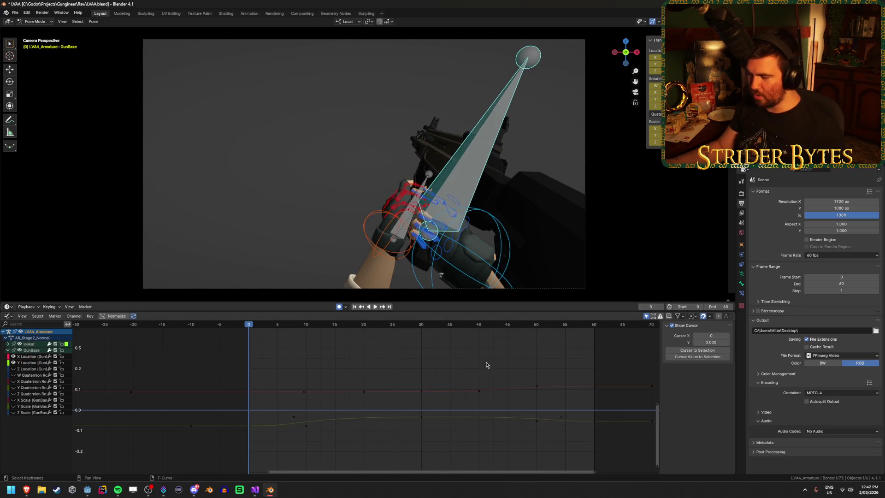
{"action": "middle_click_drag", "start_coordinate": [306, 388], "coordinate": [258, 388]}
{"action": "left_click", "coordinate": [256, 391]}
{"action": "left_click", "coordinate": [316, 391]}
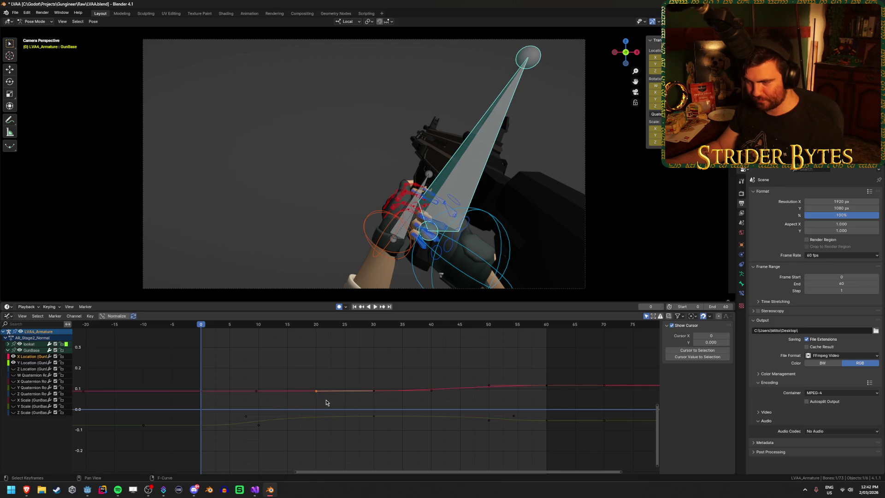
{"action": "scroll", "coordinate": [342, 409], "scroll_direction": "up", "scroll_amount": 3}
{"action": "scroll", "coordinate": [393, 415], "scroll_direction": "down", "scroll_amount": 2}
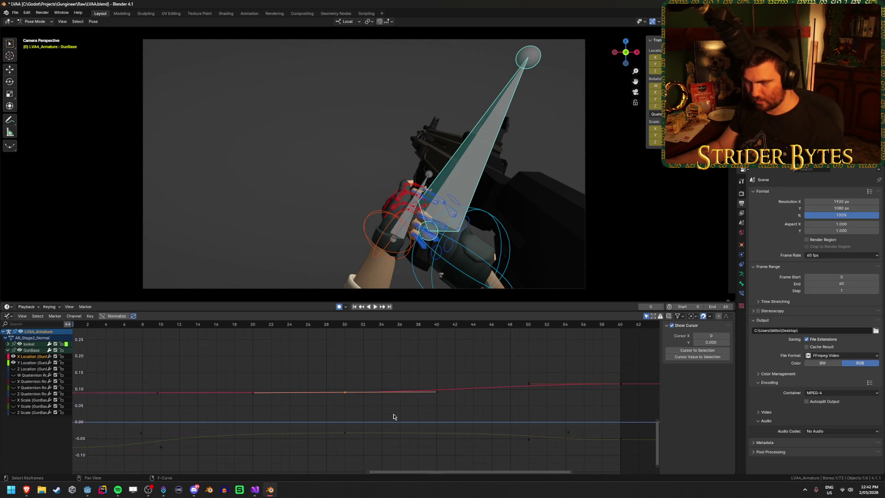
Step: Extend the frame-60 key's handle to about frame 49 and lower it to soften the curve
{"action": "left_click", "coordinate": [492, 389]}
{"action": "left_click_drag", "start_coordinate": [420, 396], "coordinate": [431, 394]}
{"action": "mouse_move", "coordinate": [484, 395]}
{"action": "left_mouse_down"}
{"action": "mouse_move", "coordinate": [494, 393]}
{"action": "mouse_move", "coordinate": [458, 387]}
{"action": "left_mouse_up"}
{"action": "left_click", "coordinate": [403, 376]}
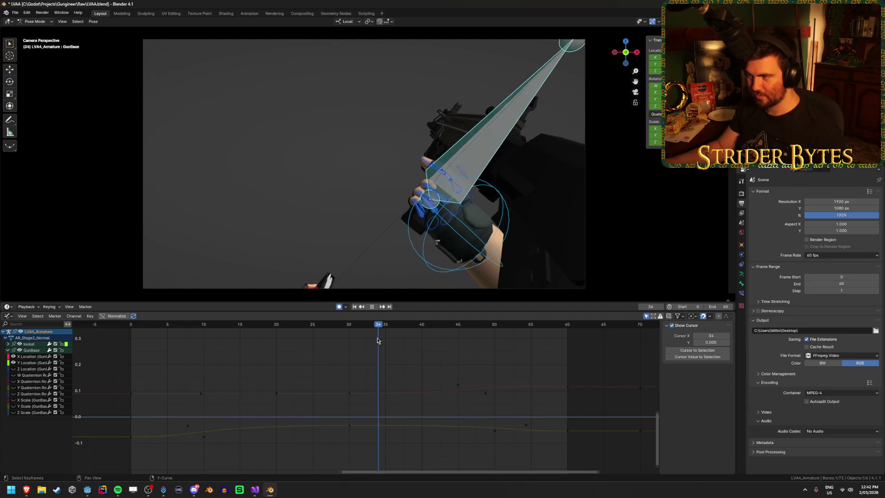
{"action": "key", "text": "space"}
{"action": "scroll", "coordinate": [458, 393], "scroll_direction": "up", "scroll_amount": 12, "text": "alt"}
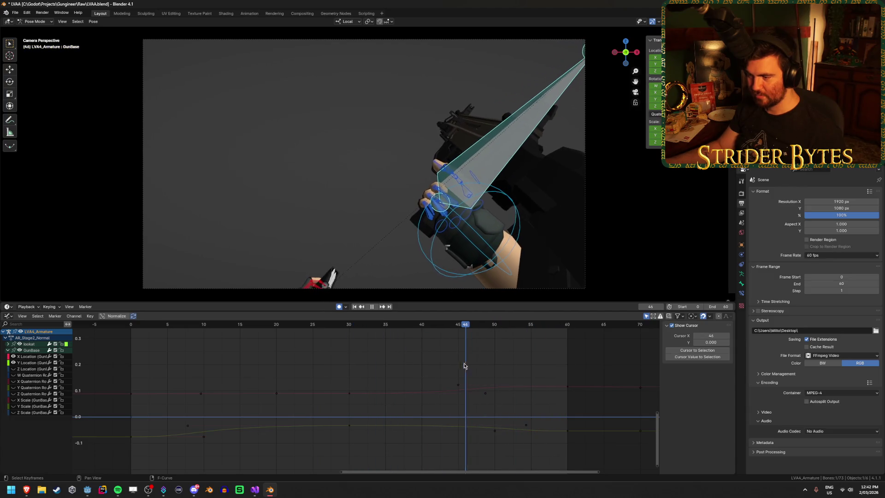
{"action": "left_click_drag", "start_coordinate": [458, 393], "coordinate": [457, 398]}
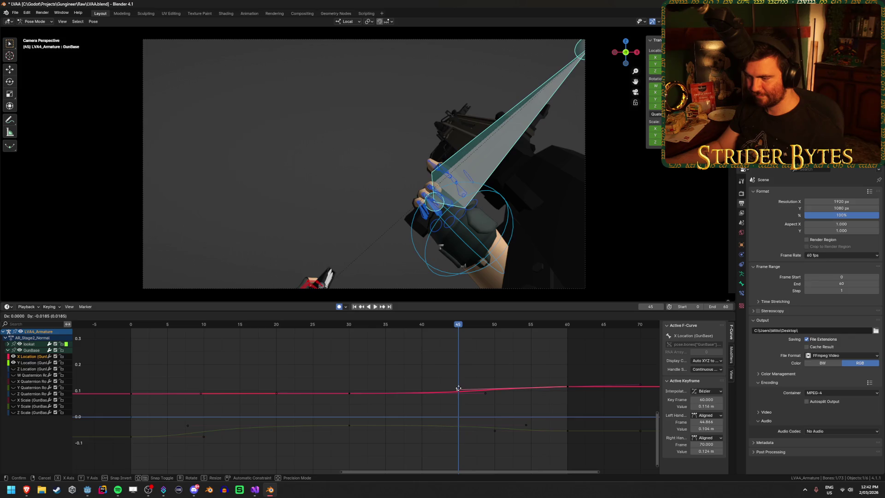
{"action": "key", "text": "space"}
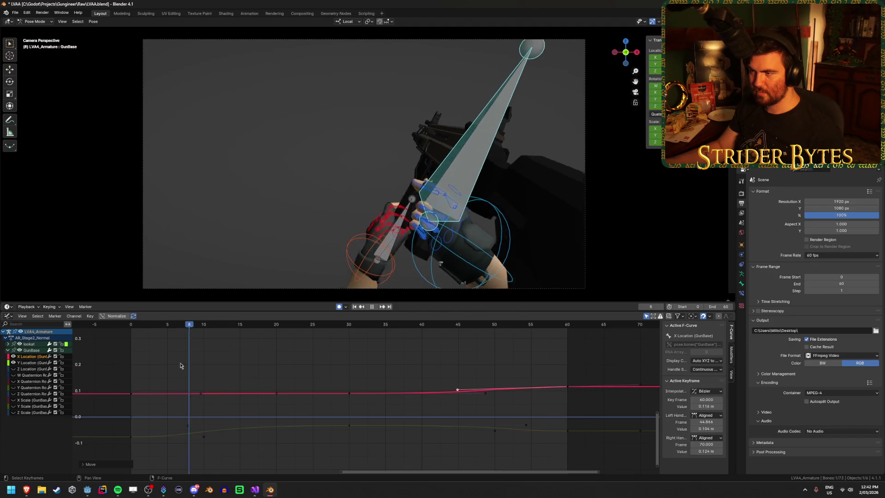
Step: Scrub to frame 14, hide the X and Y Location curves, and replay
{"action": "left_click_drag", "start_coordinate": [126, 377], "coordinate": [231, 372]}
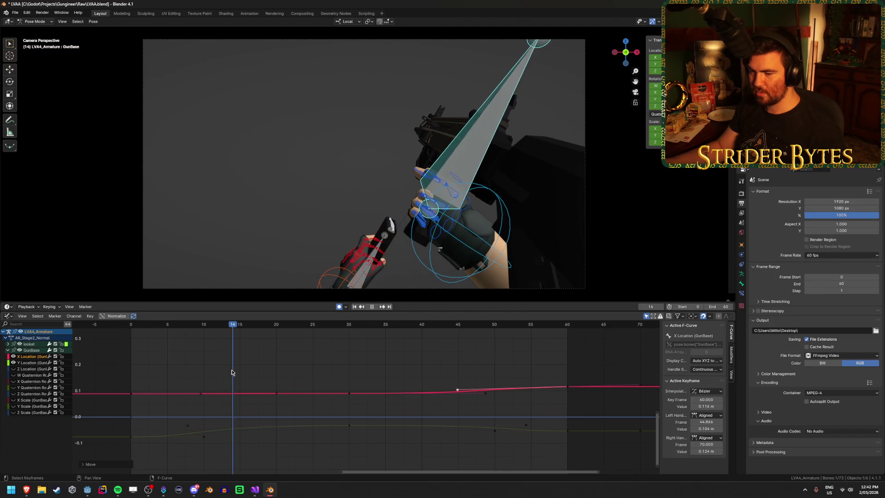
{"action": "middle_click_drag", "start_coordinate": [231, 380], "coordinate": [305, 372]}
{"action": "left_click_drag", "start_coordinate": [12, 357], "coordinate": [12, 364]}
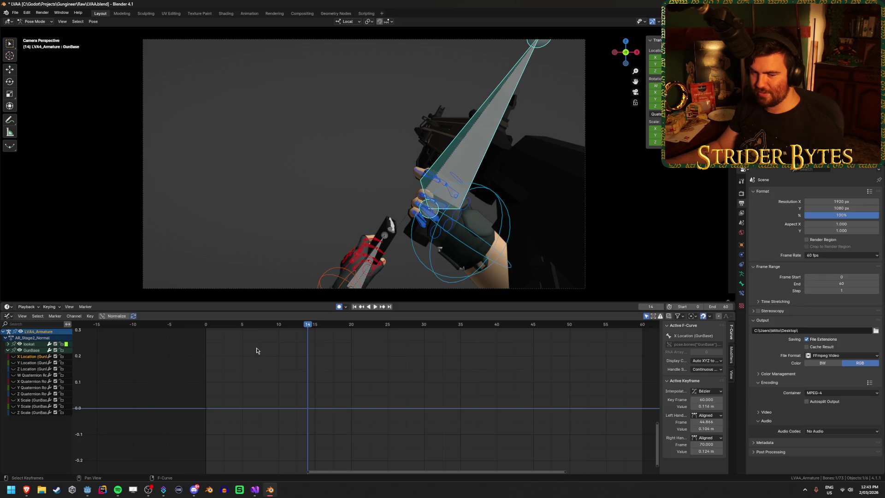
{"action": "left_click_drag", "start_coordinate": [318, 325], "coordinate": [221, 325]}
{"action": "key", "text": "space"}
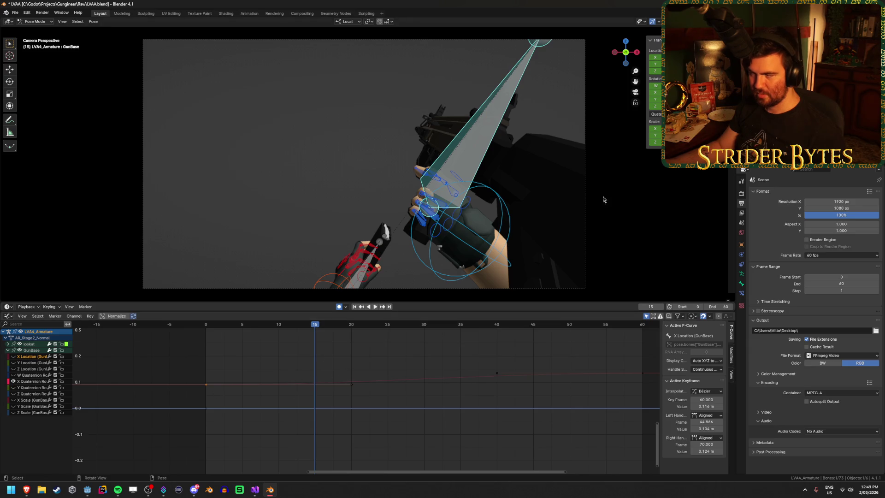
Step: Test-rotate the gun bone and cancel, then hide the Y Quaternion Rotation curve
{"action": "mouse_move", "coordinate": [655, 92]}
{"action": "left_mouse_down"}
{"action": "mouse_move", "coordinate": [678, 92]}
{"action": "mouse_move", "coordinate": [645, 93]}
{"action": "left_mouse_up"}
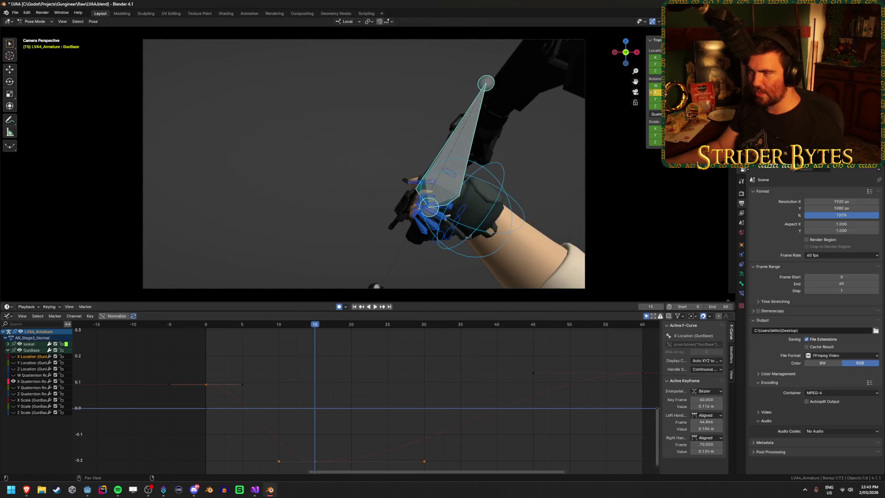
{"action": "key", "text": "Escape"}
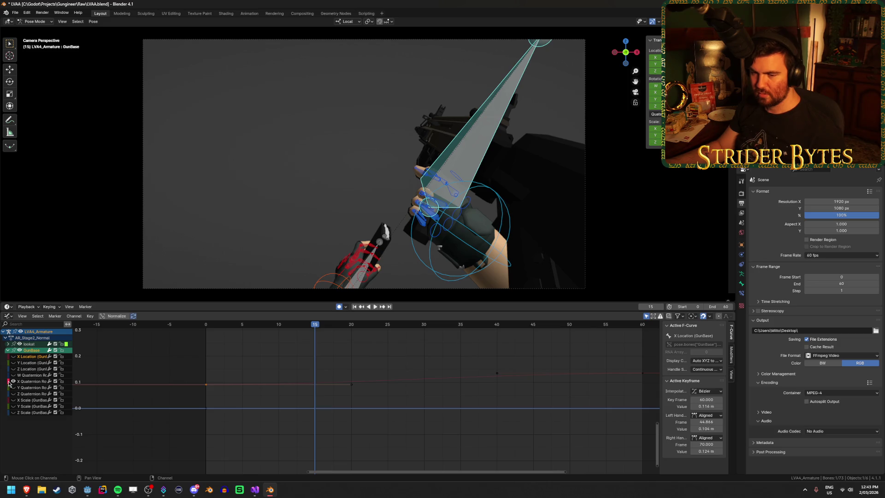
{"action": "mouse_move", "coordinate": [320, 325]}
{"action": "left_mouse_down"}
{"action": "mouse_move", "coordinate": [234, 325]}
{"action": "mouse_move", "coordinate": [314, 326]}
{"action": "left_mouse_up"}
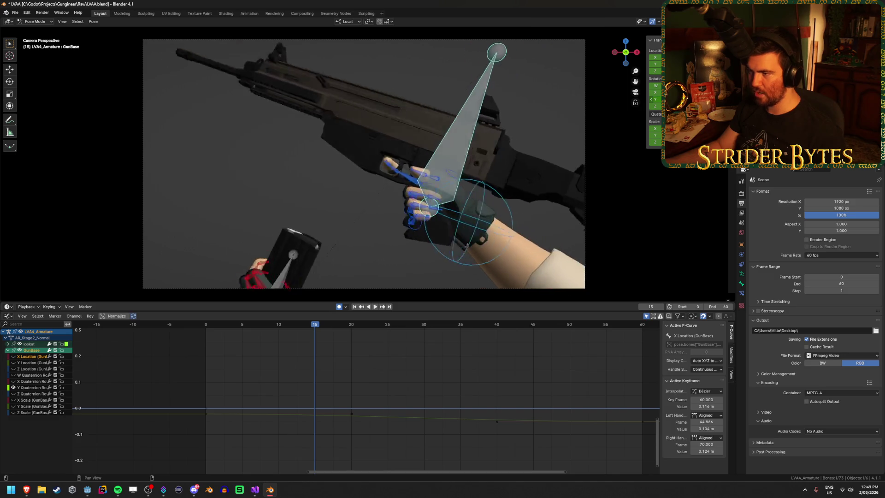
{"action": "left_click", "coordinate": [13, 387]}
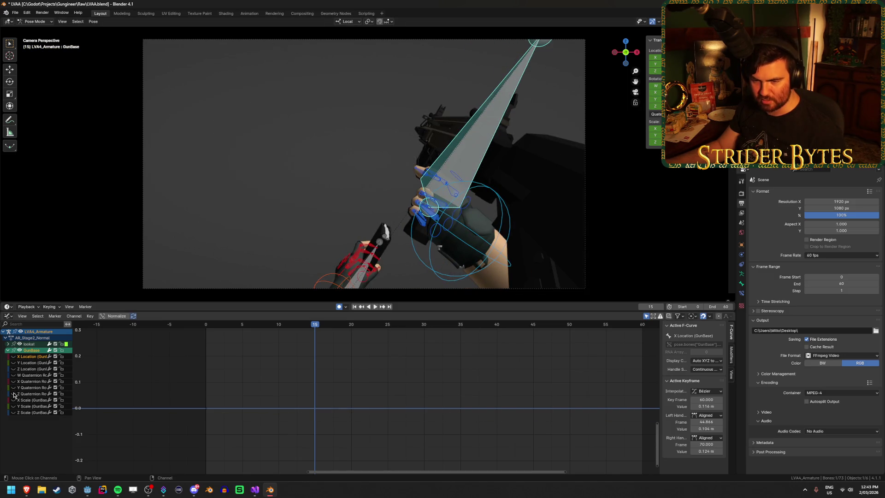
{"action": "mouse_move", "coordinate": [394, 409]}
{"action": "middle_mouse_down", "text": "ctrl"}
{"action": "mouse_move", "coordinate": [393, 389]}
{"action": "mouse_move", "coordinate": [375, 391]}
{"action": "middle_mouse_up", "text": "ctrl"}
Step: Stretch the frame-0 Z Quaternion Rotation key's right handle to about frame 52.6, then play
{"action": "mouse_move", "coordinate": [236, 326]}
{"action": "left_mouse_down"}
{"action": "mouse_move", "coordinate": [219, 330]}
{"action": "mouse_move", "coordinate": [425, 332]}
{"action": "mouse_move", "coordinate": [323, 342]}
{"action": "mouse_move", "coordinate": [386, 348]}
{"action": "mouse_move", "coordinate": [237, 361]}
{"action": "mouse_move", "coordinate": [309, 355]}
{"action": "mouse_move", "coordinate": [405, 369]}
{"action": "mouse_move", "coordinate": [397, 374]}
{"action": "left_mouse_up"}
{"action": "left_click", "coordinate": [386, 369]}
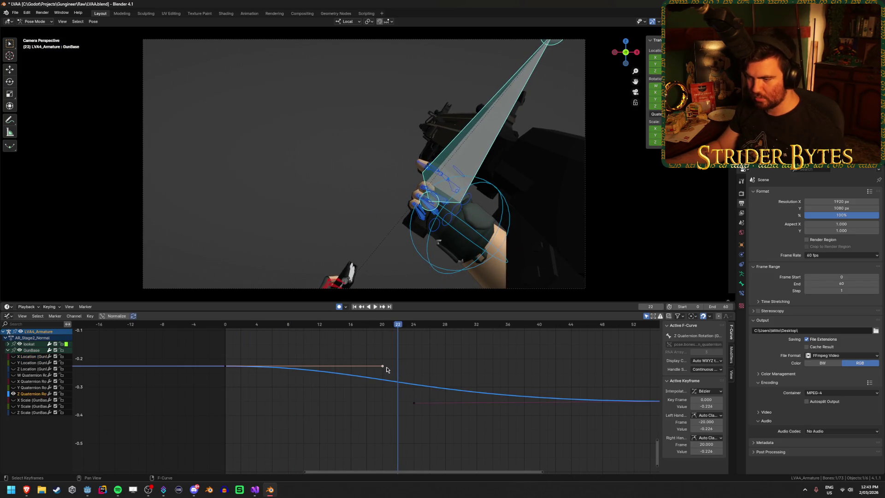
{"action": "key", "text": "g"}
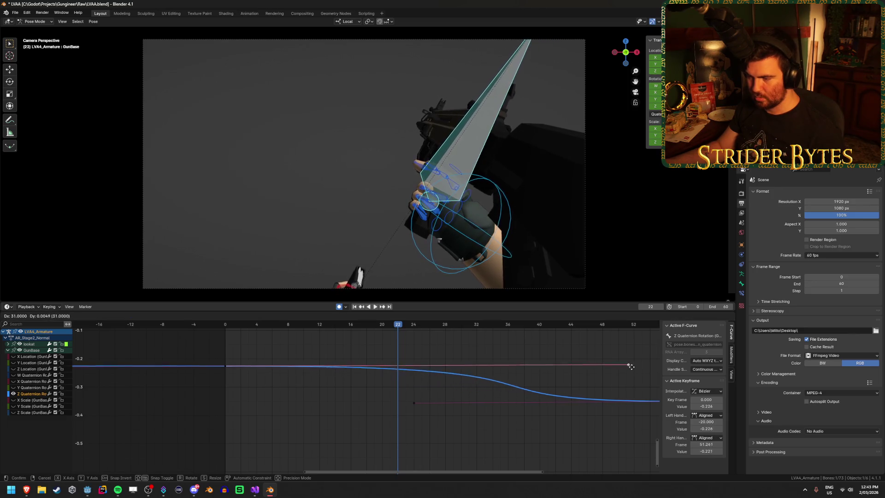
{"action": "left_click", "coordinate": [641, 370]}
{"action": "key", "text": "space"}
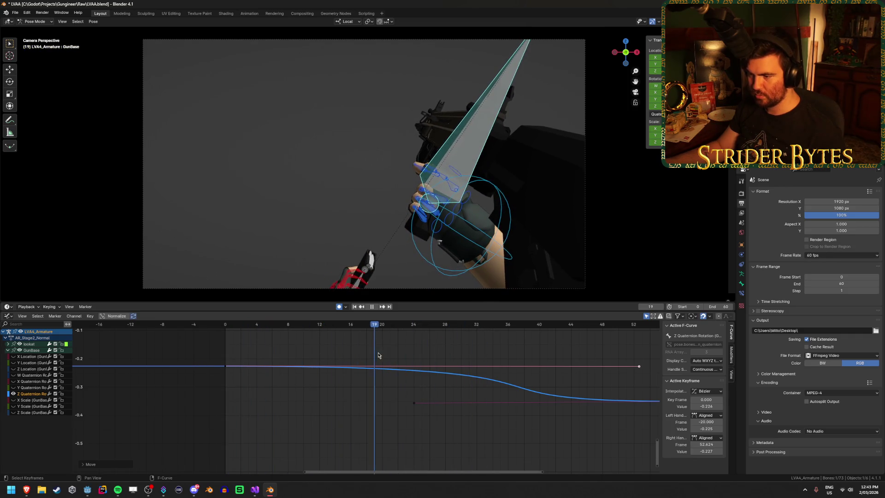
Step: Pull that handle back in to frame 40 and preview the reload with playback and scrubbing
{"action": "left_click_drag", "start_coordinate": [639, 368], "coordinate": [541, 367]}
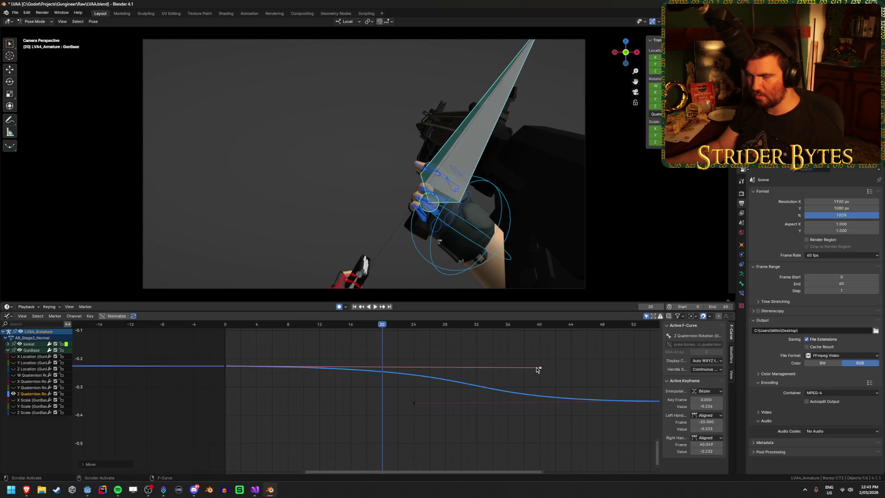
{"action": "left_click", "coordinate": [383, 331]}
{"action": "key", "text": "space"}
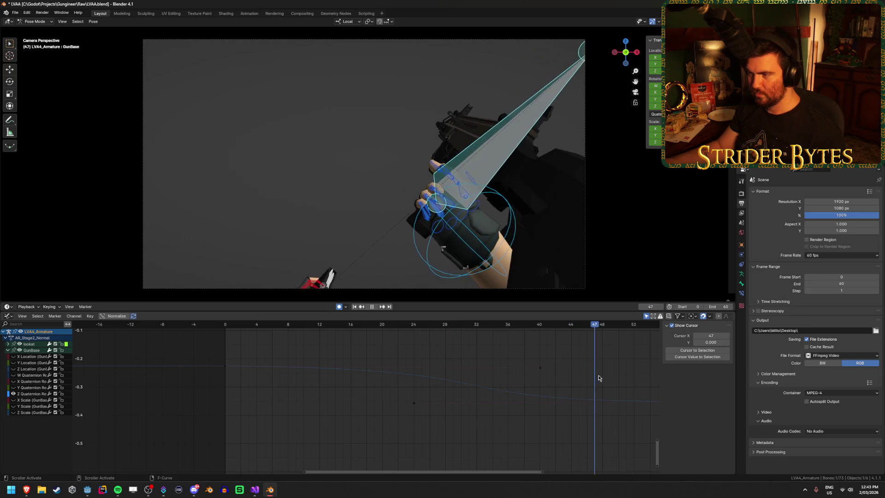
{"action": "mouse_move", "coordinate": [581, 375]}
{"action": "left_mouse_down"}
{"action": "mouse_move", "coordinate": [287, 362]}
{"action": "mouse_move", "coordinate": [434, 368]}
{"action": "mouse_move", "coordinate": [543, 322]}
{"action": "mouse_move", "coordinate": [577, 322]}
{"action": "mouse_move", "coordinate": [383, 375]}
{"action": "mouse_move", "coordinate": [233, 382]}
{"action": "left_mouse_up"}
{"action": "key", "text": "space"}
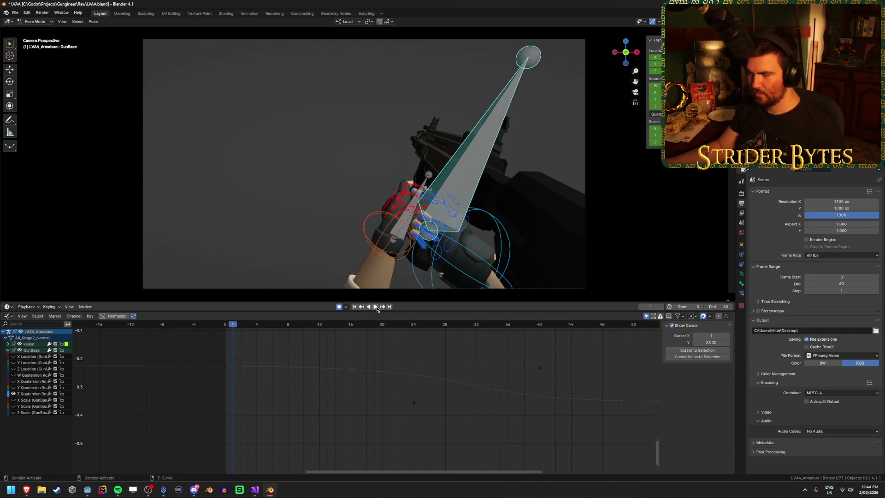
Step: Replay and scrub the reload through frames 0–50, then frame all curves in the graph
{"action": "left_click", "coordinate": [376, 307]}
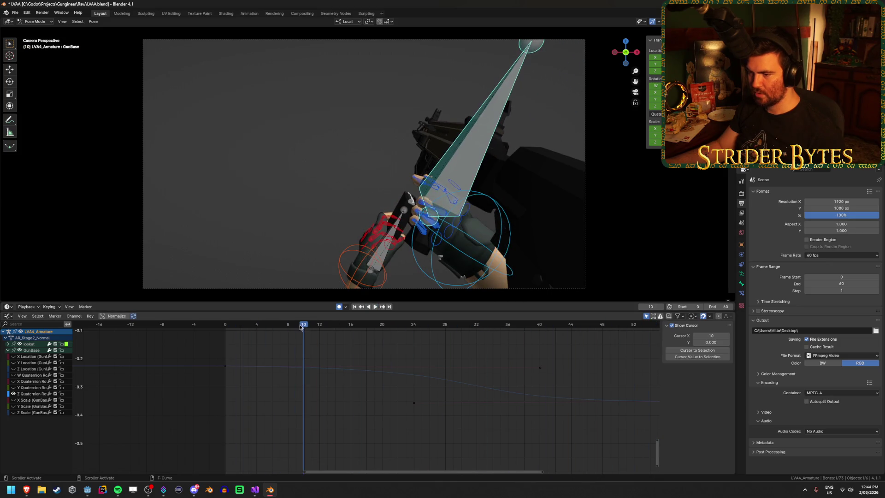
{"action": "key", "text": "space"}
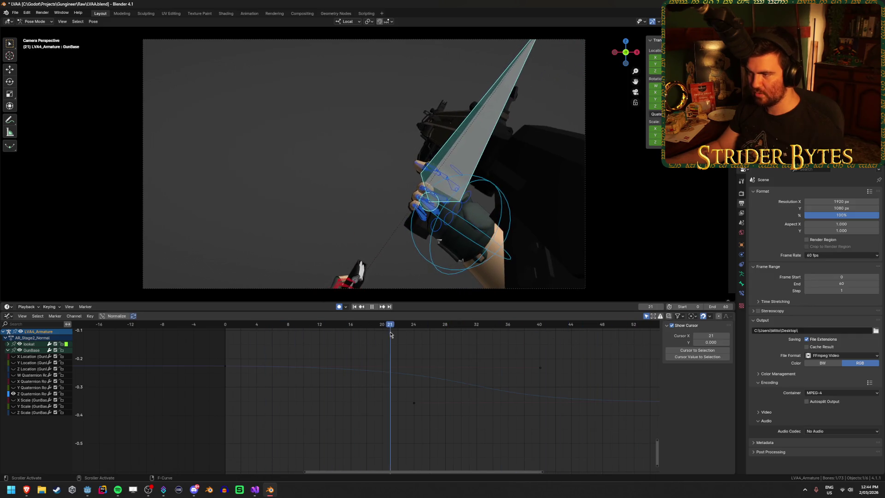
{"action": "mouse_move", "coordinate": [420, 335]}
{"action": "left_mouse_down"}
{"action": "mouse_move", "coordinate": [267, 337]}
{"action": "mouse_move", "coordinate": [401, 340]}
{"action": "left_mouse_up"}
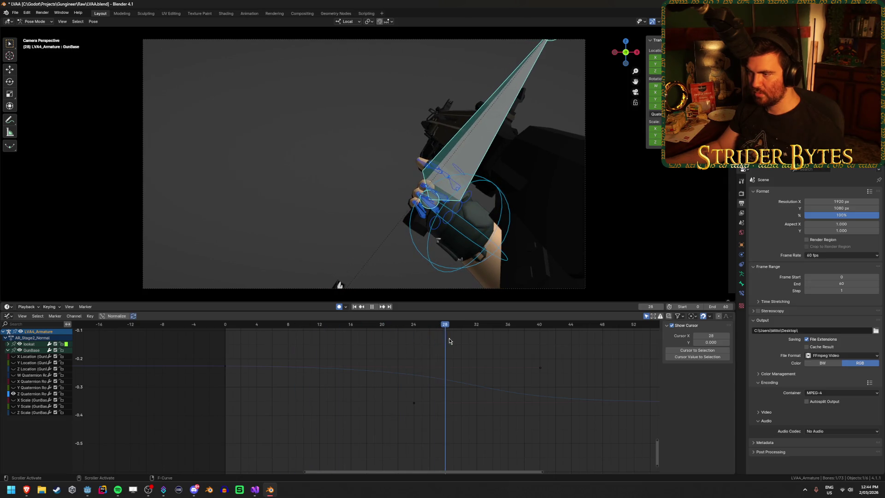
{"action": "left_click_drag", "start_coordinate": [459, 342], "coordinate": [621, 350]}
{"action": "key", "text": "Home"}
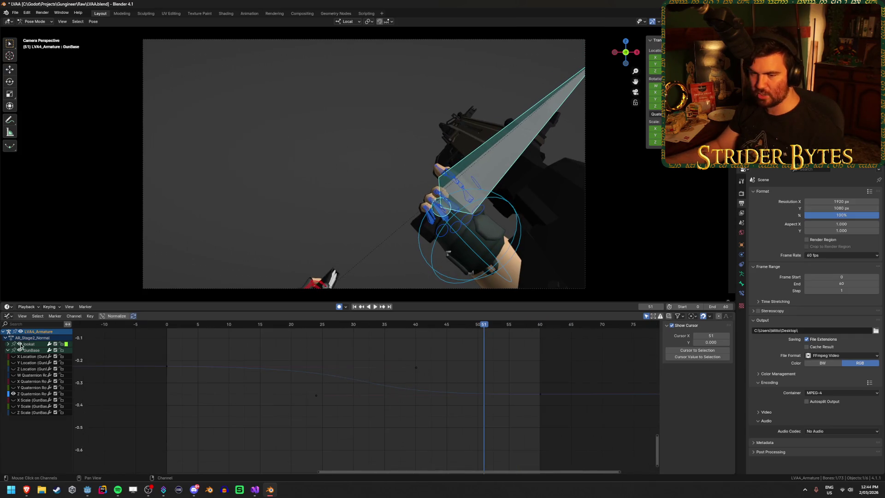
{"action": "mouse_move", "coordinate": [388, 414]}
{"action": "middle_mouse_down"}
{"action": "mouse_move", "coordinate": [411, 417]}
{"action": "mouse_move", "coordinate": [405, 399]}
{"action": "mouse_move", "coordinate": [369, 387]}
{"action": "mouse_move", "coordinate": [384, 427]}
{"action": "mouse_move", "coordinate": [369, 404]}
{"action": "mouse_move", "coordinate": [369, 375]}
{"action": "middle_mouse_up"}
{"action": "key", "text": "space"}
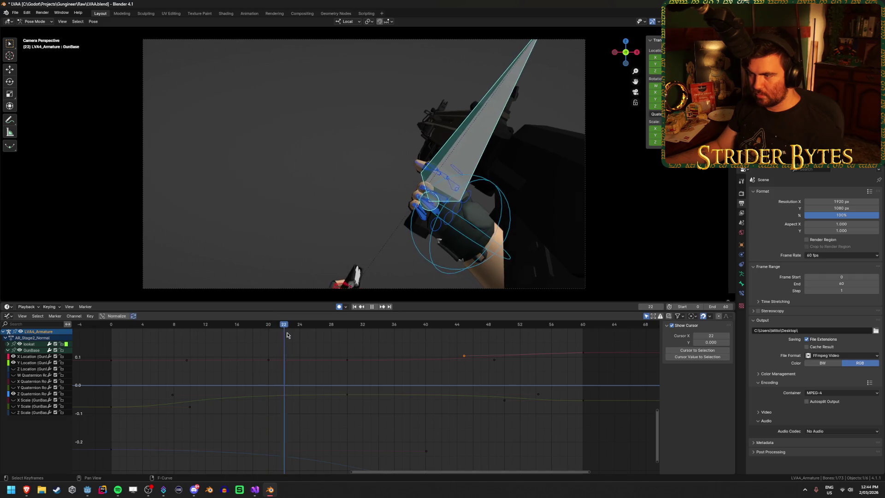
{"action": "key", "text": "space"}
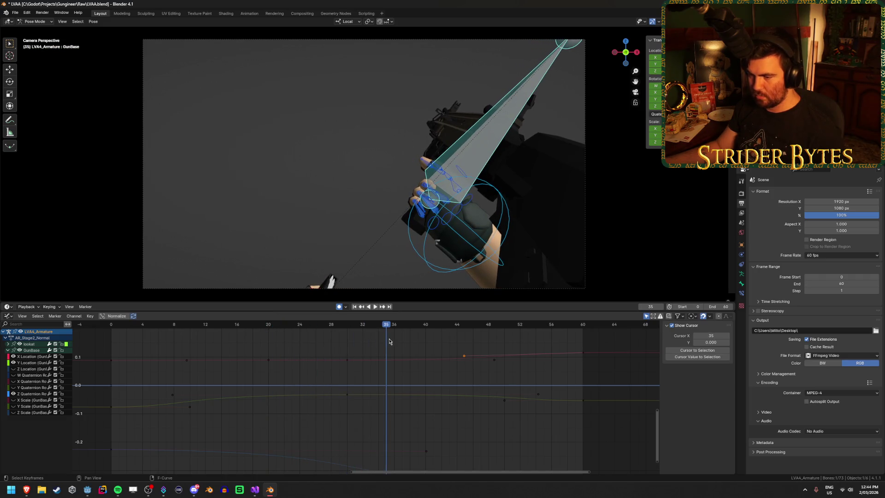
{"action": "scroll", "coordinate": [346, 355], "scroll_direction": "up", "scroll_amount": 1}
{"action": "left_click", "coordinate": [342, 355]}
{"action": "mouse_move", "coordinate": [369, 325]}
{"action": "left_mouse_down"}
{"action": "mouse_move", "coordinate": [123, 332]}
{"action": "mouse_move", "coordinate": [343, 341]}
{"action": "mouse_move", "coordinate": [115, 340]}
{"action": "mouse_move", "coordinate": [471, 357]}
{"action": "mouse_move", "coordinate": [395, 357]}
{"action": "left_mouse_up"}
{"action": "key", "text": "x"}
{"action": "left_click", "coordinate": [366, 349]}
{"action": "left_click", "coordinate": [332, 404]}
{"action": "key", "text": "x"}
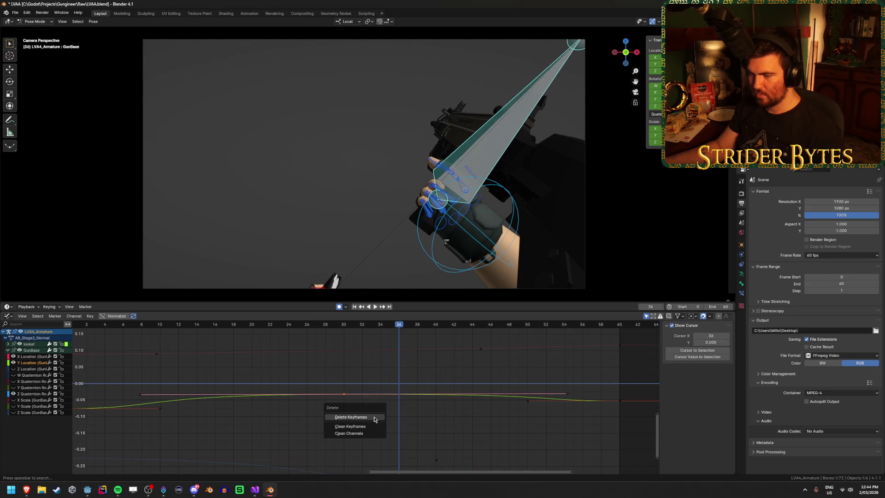
{"action": "left_click", "coordinate": [374, 419]}
{"action": "mouse_move", "coordinate": [269, 333]}
{"action": "left_mouse_down"}
{"action": "mouse_move", "coordinate": [134, 339]}
{"action": "mouse_move", "coordinate": [380, 349]}
{"action": "left_mouse_up"}
{"action": "key", "text": "ctrl+z"}
{"action": "key", "text": "ctrl+z"}
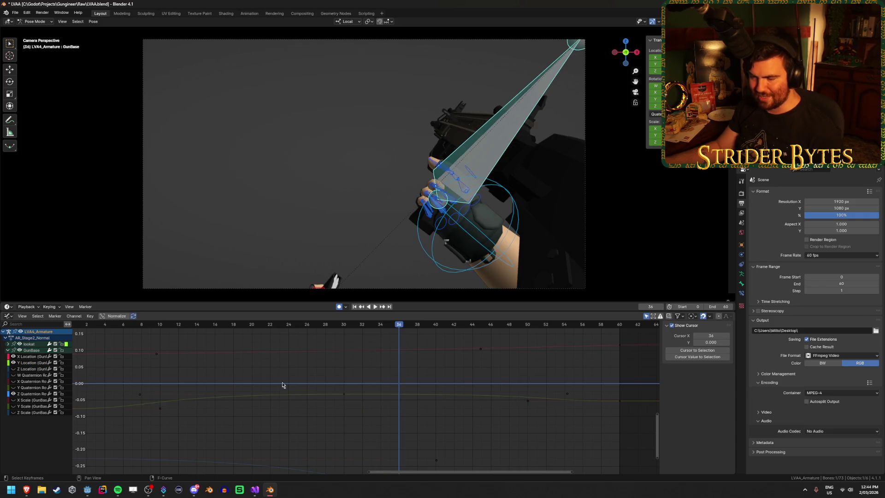
{"action": "key", "text": "Home"}
Step: Pull the Y Location frame-30 key's right handle in to about frame 36 and start playback
{"action": "left_click", "coordinate": [421, 386]}
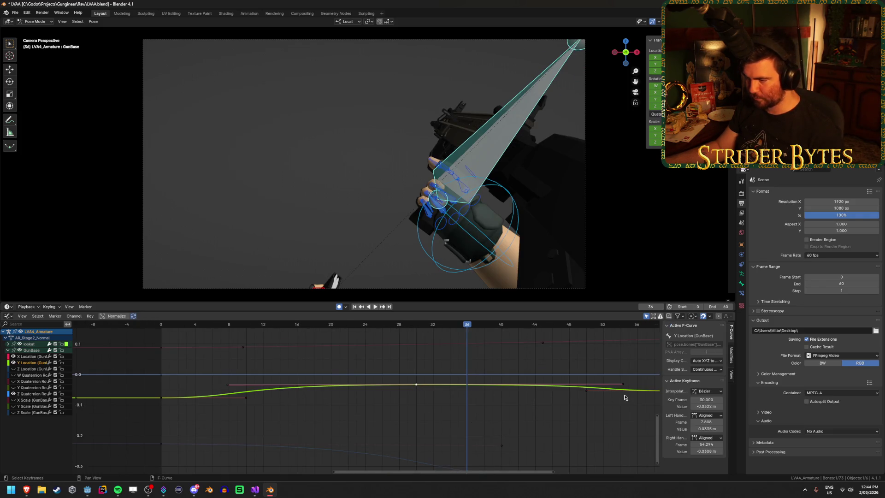
{"action": "left_click_drag", "start_coordinate": [623, 388], "coordinate": [467, 384]}
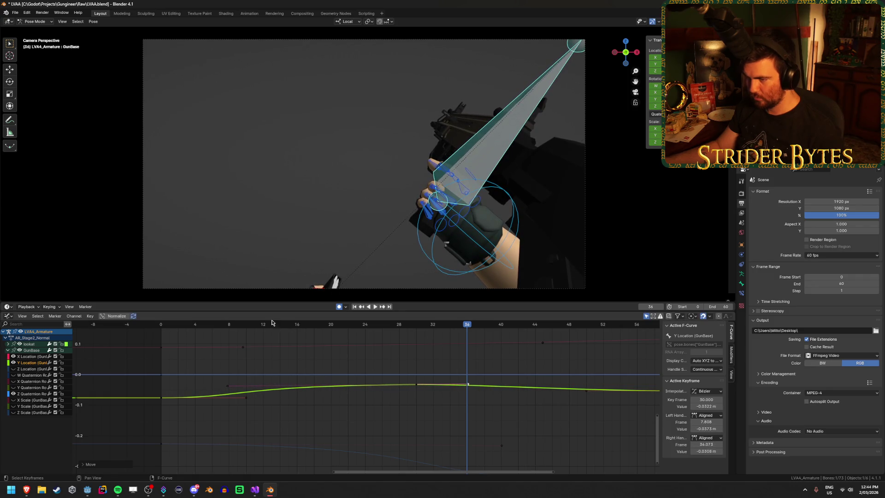
{"action": "left_click", "coordinate": [174, 326]}
{"action": "key", "text": "space"}
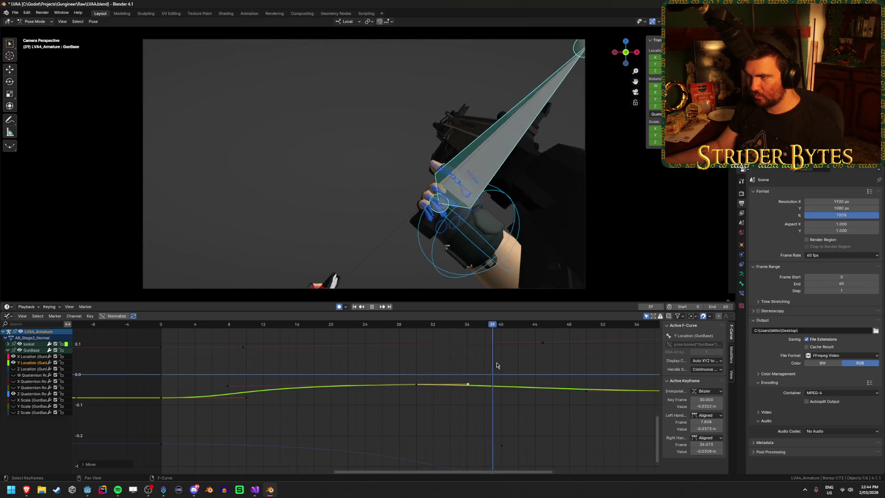
Step: Preview the smoother reload, pausing at frames 36 and 17, then select the Z Quaternion Rotation curve
{"action": "key", "text": "Escape"}
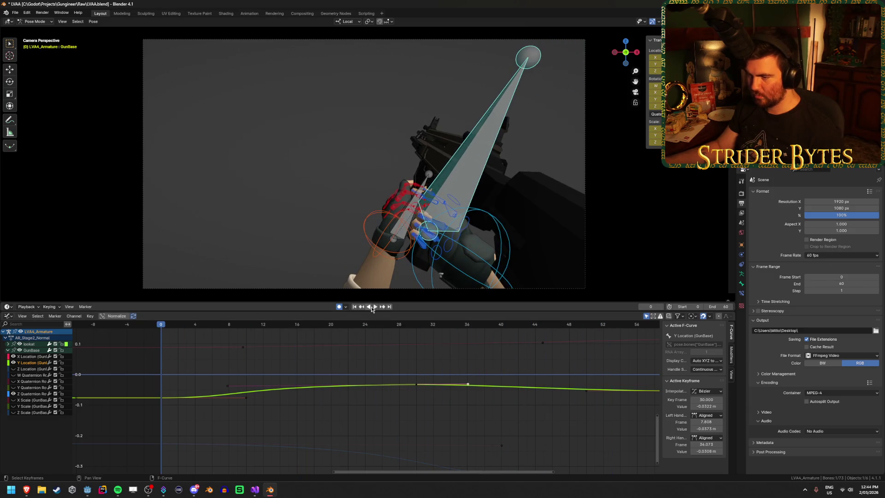
{"action": "left_click", "coordinate": [374, 307]}
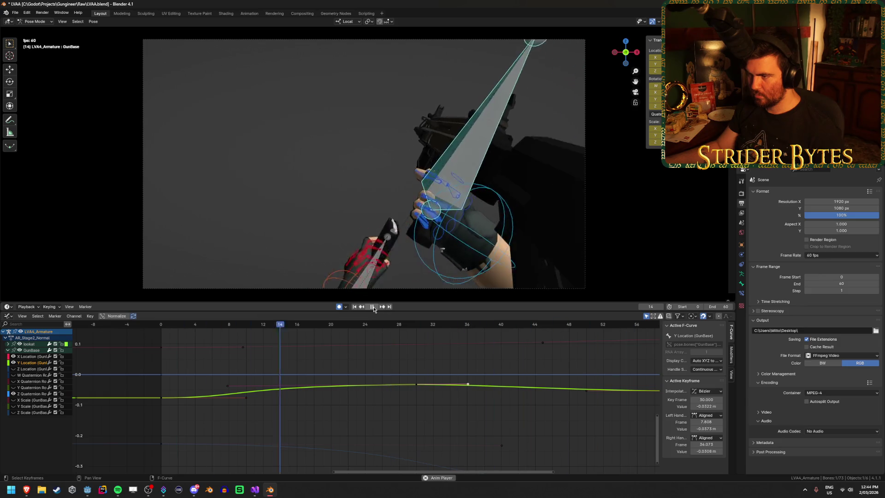
{"action": "left_click", "coordinate": [374, 308]}
{"action": "key", "text": "space"}
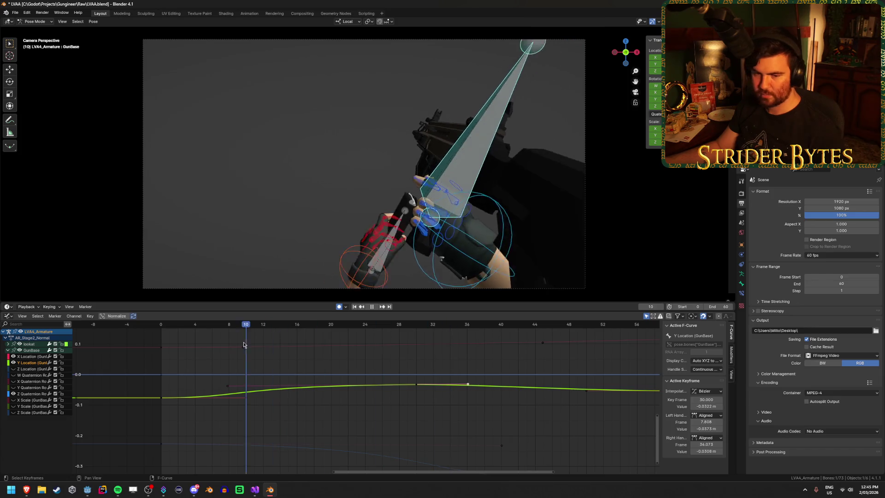
{"action": "key", "text": "space"}
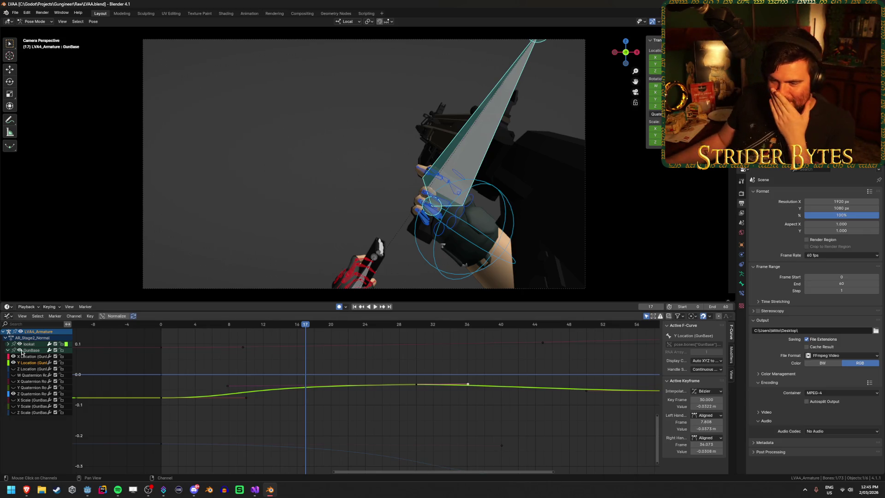
{"action": "left_click", "coordinate": [33, 393]}
Step: Move the frame-60 Z Quaternion Rotation key's left handle to about frame 45
{"action": "scroll", "coordinate": [412, 434], "scroll_direction": "down", "scroll_amount": 2}
{"action": "middle_click_drag", "start_coordinate": [413, 434], "coordinate": [341, 355]}
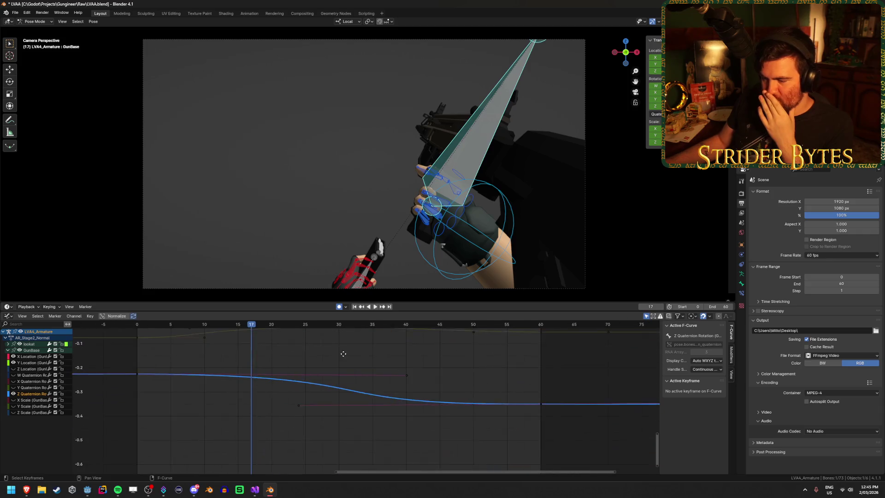
{"action": "left_click_drag", "start_coordinate": [262, 336], "coordinate": [236, 334]}
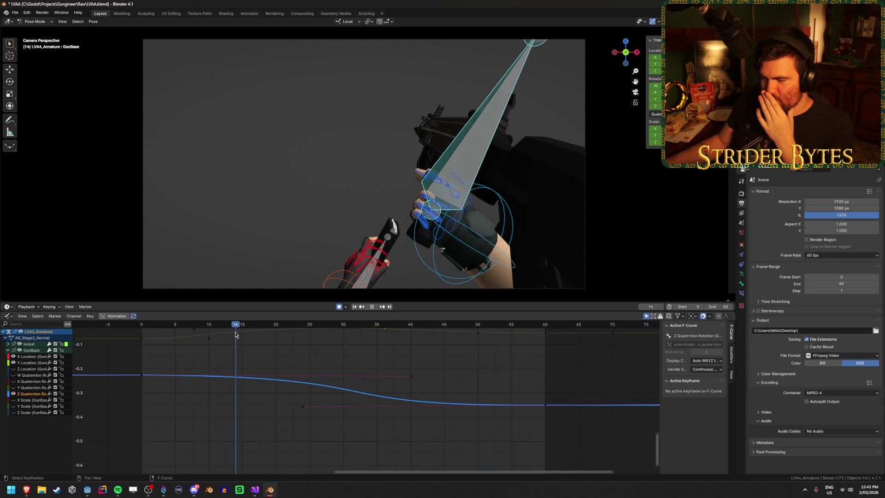
{"action": "left_click", "coordinate": [305, 407]}
{"action": "key", "text": "g"}
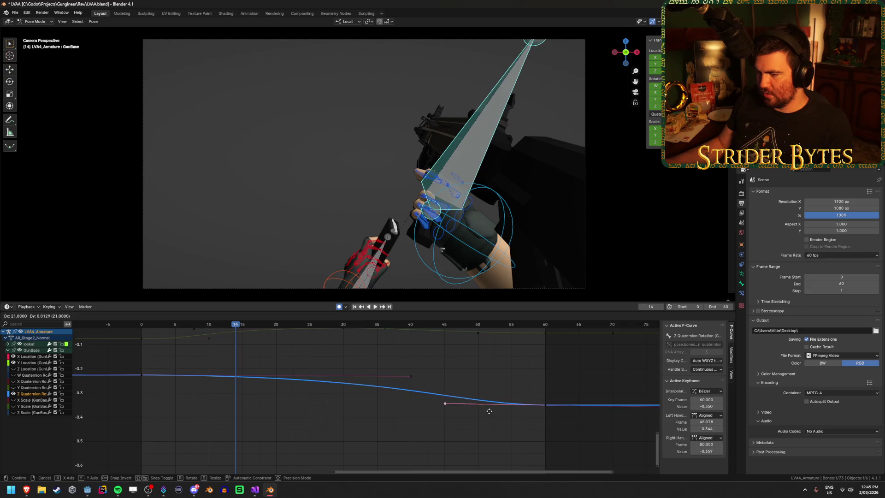
{"action": "left_click", "coordinate": [489, 410]}
Step: Play and scrub the reload from the start, checking the pose at frames 55, 39 and 8
{"action": "key", "text": "shift+Left"}
{"action": "key", "text": "space"}
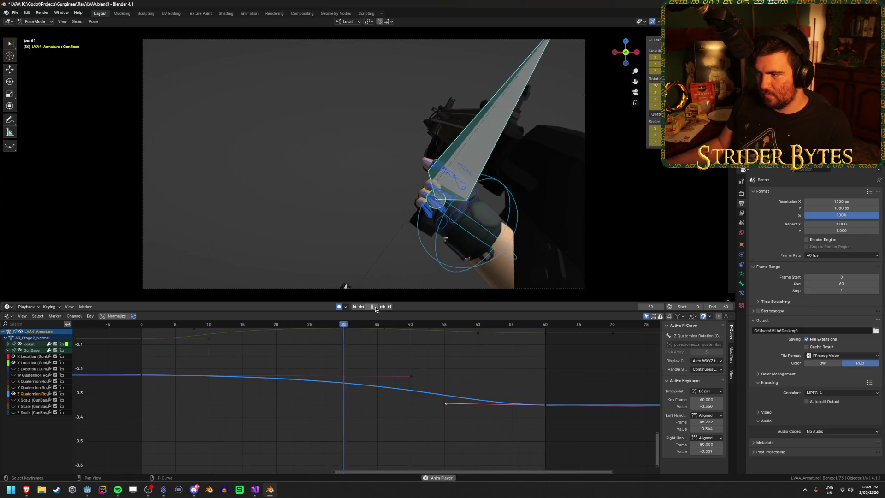
{"action": "left_click", "coordinate": [375, 307]}
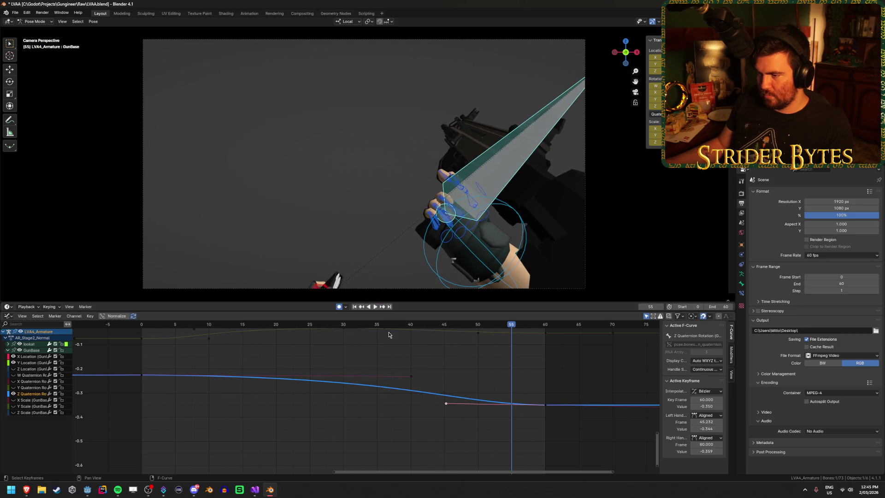
{"action": "key", "text": "space"}
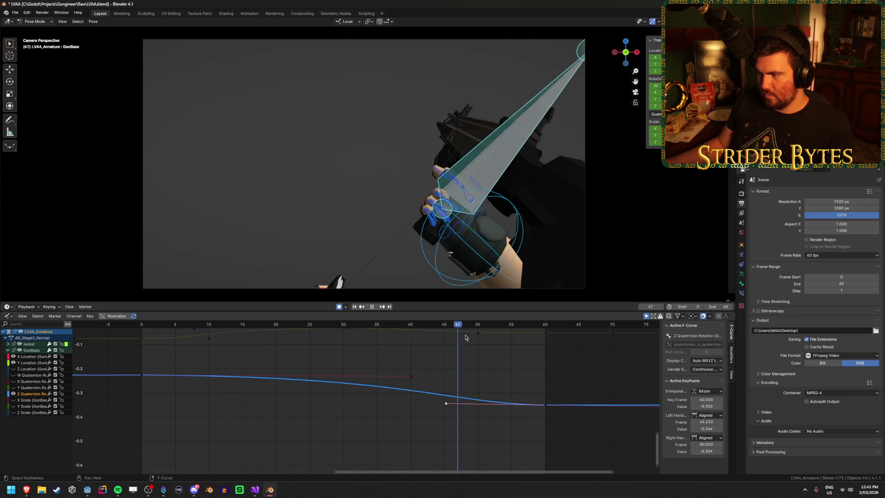
{"action": "left_click_drag", "start_coordinate": [570, 339], "coordinate": [175, 358]}
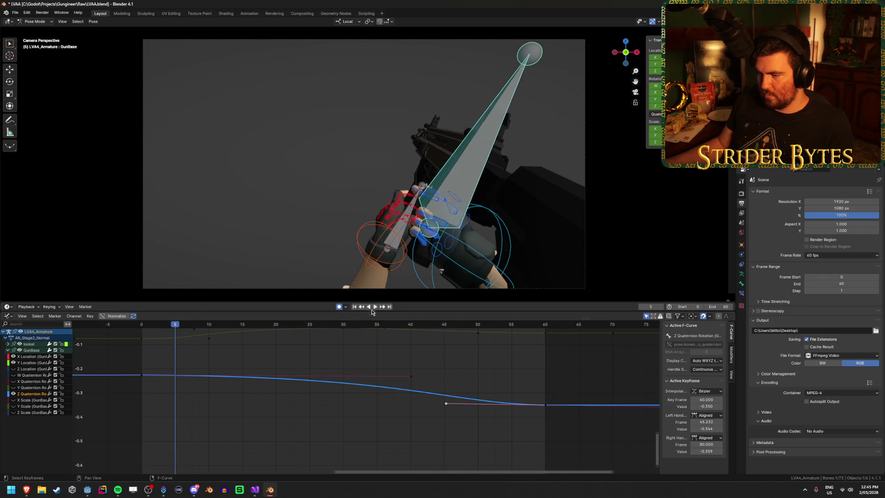
{"action": "left_click", "coordinate": [375, 307]}
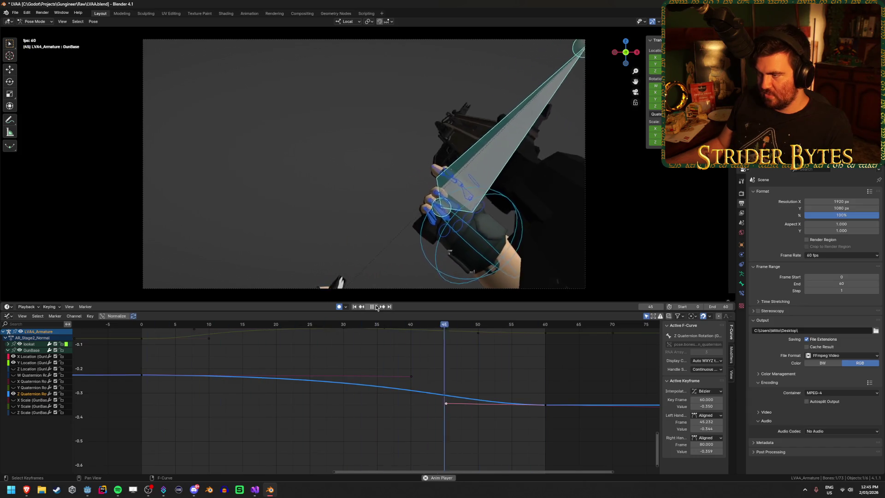
{"action": "left_click", "coordinate": [376, 307]}
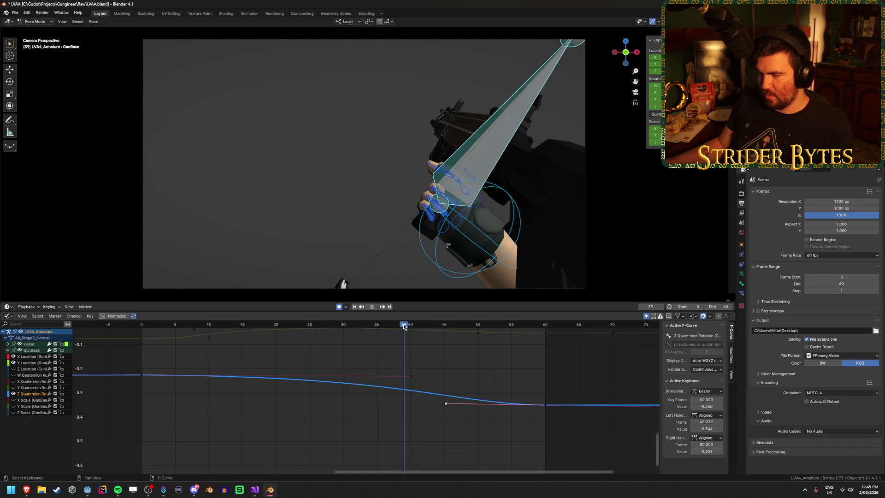
{"action": "left_click", "coordinate": [195, 324]}
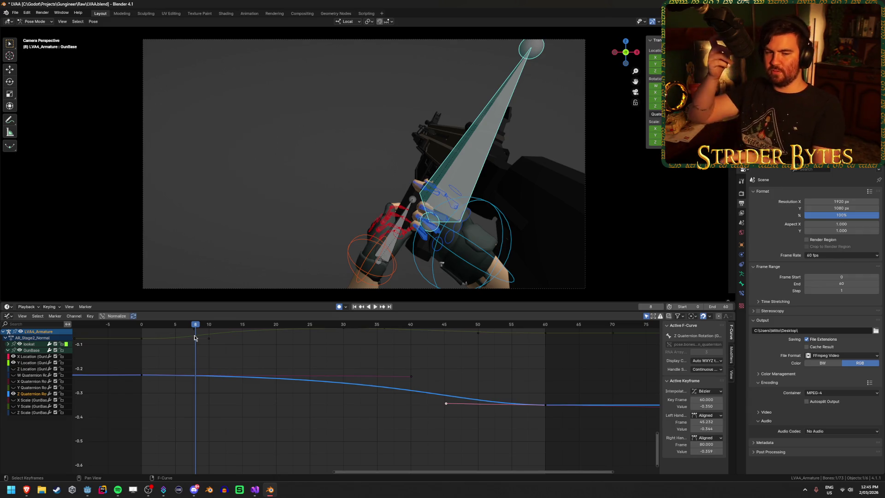
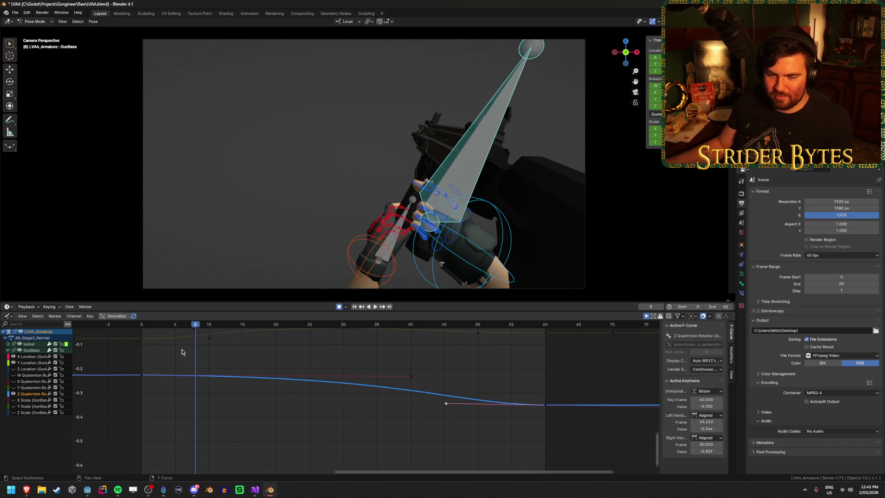
Step: Play back the GunBase reload motion and scrub through frames 34 to 43 to review it
{"action": "key", "text": "ctrl+shift+space"}
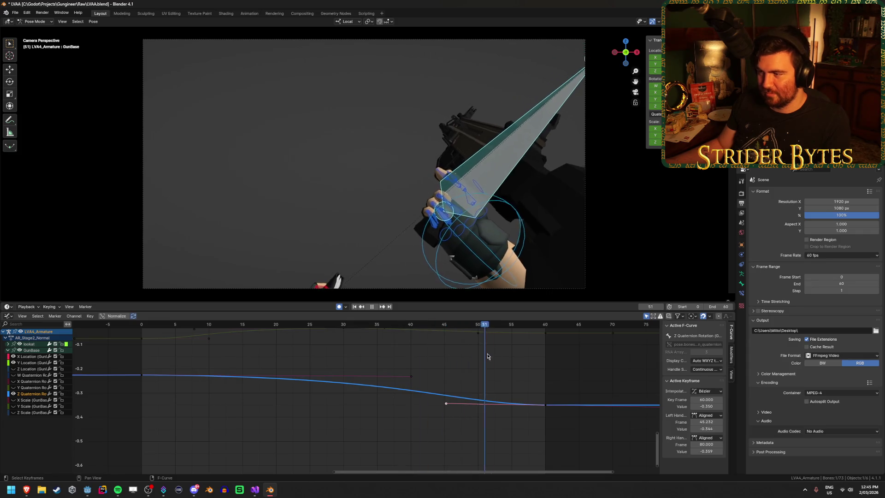
{"action": "key", "text": "space"}
{"action": "left_click", "coordinate": [375, 307]}
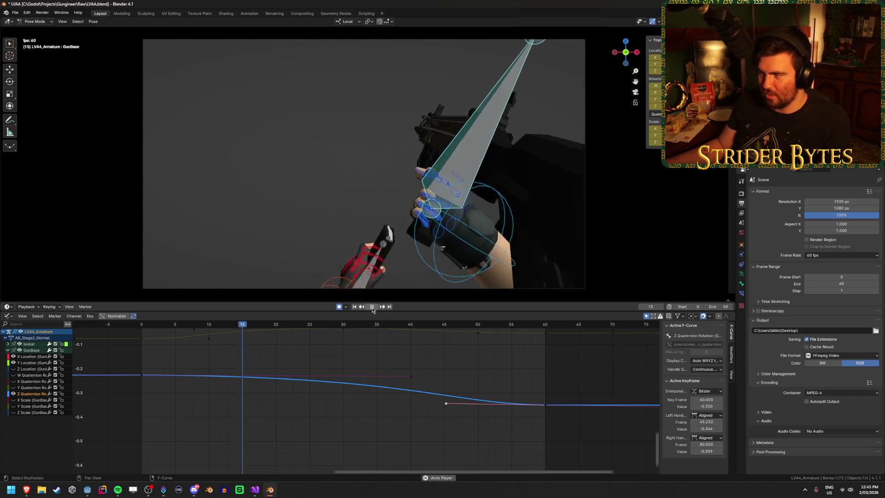
{"action": "left_click", "coordinate": [372, 310]}
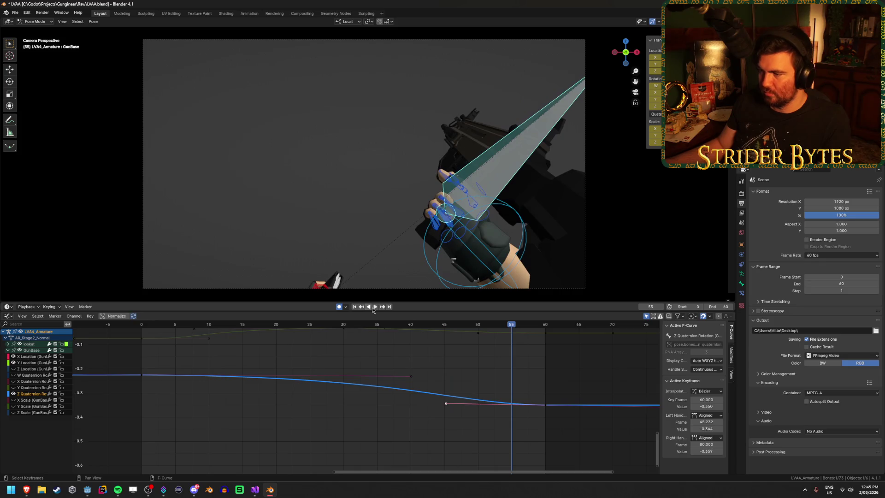
{"action": "mouse_move", "coordinate": [387, 320]}
{"action": "left_mouse_down"}
{"action": "mouse_move", "coordinate": [133, 336]}
{"action": "mouse_move", "coordinate": [287, 348]}
{"action": "left_mouse_up"}
{"action": "mouse_move", "coordinate": [370, 369]}
{"action": "left_mouse_down"}
{"action": "mouse_move", "coordinate": [452, 394]}
{"action": "mouse_move", "coordinate": [435, 393]}
{"action": "mouse_move", "coordinate": [521, 404]}
{"action": "mouse_move", "coordinate": [484, 407]}
{"action": "left_mouse_up"}
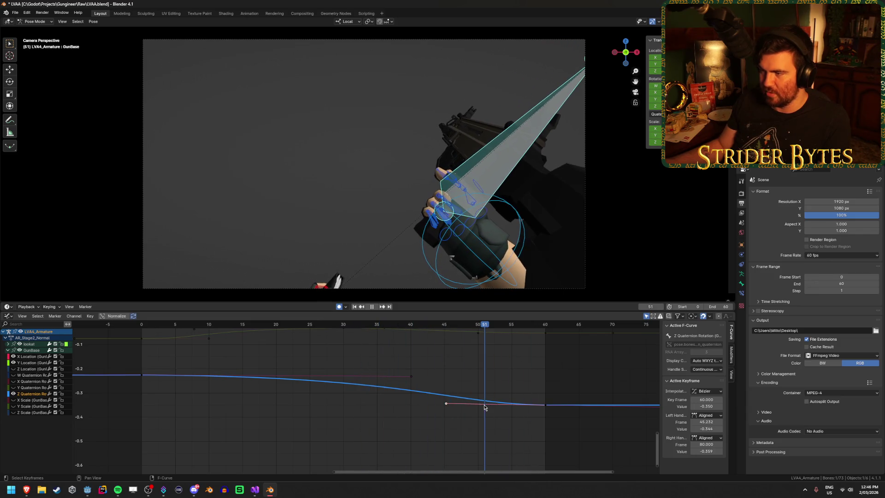
Step: Show the GunBase Y Location curve and select its key at frame 30
{"action": "left_click", "coordinate": [29, 363]}
{"action": "middle_click_drag", "start_coordinate": [401, 377], "coordinate": [395, 425]}
{"action": "left_click_drag", "start_coordinate": [439, 340], "coordinate": [341, 336]}
{"action": "left_click", "coordinate": [337, 375]}
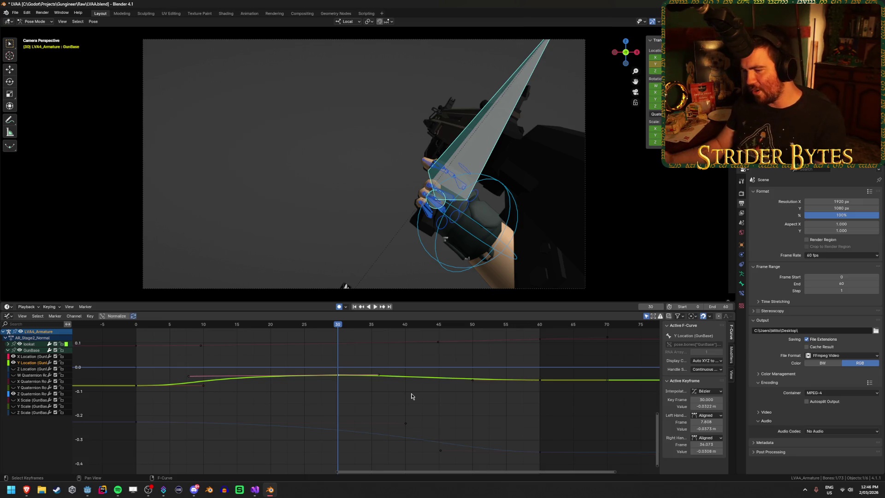
Step: Replay the reload, stop at frame 30 with the Y Location key selected, then scrub to frame 47
{"action": "left_click", "coordinate": [396, 399]}
{"action": "key", "text": "space"}
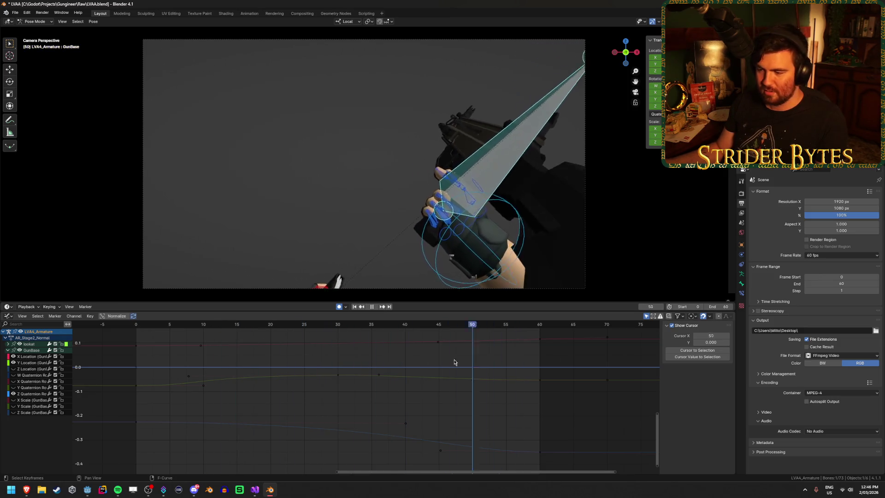
{"action": "key", "text": "space"}
{"action": "left_click", "coordinate": [337, 375]}
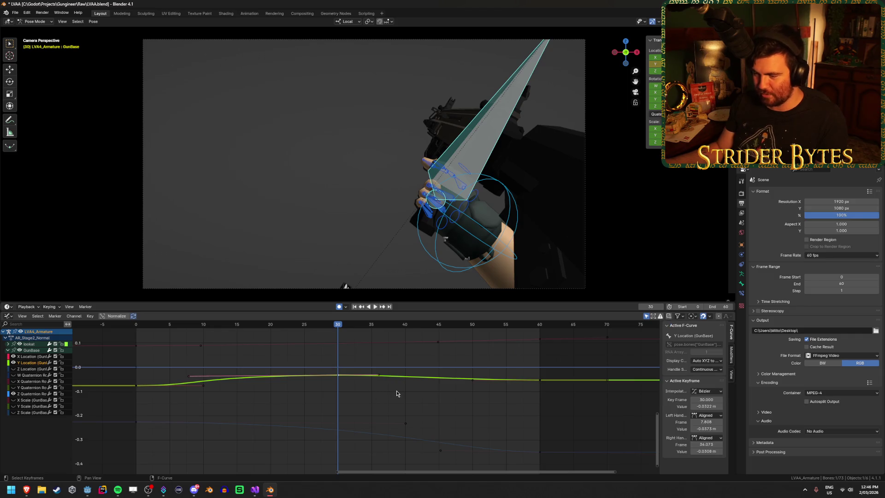
{"action": "left_click_drag", "start_coordinate": [343, 331], "coordinate": [451, 326]}
Step: Raise the GunBase Y Location key at frame 60 to about -0.0329 so the curve levels off
{"action": "left_click", "coordinate": [478, 381]}
{"action": "left_click", "coordinate": [537, 383]}
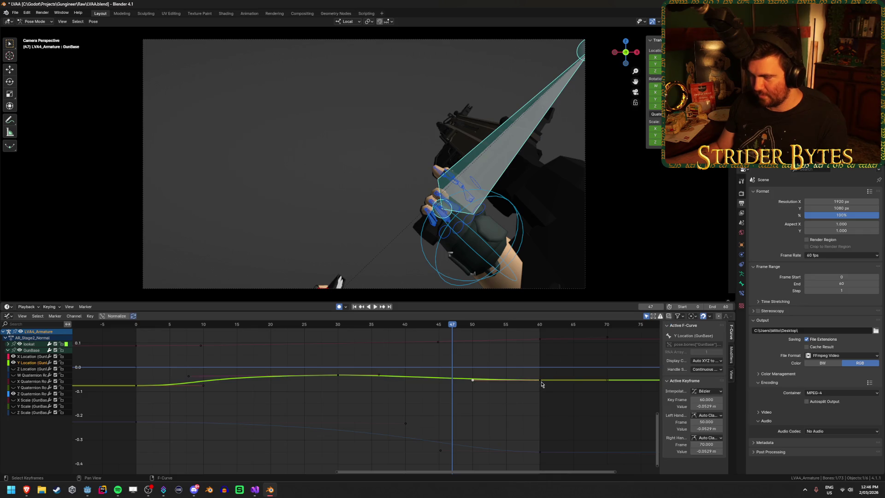
{"action": "key", "text": "g"}
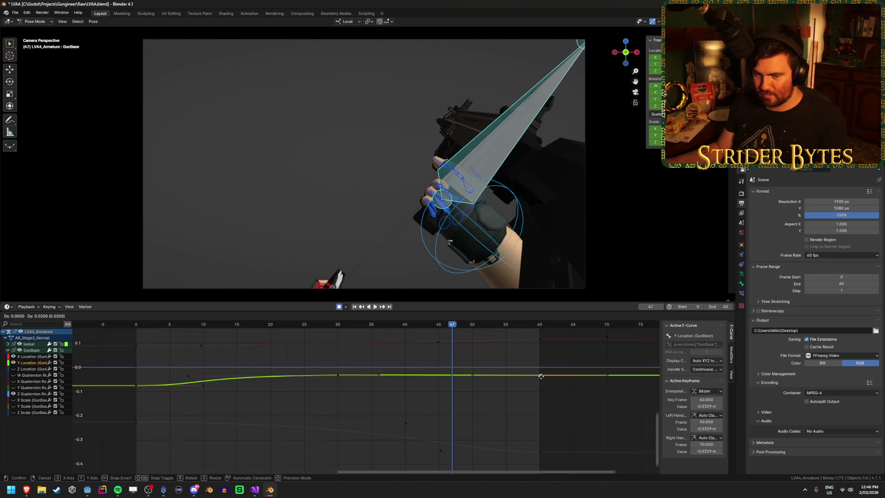
{"action": "left_click", "coordinate": [541, 376]}
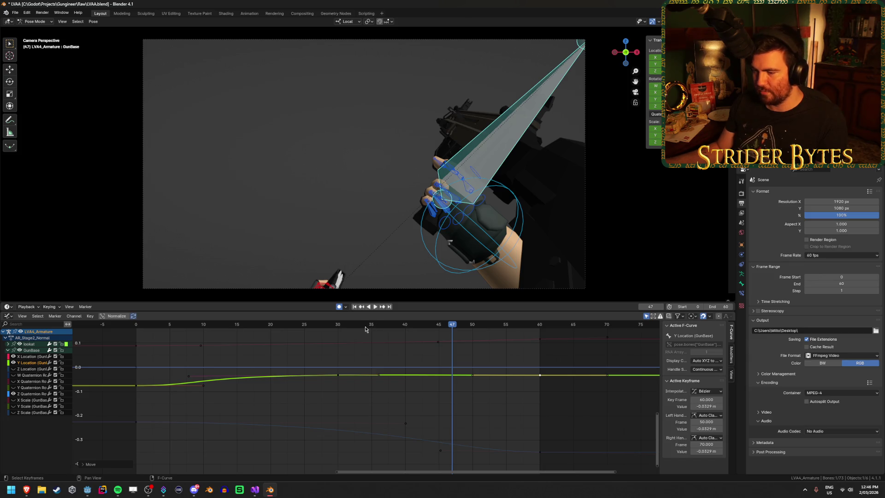
Step: Play and scrub through the whole reload to check the levelled Y Location curve
{"action": "key", "text": "space"}
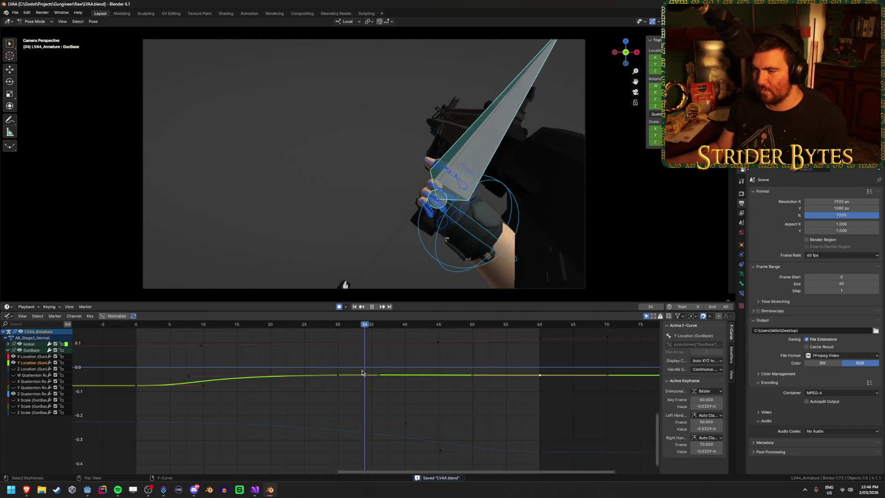
{"action": "left_click", "coordinate": [360, 344]}
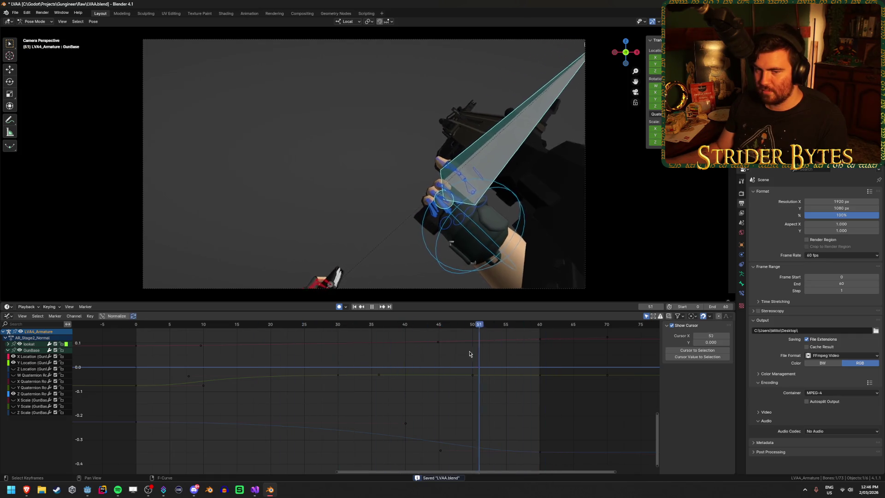
{"action": "left_click_drag", "start_coordinate": [228, 345], "coordinate": [558, 371]}
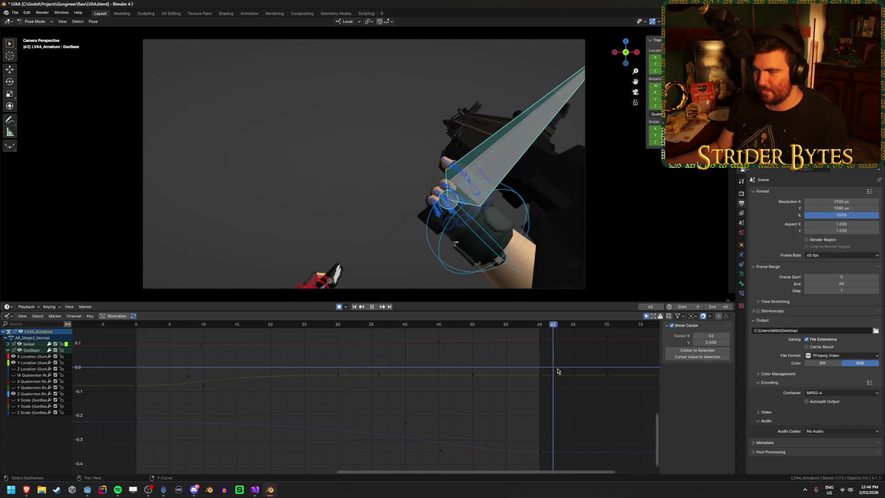
{"action": "mouse_move", "coordinate": [403, 366]}
{"action": "left_mouse_down"}
{"action": "mouse_move", "coordinate": [211, 355]}
{"action": "mouse_move", "coordinate": [278, 349]}
{"action": "left_mouse_up"}
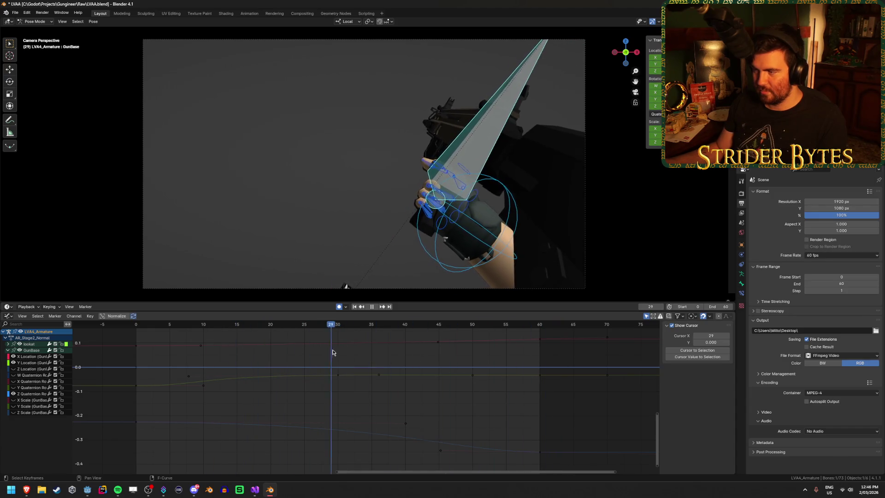
Step: Show the GunBase Z Quaternion rotation curve framed in the graph and play it from the start
{"action": "left_click", "coordinate": [40, 393]}
{"action": "key", "text": "Home"}
{"action": "left_click", "coordinate": [183, 328]}
{"action": "key", "text": "space"}
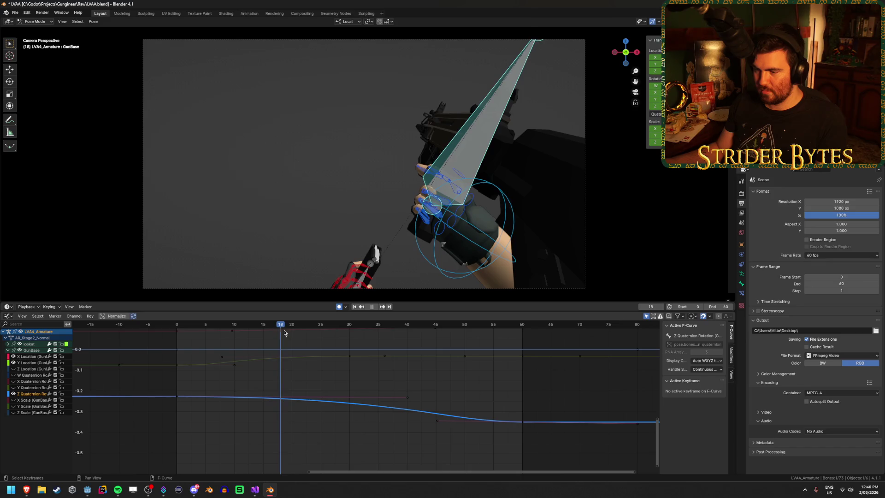
Step: Pull the frame-60 key's left handle earlier on the Z Quaternion rotation curve
{"action": "left_click_drag", "start_coordinate": [438, 422], "coordinate": [385, 421]}
{"action": "mouse_move", "coordinate": [359, 326]}
{"action": "left_mouse_down"}
{"action": "mouse_move", "coordinate": [509, 326]}
{"action": "mouse_move", "coordinate": [310, 339]}
{"action": "left_mouse_up"}
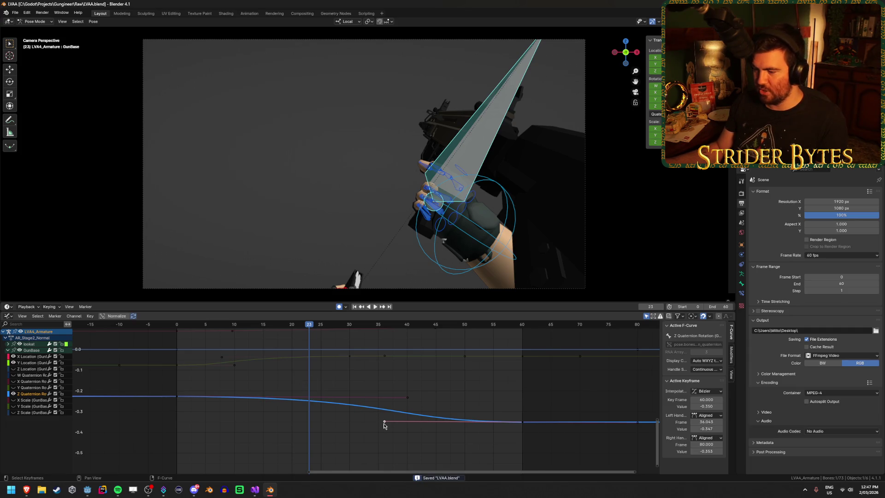
{"action": "mouse_move", "coordinate": [385, 423]}
{"action": "left_mouse_down"}
{"action": "mouse_move", "coordinate": [403, 397]}
{"action": "mouse_move", "coordinate": [377, 397]}
{"action": "left_mouse_up"}
{"action": "left_click", "coordinate": [386, 402]}
Step: Replay the reload from frame 0 and scrub back to frame 13
{"action": "key", "text": "shift+Left"}
{"action": "key", "text": "space"}
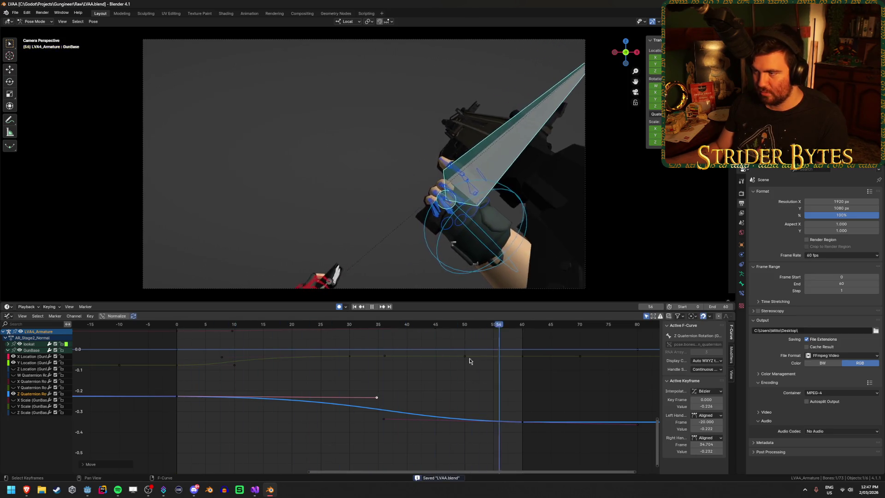
{"action": "key", "text": "shift+Left"}
{"action": "left_click", "coordinate": [377, 308]}
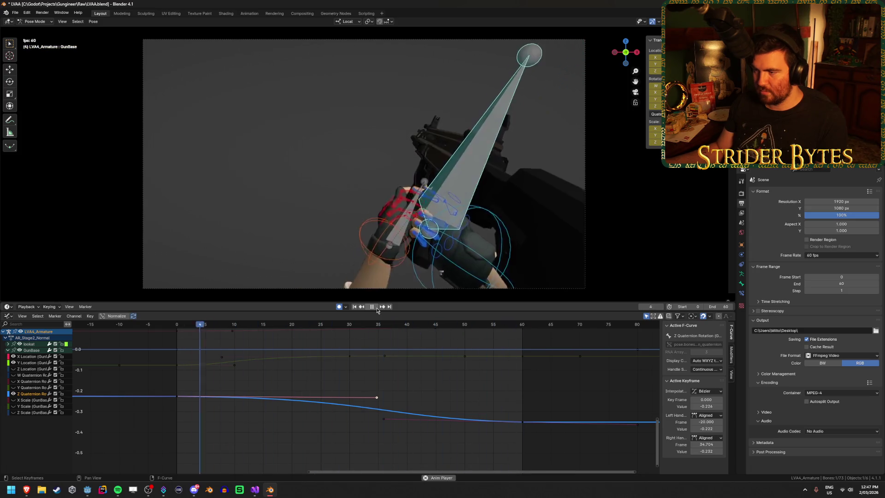
{"action": "left_click_drag", "start_coordinate": [417, 327], "coordinate": [251, 332]}
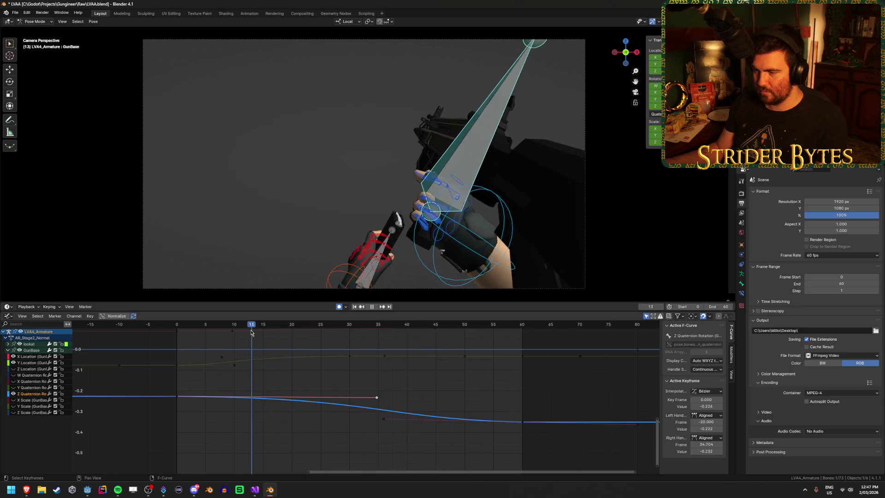
Step: Shorten the start key's handle on the rotation curve, check the easing, and bring back the Y Location curve
{"action": "left_click_drag", "start_coordinate": [325, 400], "coordinate": [291, 399]}
{"action": "key", "text": "space"}
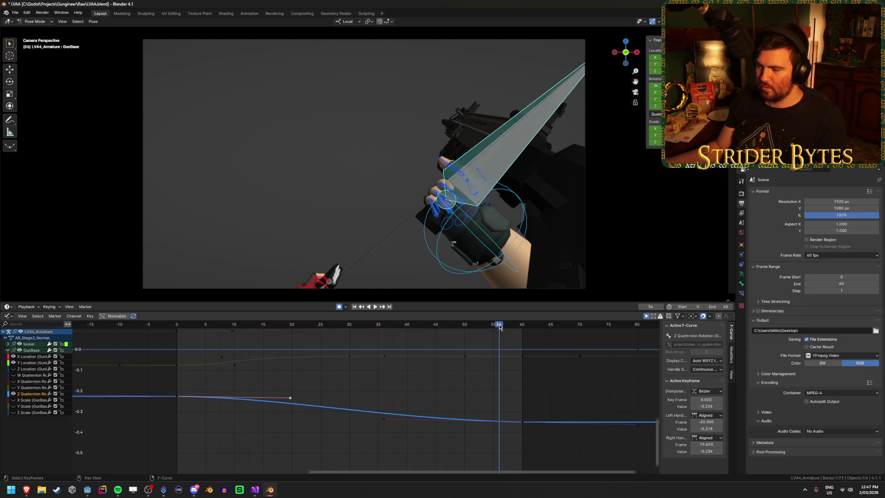
{"action": "key", "text": "space"}
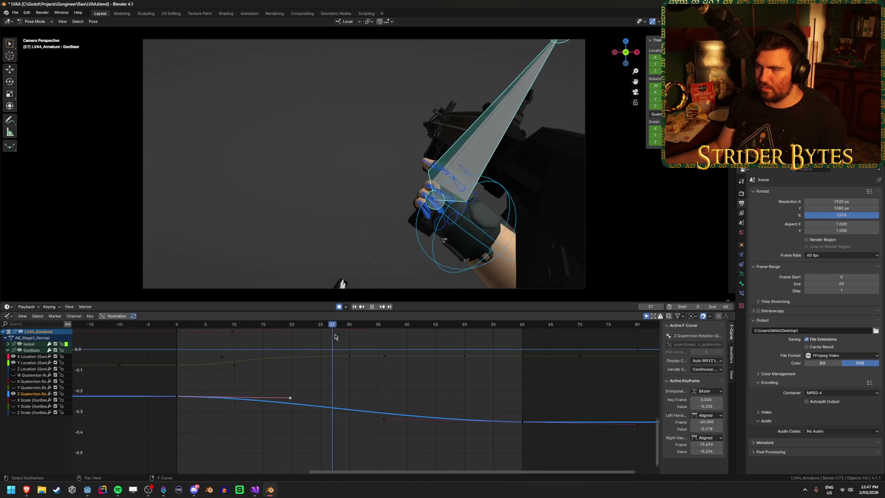
{"action": "key", "text": "space"}
{"action": "left_click", "coordinate": [523, 357]}
{"action": "key", "text": "space"}
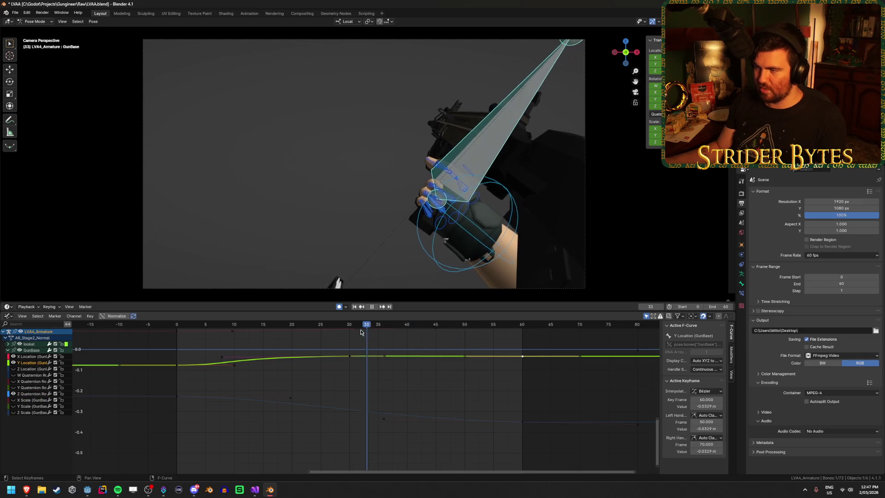
Step: Try moving the frame-60 Y Location key, undo it, and replay the reload to frame 51
{"action": "key", "text": "space"}
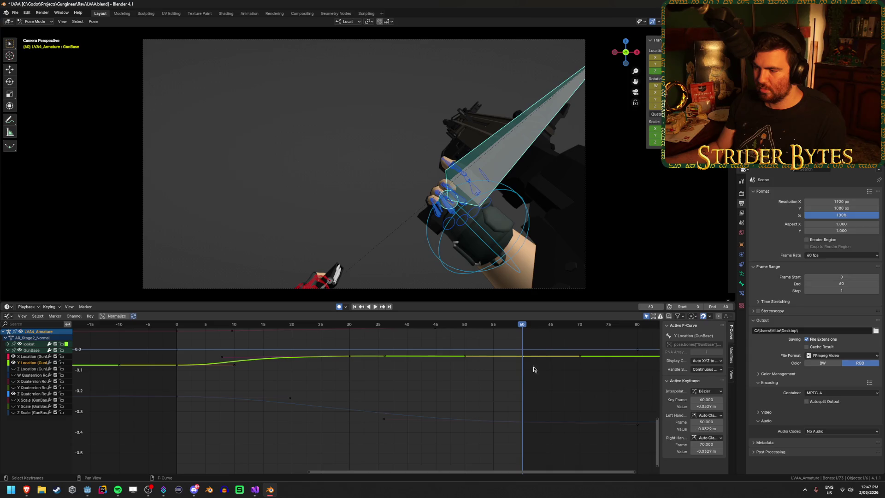
{"action": "key", "text": "g"}
{"action": "left_click", "coordinate": [546, 367]}
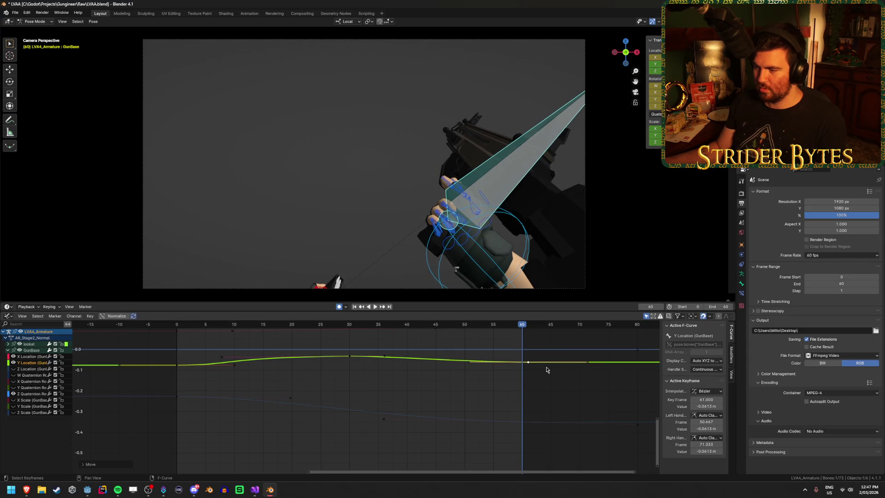
{"action": "key", "text": "ctrl+z"}
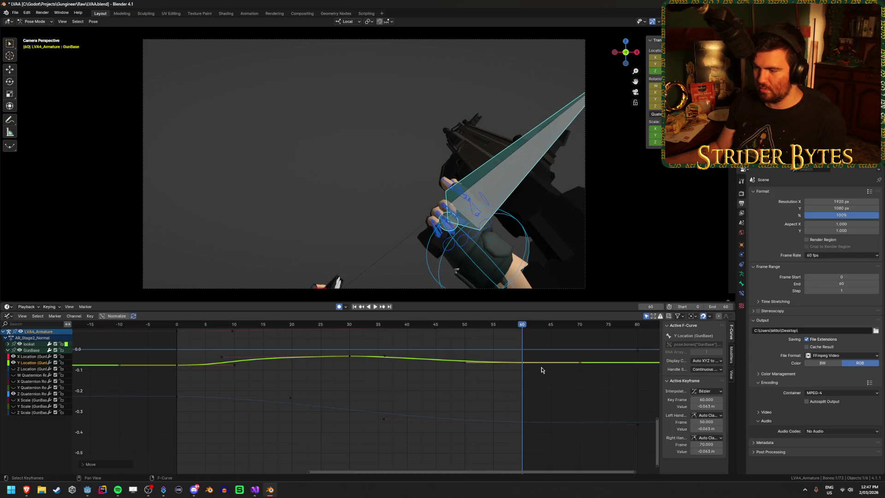
{"action": "mouse_move", "coordinate": [501, 358]}
{"action": "middle_mouse_down", "text": "ctrl"}
{"action": "mouse_move", "coordinate": [457, 401]}
{"action": "mouse_move", "coordinate": [441, 382]}
{"action": "mouse_move", "coordinate": [454, 364]}
{"action": "middle_mouse_up", "text": "ctrl"}
{"action": "key", "text": "space"}
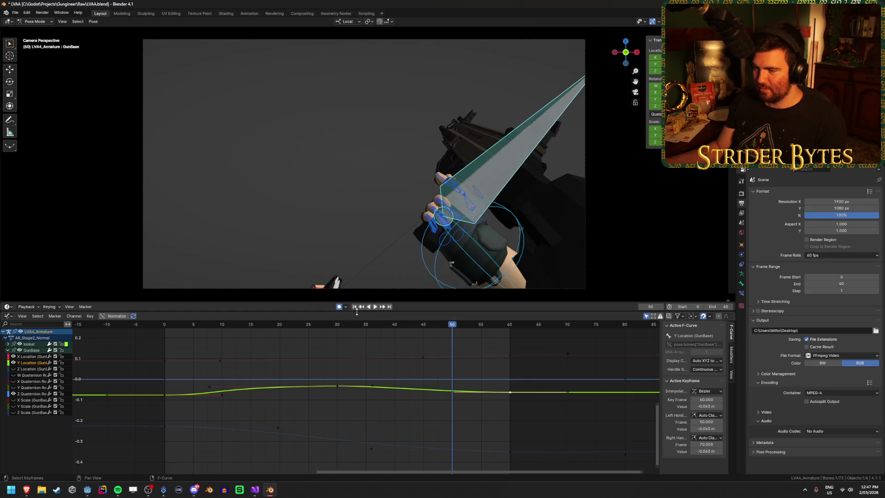
{"action": "left_click", "coordinate": [374, 307]}
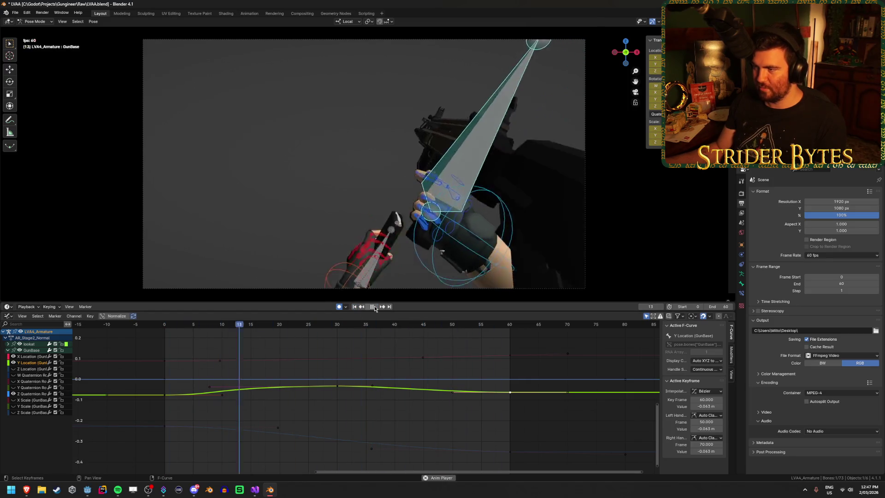
{"action": "left_click", "coordinate": [374, 306]}
{"action": "scroll", "coordinate": [468, 404], "scroll_direction": "up", "scroll_amount": 2}
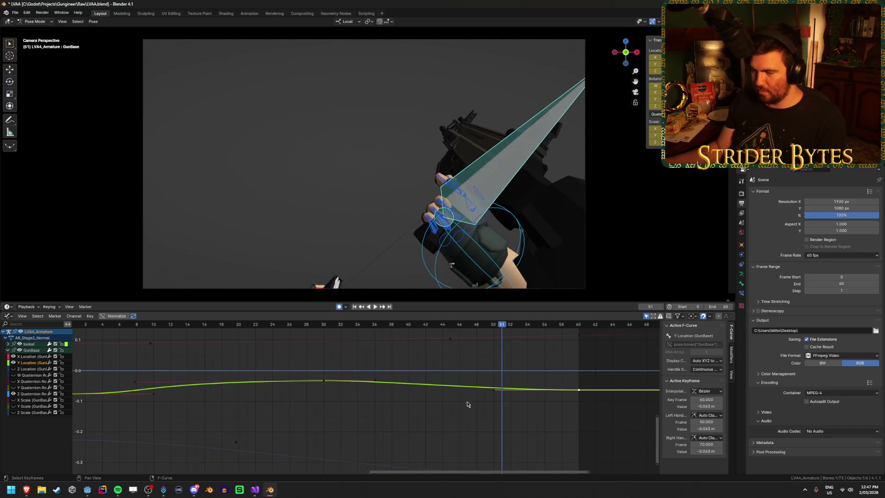
Step: Lengthen the frame-30 key's right handle and adjust the frame-60 key's left handle on the Y Location curve
{"action": "left_click", "coordinate": [373, 382]}
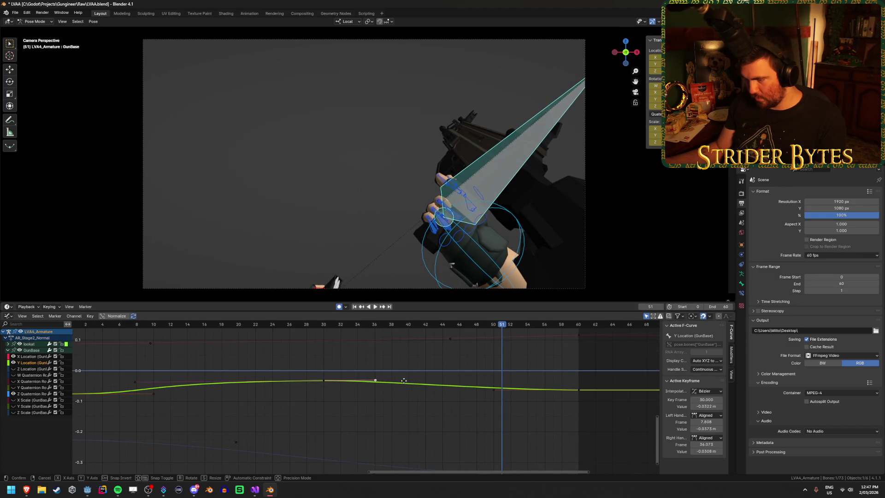
{"action": "key", "text": "g"}
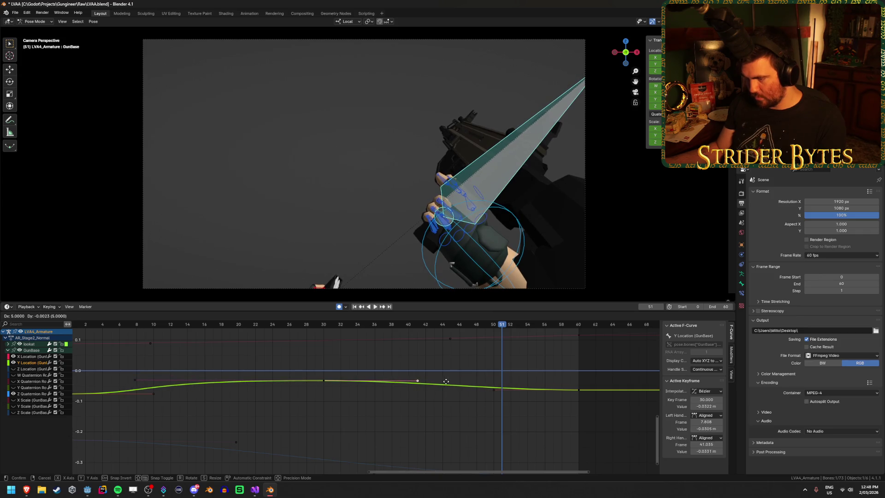
{"action": "left_click", "coordinate": [446, 381]}
{"action": "left_click", "coordinate": [493, 390]}
{"action": "key", "text": "g"}
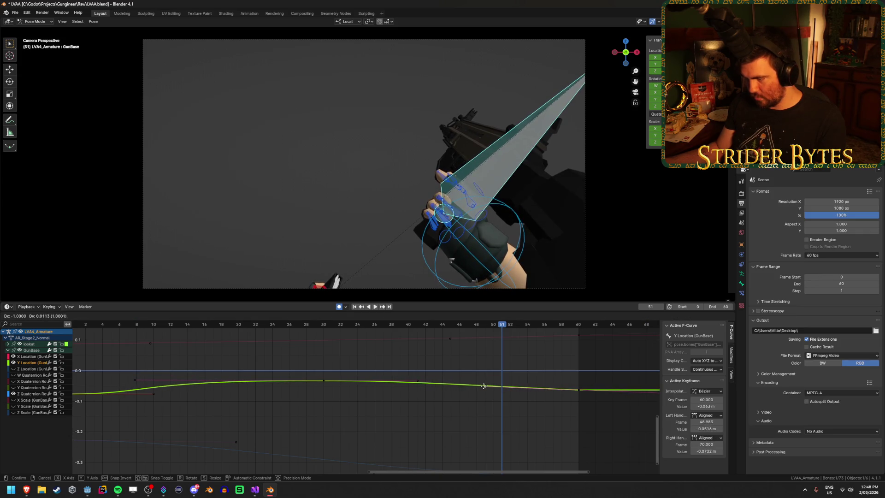
{"action": "left_click", "coordinate": [484, 388]}
{"action": "key", "text": "space"}
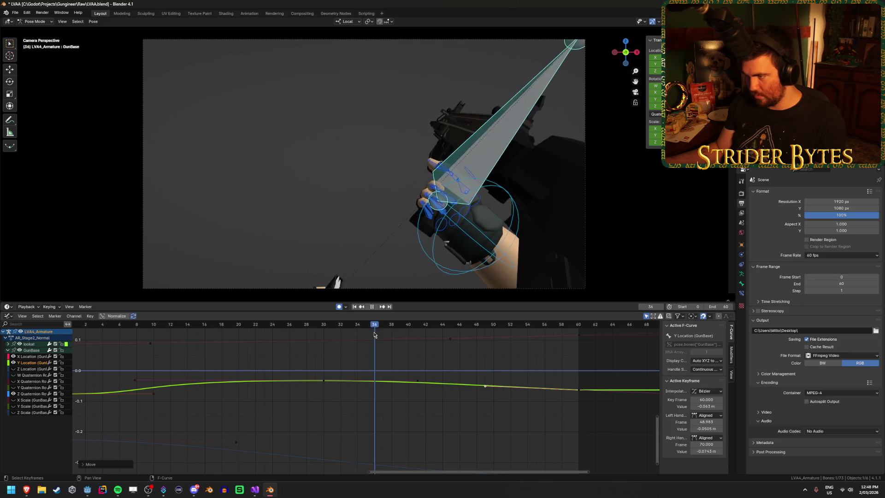
Step: Replay the reload from the start to check the reshaped curve, stopping at frame 33
{"action": "left_click_drag", "start_coordinate": [473, 342], "coordinate": [586, 348]}
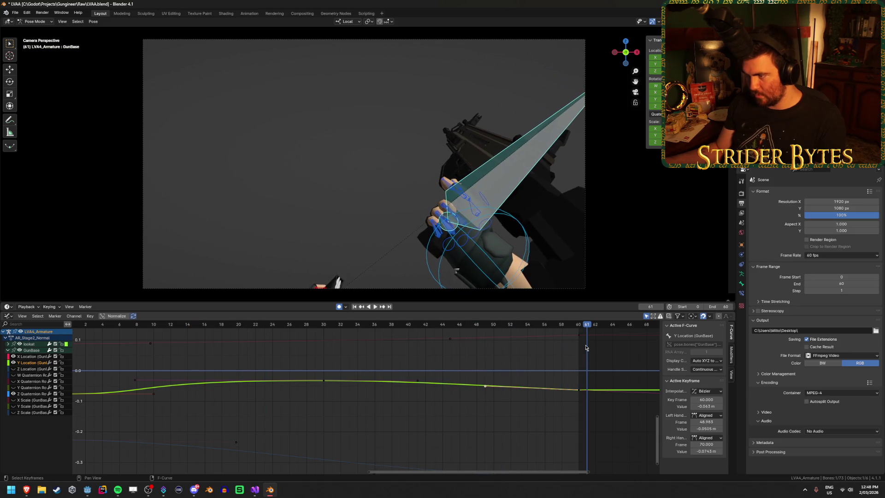
{"action": "left_click", "coordinate": [354, 307]}
{"action": "left_click", "coordinate": [375, 307]}
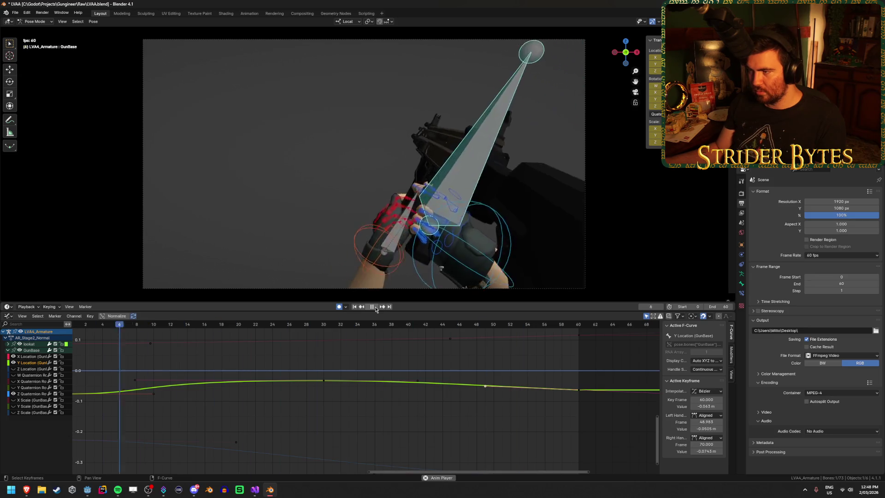
{"action": "left_click", "coordinate": [376, 307]}
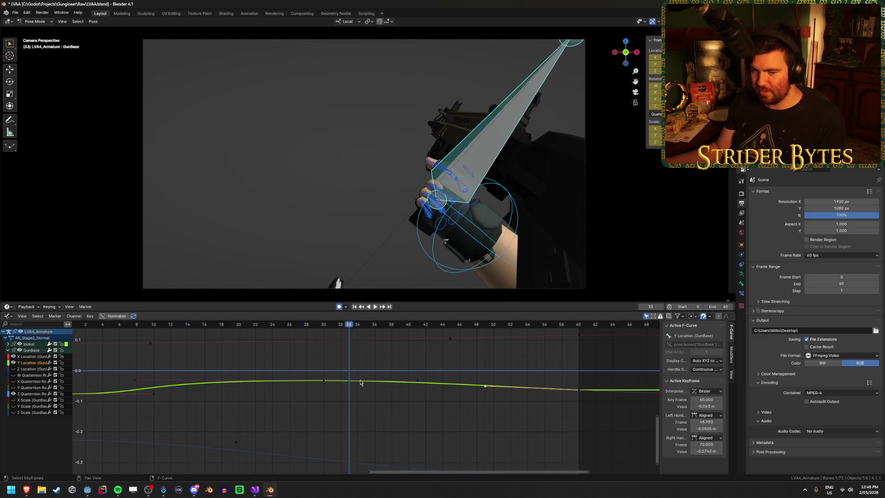
{"action": "scroll", "coordinate": [360, 382], "scroll_direction": "down", "scroll_amount": 4}
Step: Save the blend file with the current Y Location curve edits
{"action": "key", "text": "ctrl+s"}
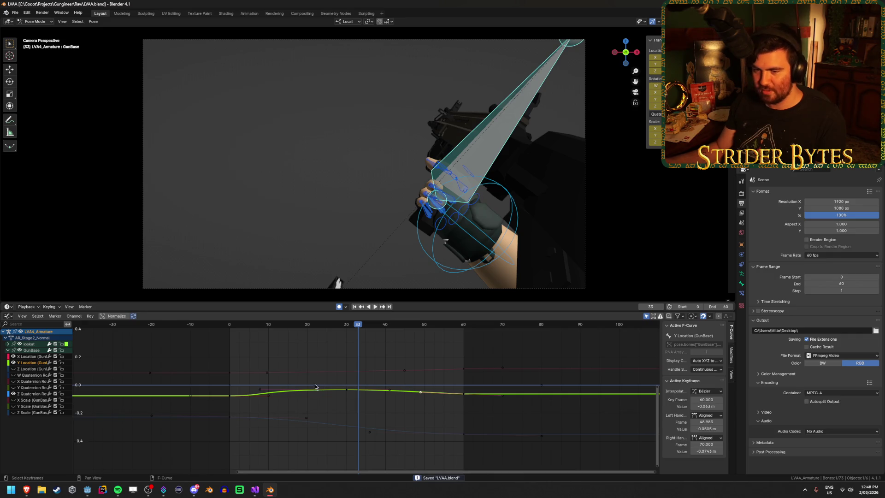
{"action": "scroll", "coordinate": [315, 386], "scroll_direction": "up", "scroll_amount": 2}
{"action": "left_click", "coordinate": [7, 317]}
{"action": "left_click", "coordinate": [7, 317]}
{"action": "left_click", "coordinate": [7, 317]}
{"action": "left_click", "coordinate": [7, 318]}
{"action": "left_click", "coordinate": [7, 317]}
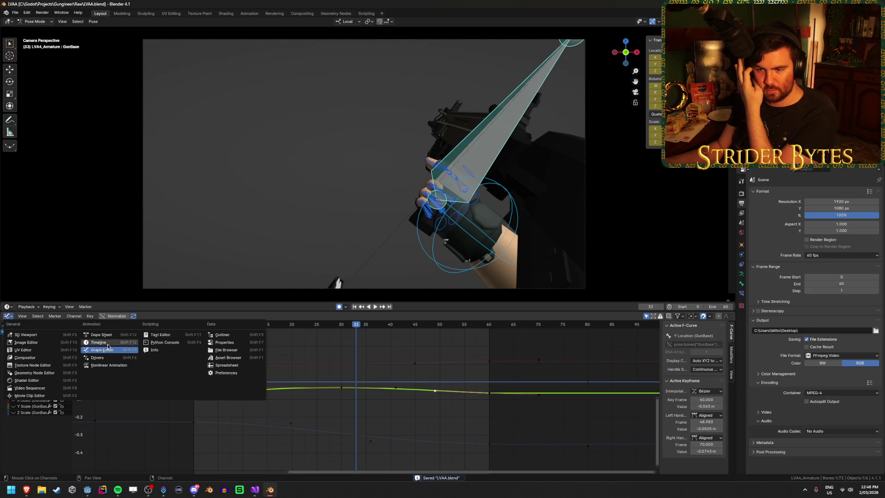
Step: Turn the bottom editor into the Action Editor and move to the last frame, 60
{"action": "left_click", "coordinate": [107, 335]}
{"action": "left_click", "coordinate": [478, 406]}
{"action": "left_click_drag", "start_coordinate": [388, 326], "coordinate": [417, 330]}
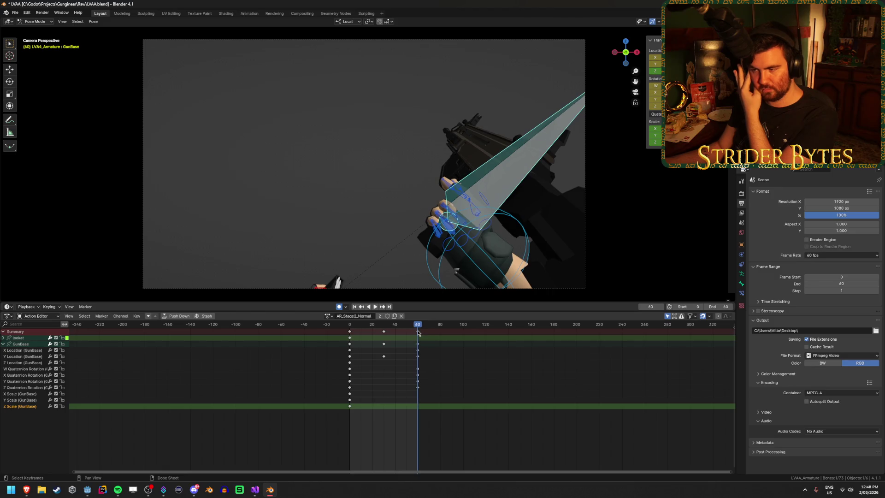
{"action": "left_click", "coordinate": [454, 346]}
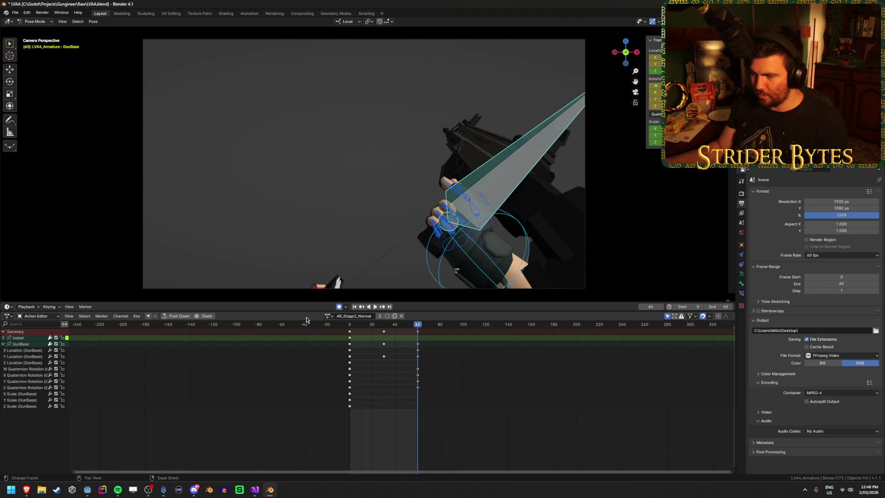
Step: Select all the rig's bones to list their AR_Stage2_Normal keys, then bring up the actions list
{"action": "key", "text": "a"}
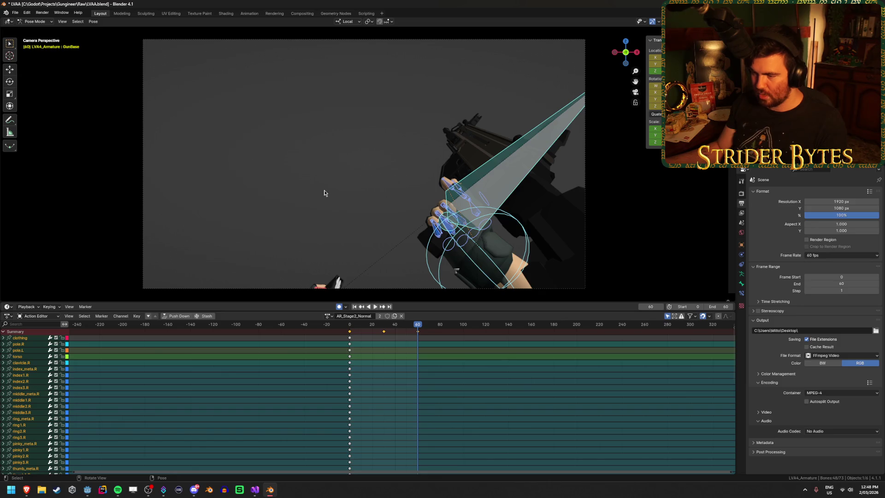
{"action": "left_click", "coordinate": [292, 194]}
{"action": "key", "text": "a"}
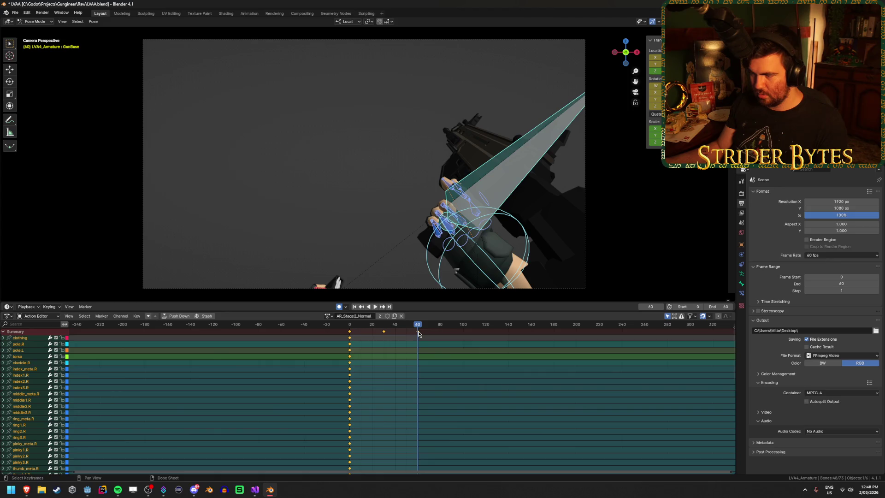
{"action": "left_click", "coordinate": [418, 331], "text": "ctrl"}
{"action": "left_click", "coordinate": [329, 316]}
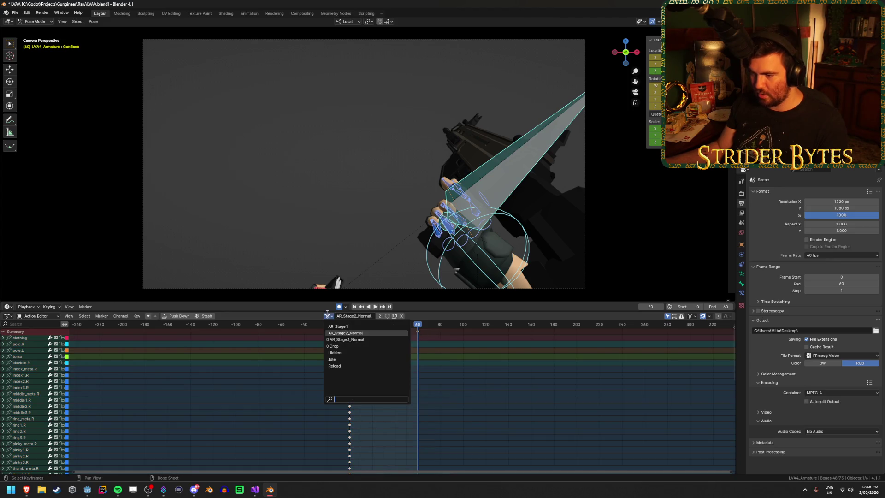
{"action": "left_click", "coordinate": [350, 338]}
{"action": "key", "text": "space"}
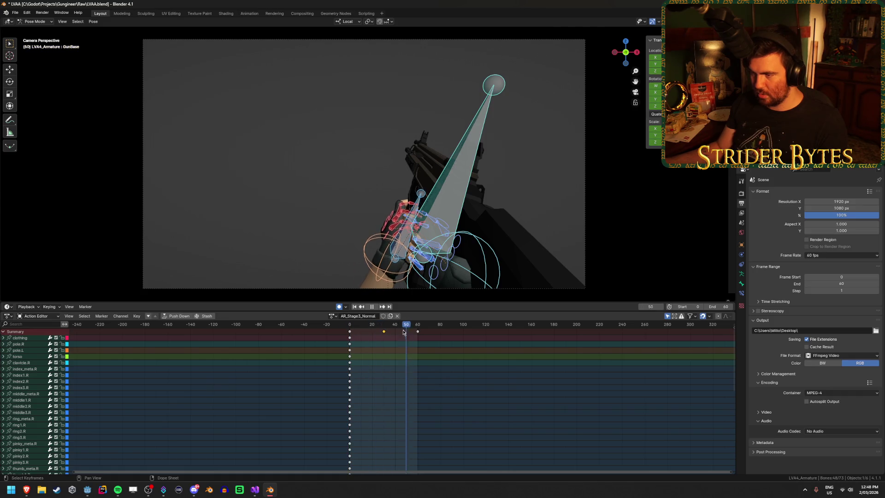
Step: Paste the copied keyframes into AR_Stage3_Normal and stop playback at frame 0
{"action": "key", "text": "ctrl+v"}
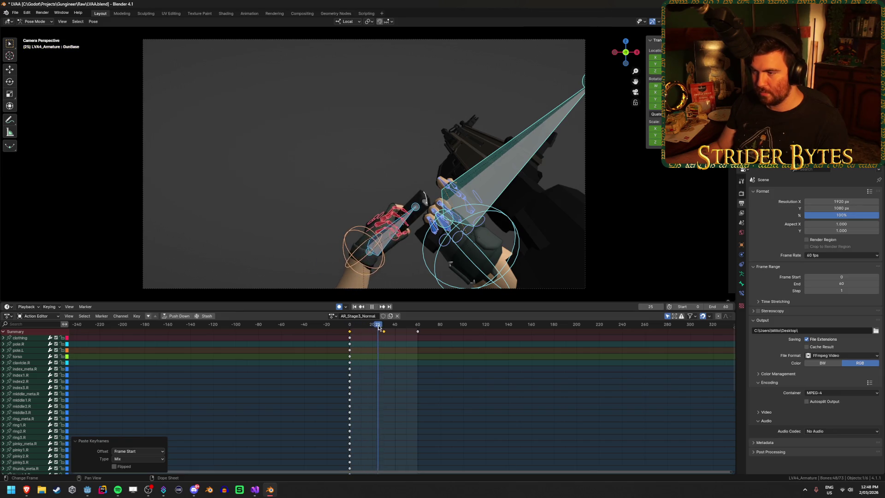
{"action": "key", "text": "Escape"}
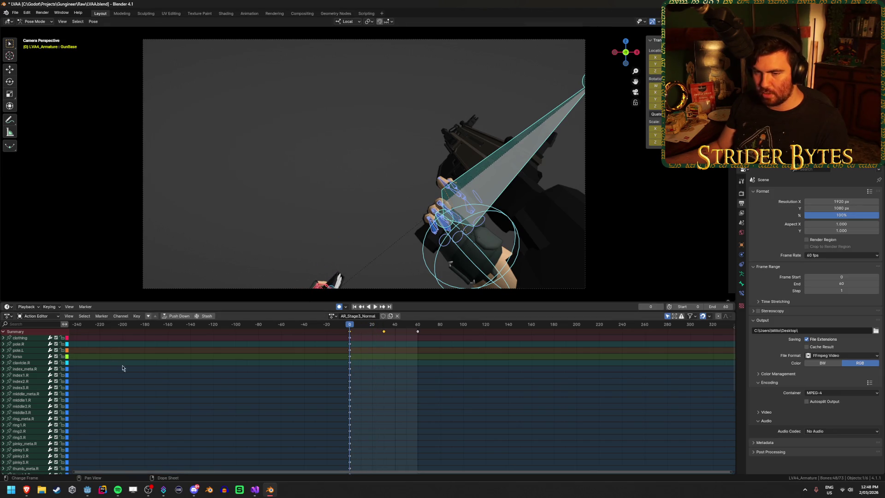
{"action": "left_click", "coordinate": [124, 400]}
Step: Switch back to AR_Stage2_Normal, select the Magazine bone at frame 30, and view through the camera
{"action": "left_click", "coordinate": [332, 317]}
{"action": "left_click", "coordinate": [358, 336]}
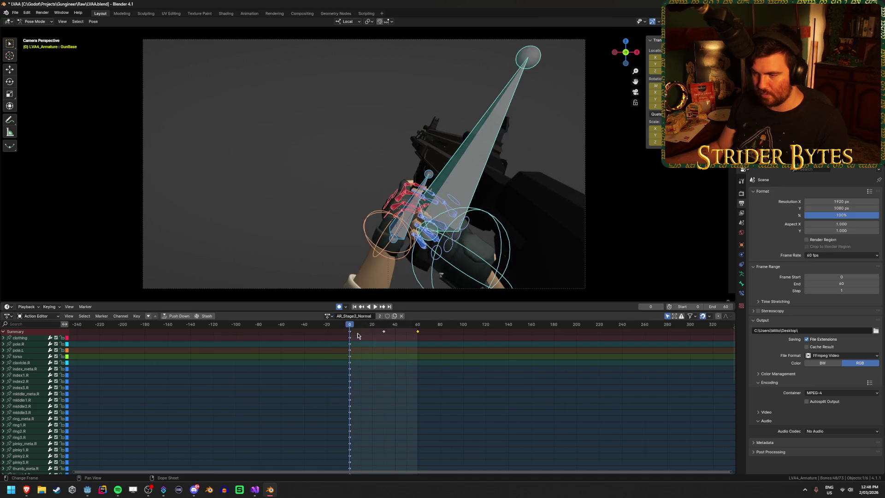
{"action": "key", "text": "space"}
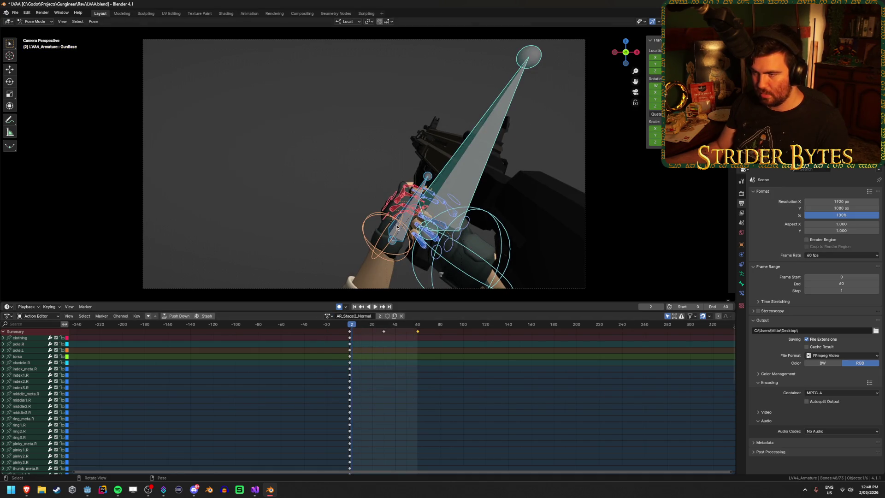
{"action": "left_click", "coordinate": [408, 218]}
{"action": "mouse_move", "coordinate": [408, 217]}
{"action": "middle_mouse_down"}
{"action": "mouse_move", "coordinate": [288, 251]}
{"action": "mouse_move", "coordinate": [323, 285]}
{"action": "middle_mouse_up"}
{"action": "left_click_drag", "start_coordinate": [357, 327], "coordinate": [385, 327]}
{"action": "mouse_move", "coordinate": [424, 286]}
{"action": "middle_mouse_down"}
{"action": "mouse_move", "coordinate": [466, 245]}
{"action": "mouse_move", "coordinate": [425, 241]}
{"action": "middle_mouse_up"}
{"action": "key", "text": "KP_0"}
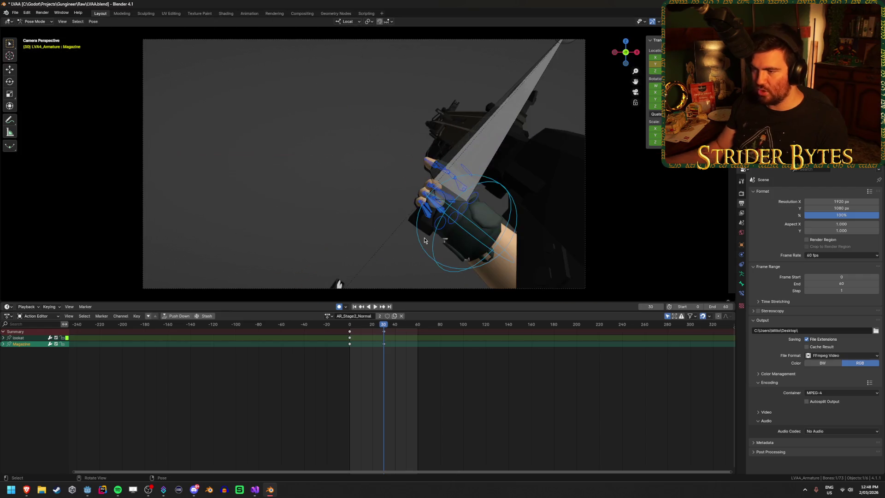
Step: Move the Magazine hand bone to a new position at frame 30 of AR_Stage2_Normal
{"action": "middle_click_drag", "start_coordinate": [315, 236], "coordinate": [402, 239]}
{"action": "key", "text": "g"}
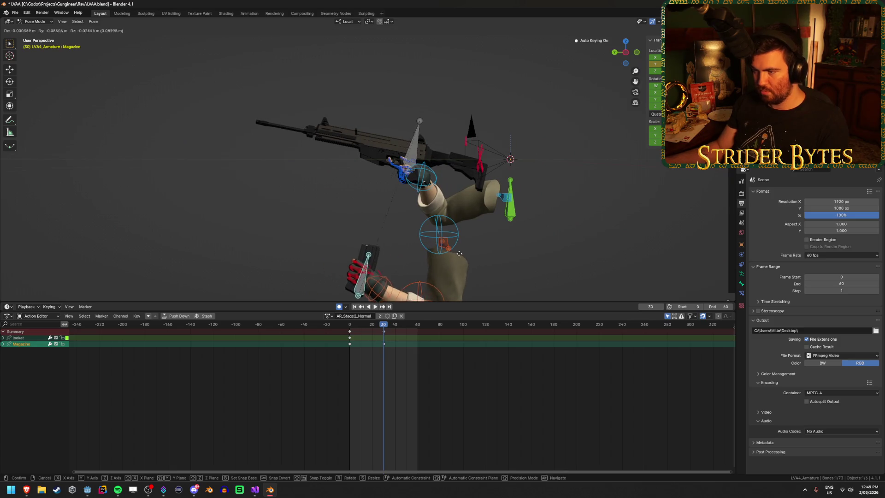
{"action": "left_click", "coordinate": [482, 269]}
{"action": "mouse_move", "coordinate": [482, 268]}
{"action": "middle_mouse_down"}
{"action": "mouse_move", "coordinate": [400, 252]}
{"action": "mouse_move", "coordinate": [438, 237]}
{"action": "middle_mouse_up"}
{"action": "key", "text": "g"}
{"action": "left_click", "coordinate": [443, 237]}
{"action": "key", "text": "KP_0"}
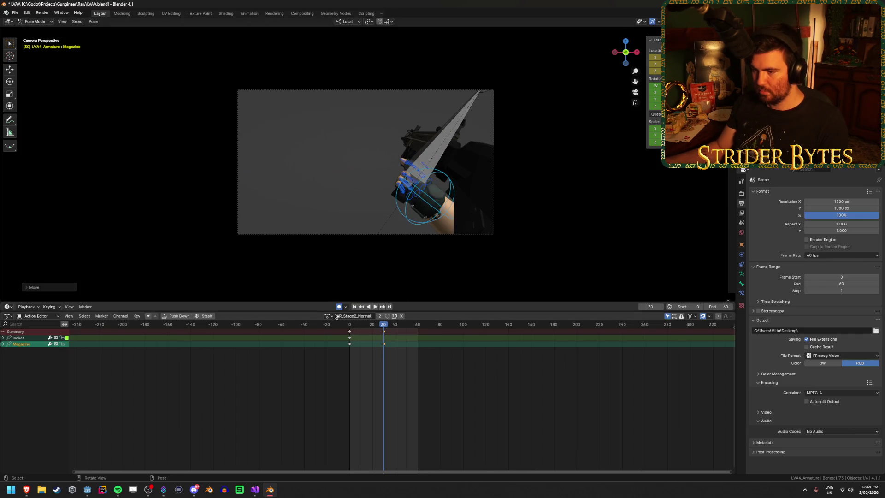
Step: Review the pose, then move the Magazine bone down its local Y and save the blend file
{"action": "key", "text": "space"}
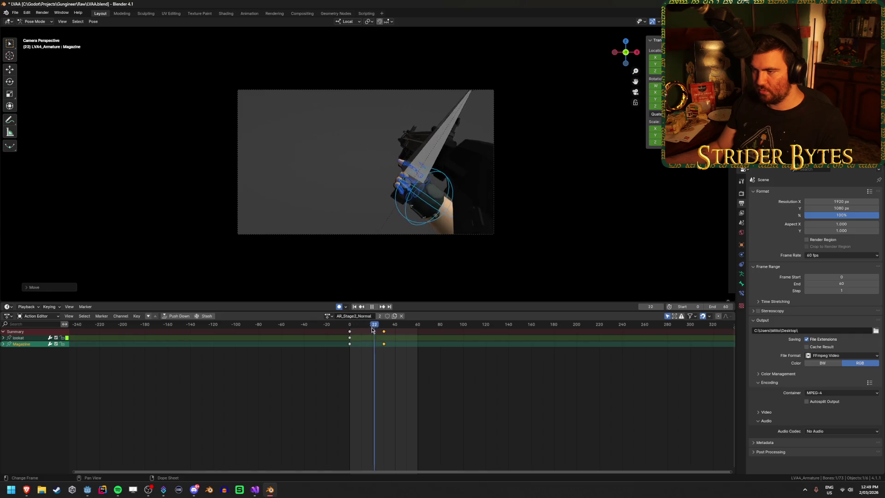
{"action": "left_click_drag", "start_coordinate": [358, 333], "coordinate": [384, 333]}
{"action": "mouse_move", "coordinate": [386, 236]}
{"action": "middle_mouse_down"}
{"action": "mouse_move", "coordinate": [350, 228]}
{"action": "mouse_move", "coordinate": [542, 234]}
{"action": "middle_mouse_up"}
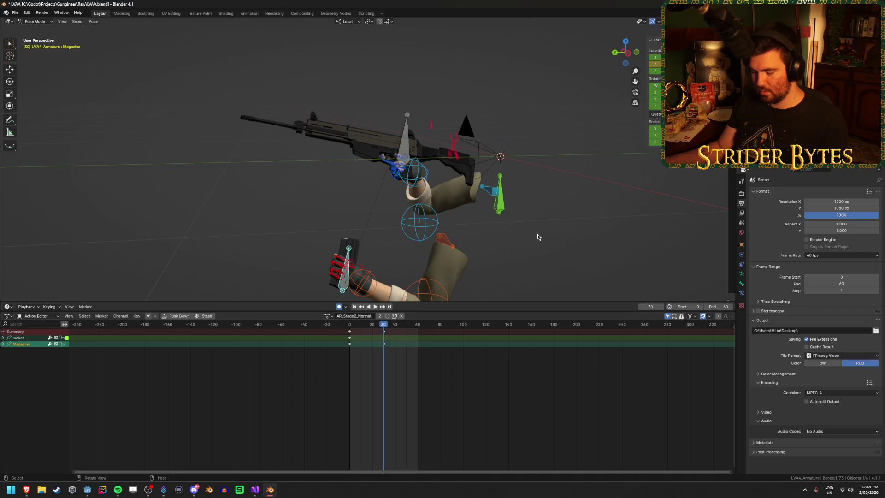
{"action": "middle_click_drag", "start_coordinate": [537, 234], "coordinate": [516, 234]}
{"action": "key", "text": "g"}
{"action": "key", "text": "y"}
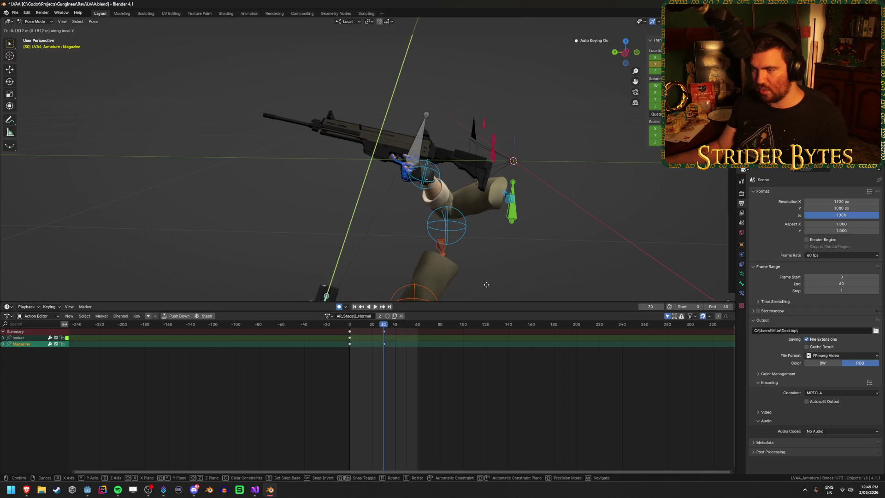
{"action": "left_click", "coordinate": [478, 297]}
{"action": "key", "text": "ctrl+s"}
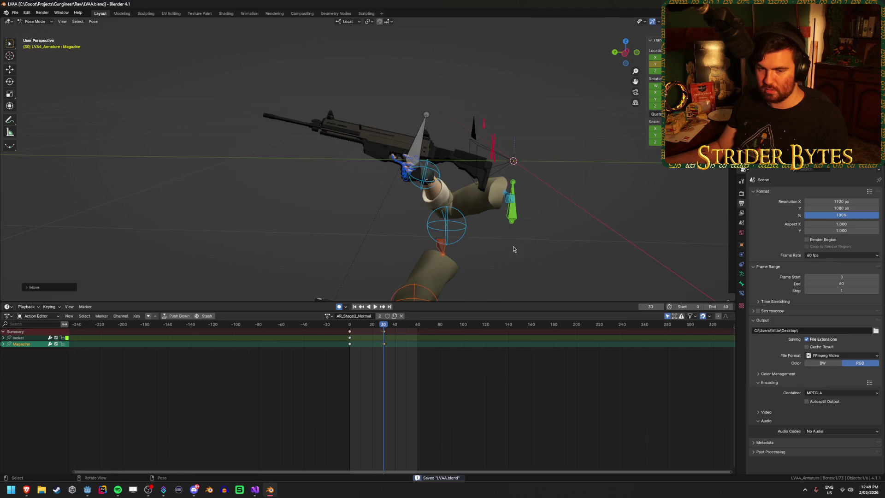
Step: Play back and scrub AR_Stage2_Normal to check the Magazine pose, ending at frame 29
{"action": "key", "text": "KP_0"}
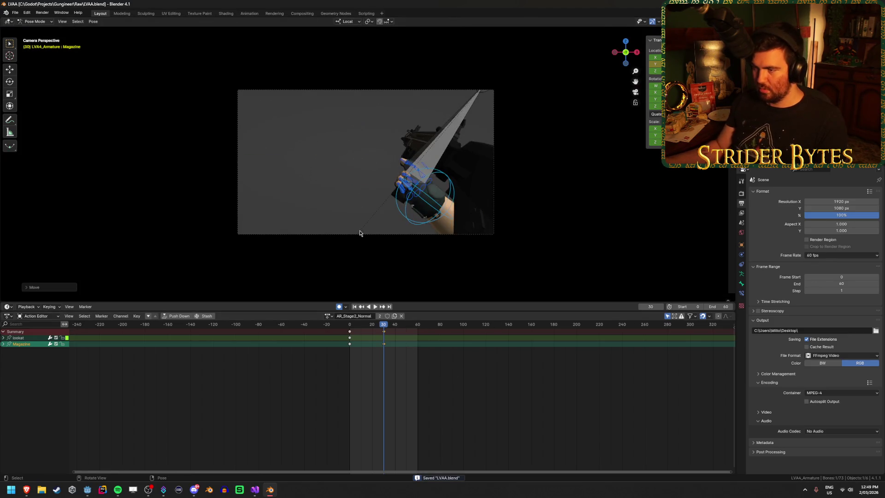
{"action": "key", "text": "space"}
{"action": "mouse_move", "coordinate": [341, 328]}
{"action": "left_mouse_down"}
{"action": "mouse_move", "coordinate": [373, 327]}
{"action": "mouse_move", "coordinate": [353, 328]}
{"action": "mouse_move", "coordinate": [372, 334]}
{"action": "left_mouse_up"}
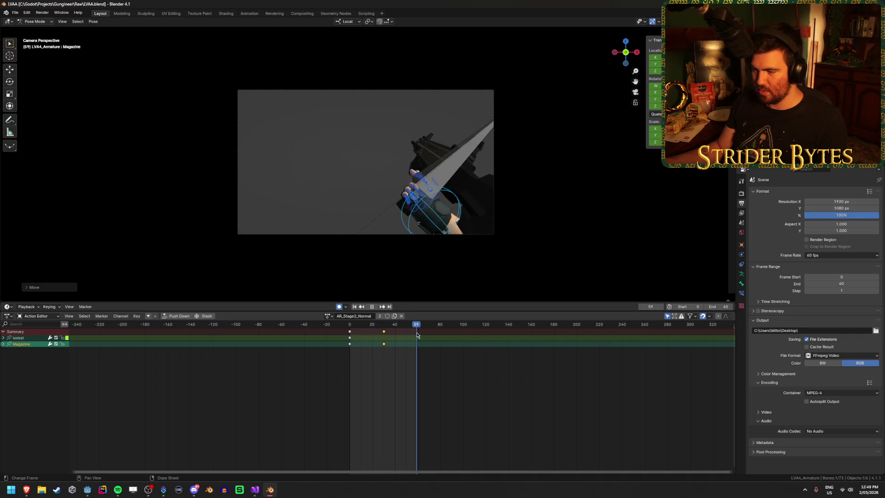
{"action": "left_click", "coordinate": [356, 342]}
{"action": "key", "text": "Escape"}
{"action": "left_click_drag", "start_coordinate": [356, 326], "coordinate": [383, 329]}
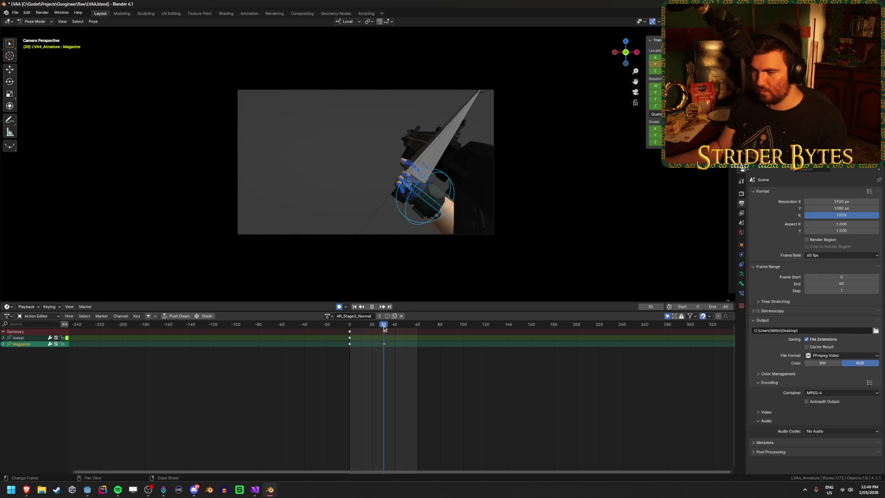
Step: Copy the Magazine bone's frame-30 pose from a free view
{"action": "key", "text": "KP_0"}
{"action": "middle_click_drag", "start_coordinate": [332, 199], "coordinate": [325, 207]}
{"action": "key", "text": "ctrl+c"}
{"action": "left_click", "coordinate": [328, 315]}
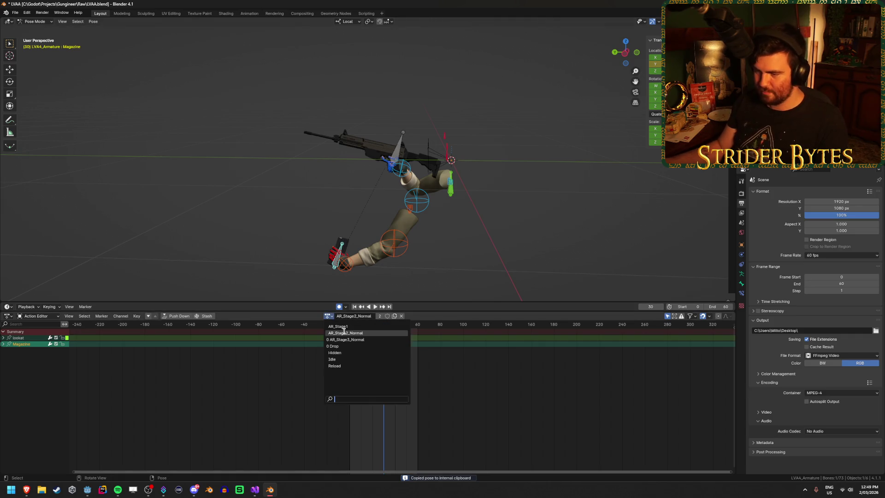
Step: Switch to AR_Stage3_Normal, paste the copied pose at frame 1, and play it back
{"action": "left_click", "coordinate": [347, 339]}
{"action": "left_click", "coordinate": [352, 327]}
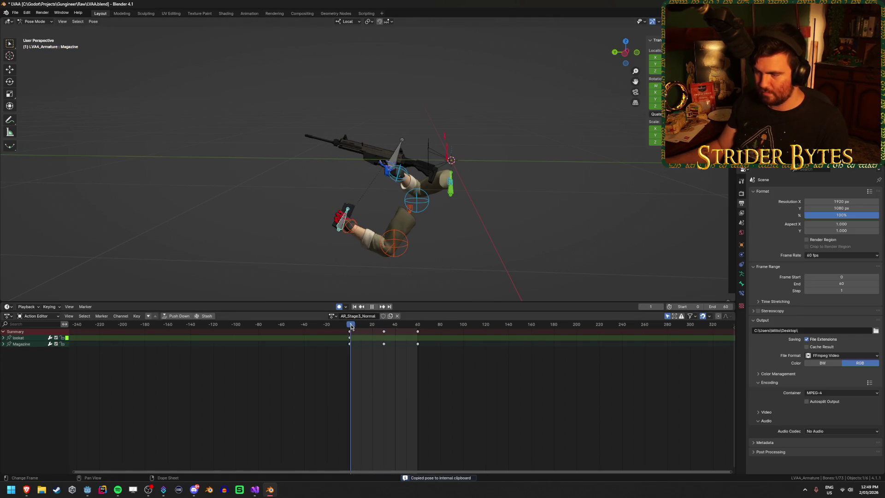
{"action": "key", "text": "ctrl+v"}
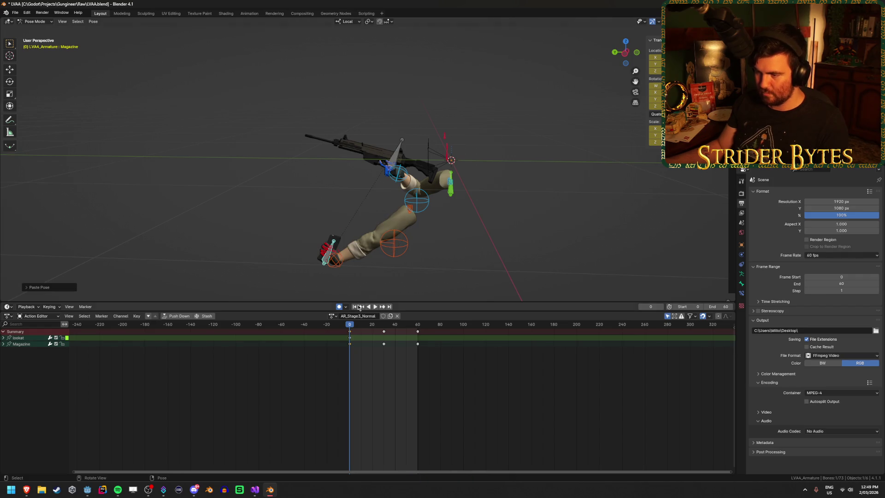
{"action": "key", "text": "space"}
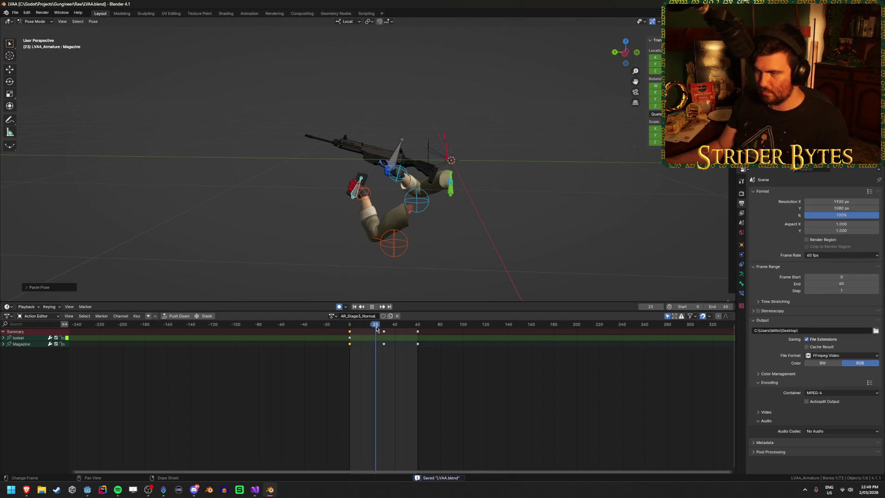
{"action": "key", "text": "space"}
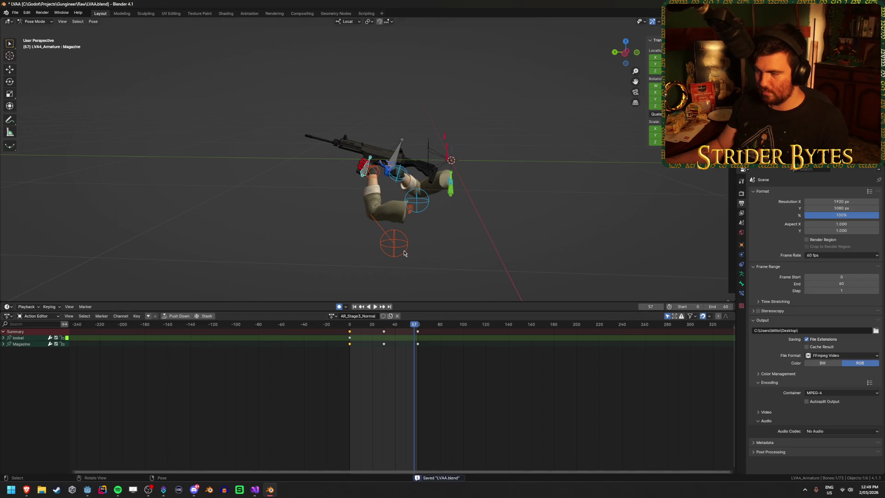
Step: Select the GunBase bone and move to frame 30 of the reload
{"action": "key", "text": "KP_0"}
{"action": "scroll", "coordinate": [386, 226], "scroll_direction": "up", "scroll_amount": 2}
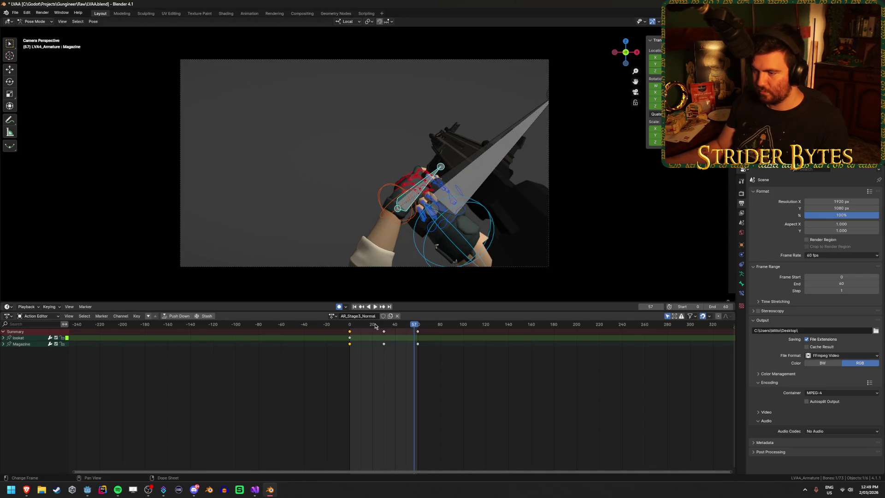
{"action": "key", "text": "space"}
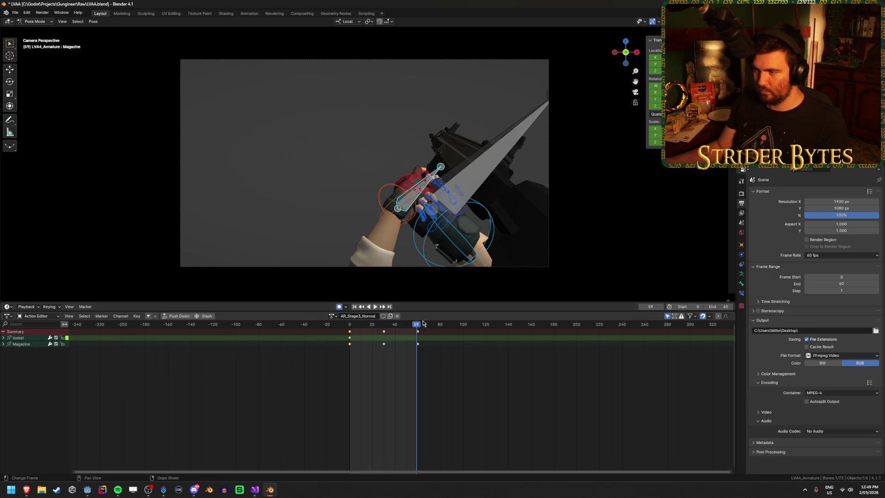
{"action": "left_click", "coordinate": [480, 156]}
{"action": "mouse_move", "coordinate": [360, 328]}
{"action": "left_mouse_down"}
{"action": "mouse_move", "coordinate": [344, 328]}
{"action": "mouse_move", "coordinate": [396, 331]}
{"action": "mouse_move", "coordinate": [384, 333]}
{"action": "left_mouse_up"}
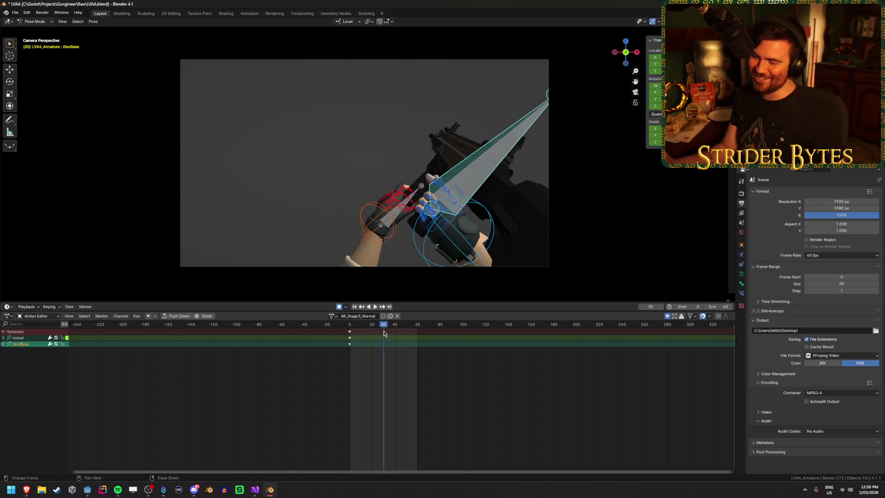
Step: Rotate the GunBase bone at frame 30, then replay the reload to review it
{"action": "key", "text": "space"}
{"action": "left_click_drag", "start_coordinate": [401, 328], "coordinate": [384, 332]}
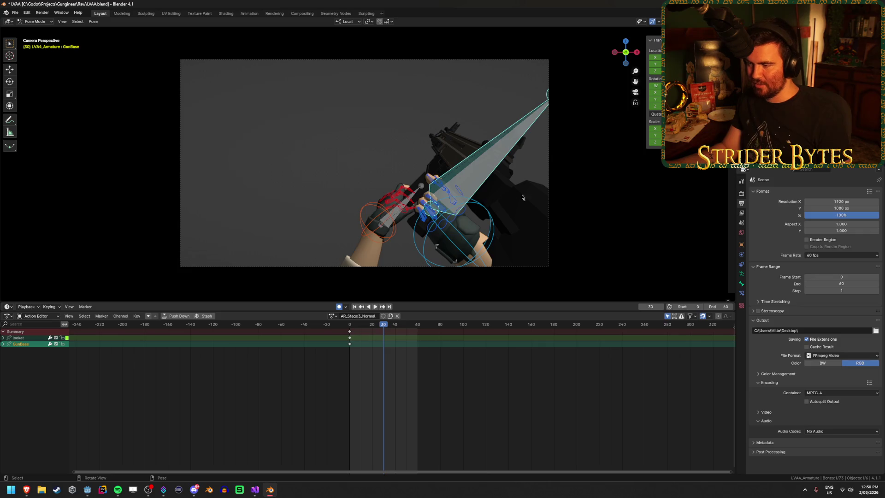
{"action": "key", "text": "r"}
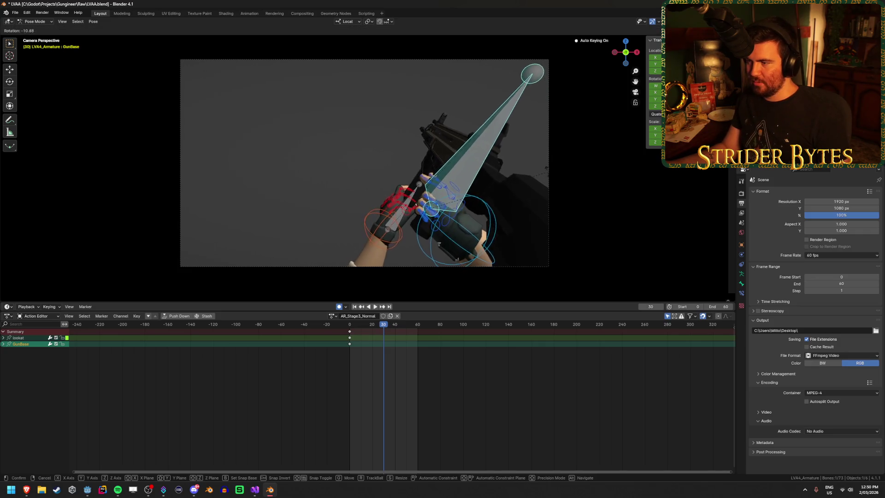
{"action": "left_click", "coordinate": [528, 149]}
{"action": "mouse_move", "coordinate": [384, 326]}
{"action": "left_mouse_down"}
{"action": "mouse_move", "coordinate": [352, 329]}
{"action": "mouse_move", "coordinate": [386, 339]}
{"action": "mouse_move", "coordinate": [353, 339]}
{"action": "mouse_move", "coordinate": [387, 344]}
{"action": "mouse_move", "coordinate": [336, 350]}
{"action": "mouse_move", "coordinate": [383, 359]}
{"action": "left_mouse_up"}
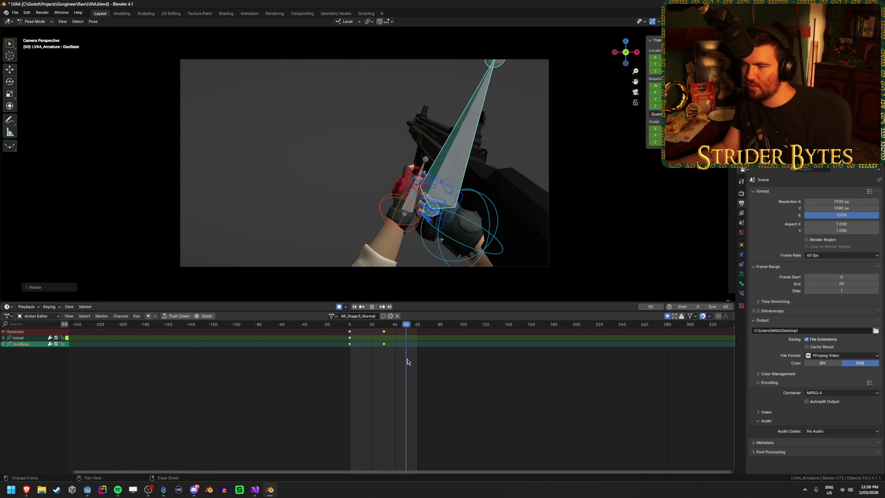
{"action": "mouse_move", "coordinate": [420, 362]}
{"action": "left_mouse_down"}
{"action": "mouse_move", "coordinate": [379, 364]}
{"action": "mouse_move", "coordinate": [418, 367]}
{"action": "left_mouse_up"}
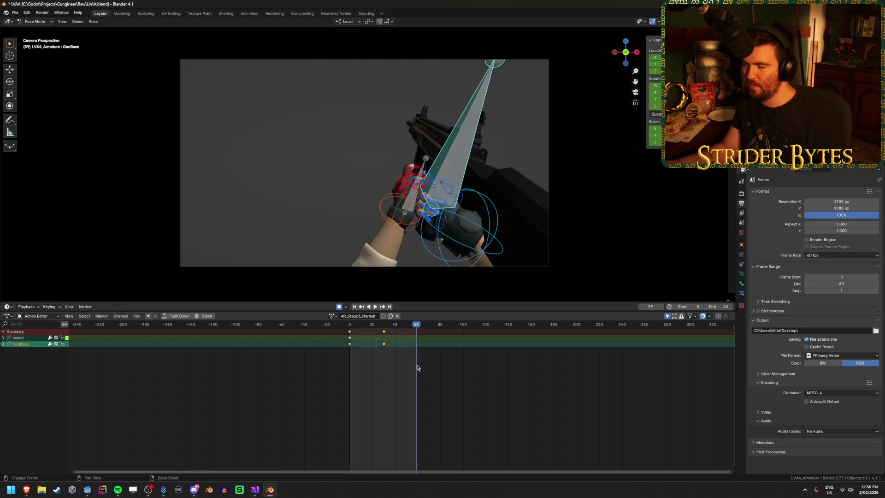
{"action": "key", "text": "space"}
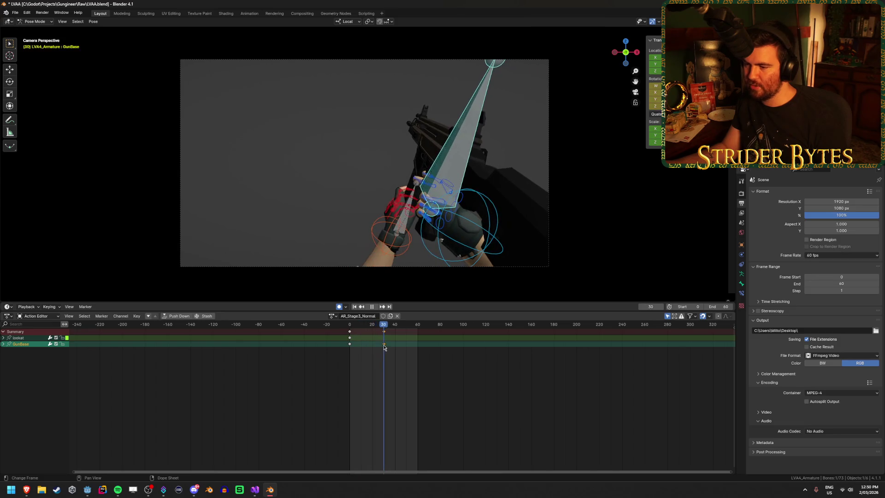
Step: Re-rotate and move GunBase from a side view, then key its frame-30 pose in camera view
{"action": "middle_click_drag", "start_coordinate": [360, 218], "coordinate": [424, 222]}
{"action": "key", "text": "r"}
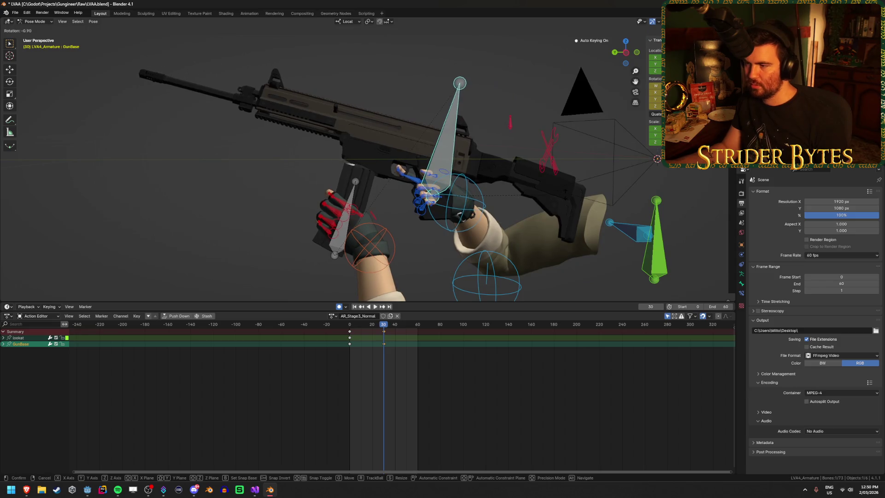
{"action": "key", "text": "Return"}
{"action": "key", "text": "g"}
{"action": "left_click", "coordinate": [561, 218]}
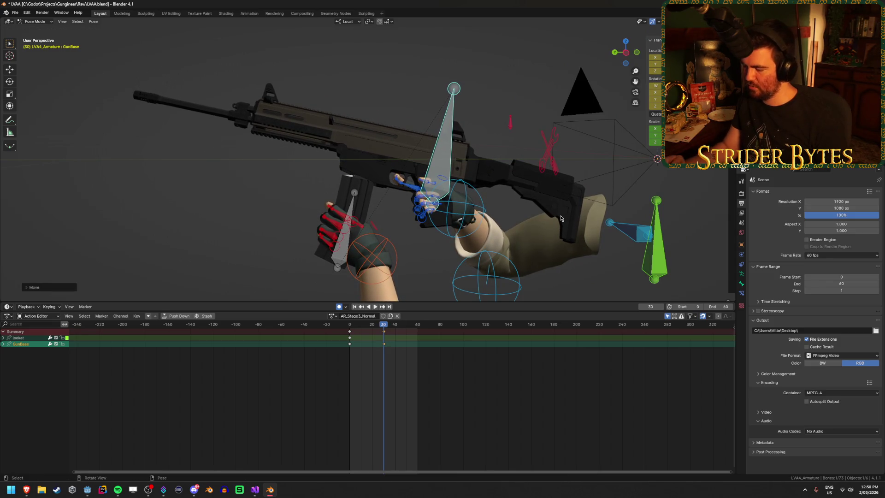
{"action": "key", "text": "KP_0"}
{"action": "key", "text": "i"}
{"action": "key", "text": "space"}
{"action": "left_click_drag", "start_coordinate": [348, 327], "coordinate": [396, 343]}
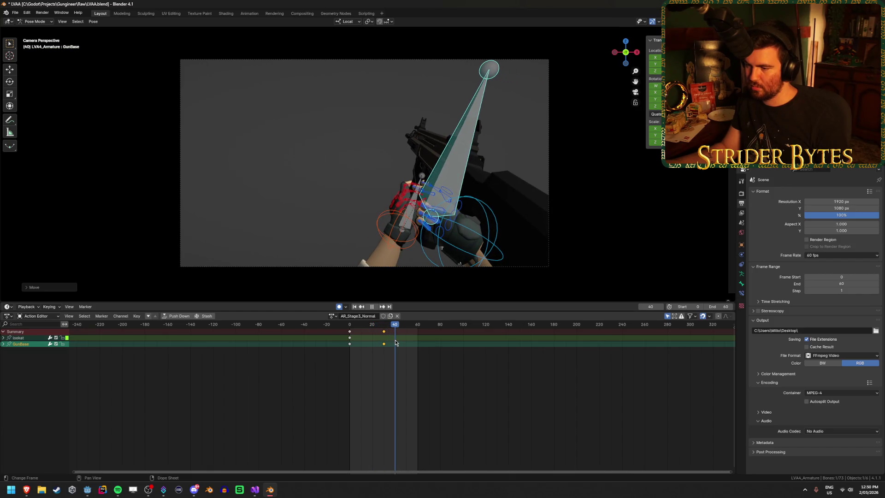
Step: At frame 40, move GunBase and rotate it around the X axis
{"action": "key", "text": "g"}
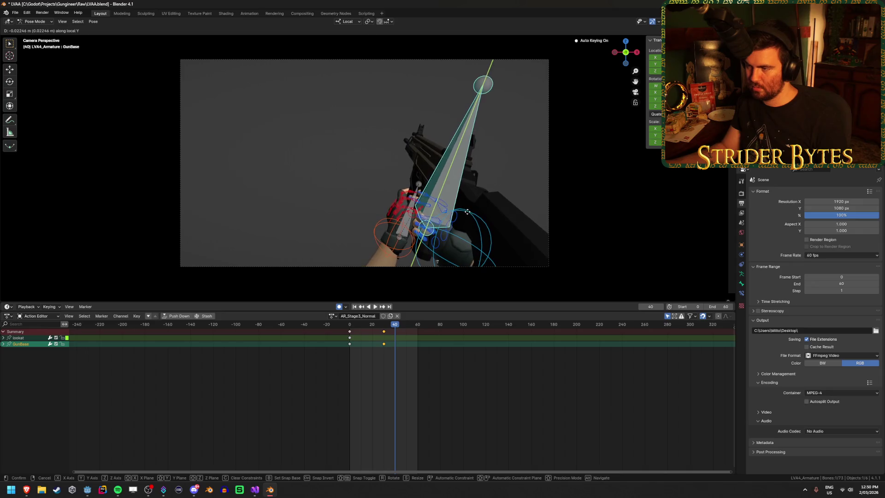
{"action": "left_click", "coordinate": [495, 217]}
{"action": "key", "text": "r"}
{"action": "key", "text": "x"}
{"action": "left_click", "coordinate": [394, 303]}
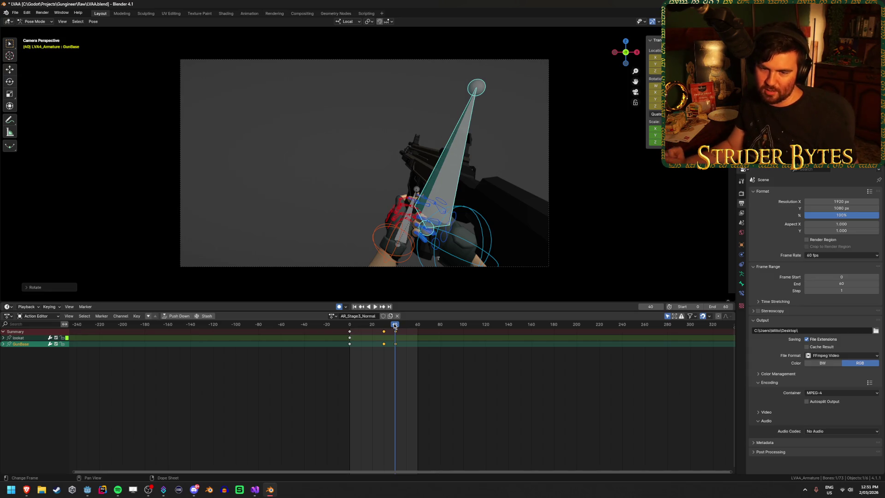
Step: At frame 60, move GunBase and rotate it around the X axis
{"action": "left_click_drag", "start_coordinate": [395, 324], "coordinate": [417, 326]}
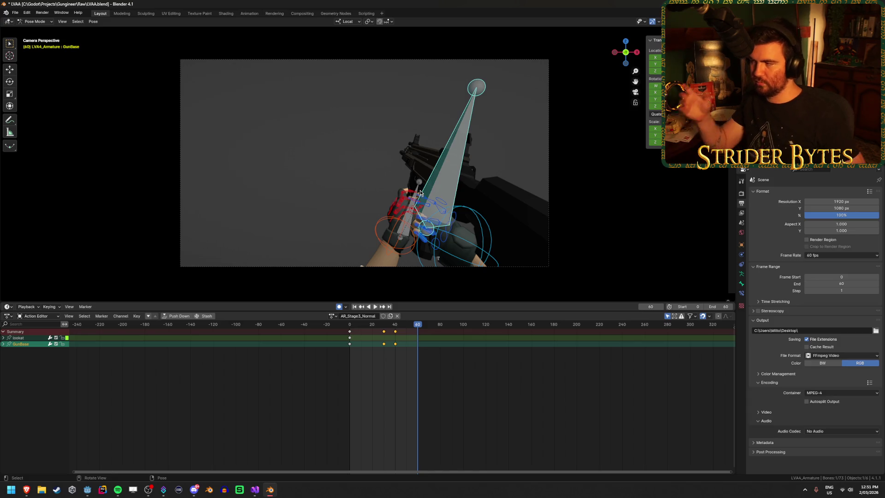
{"action": "key", "text": "g"}
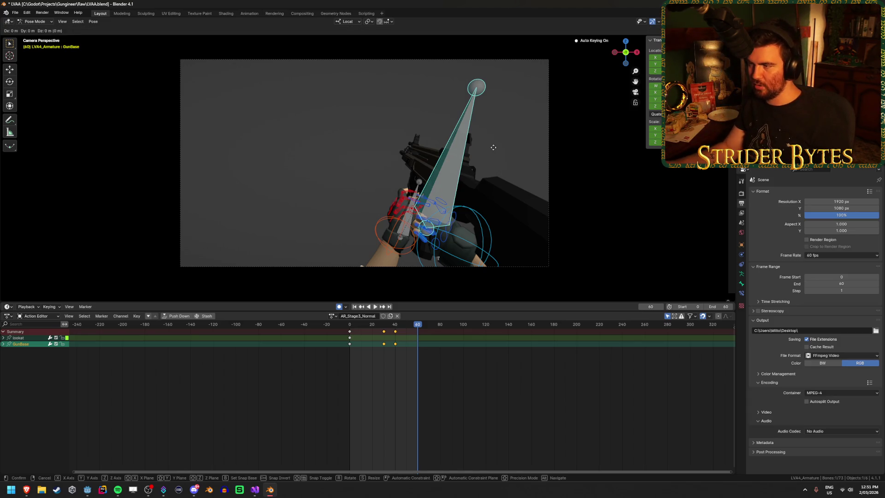
{"action": "left_click", "coordinate": [508, 133]}
{"action": "key", "text": "r"}
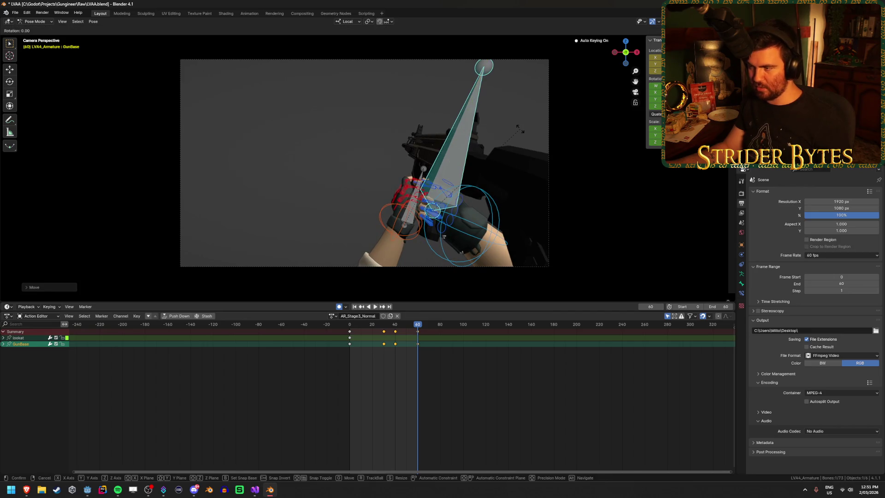
{"action": "key", "text": "x"}
{"action": "left_click", "coordinate": [420, 324]}
Step: Play back the reload and save LVAA.blend
{"action": "key", "text": "space"}
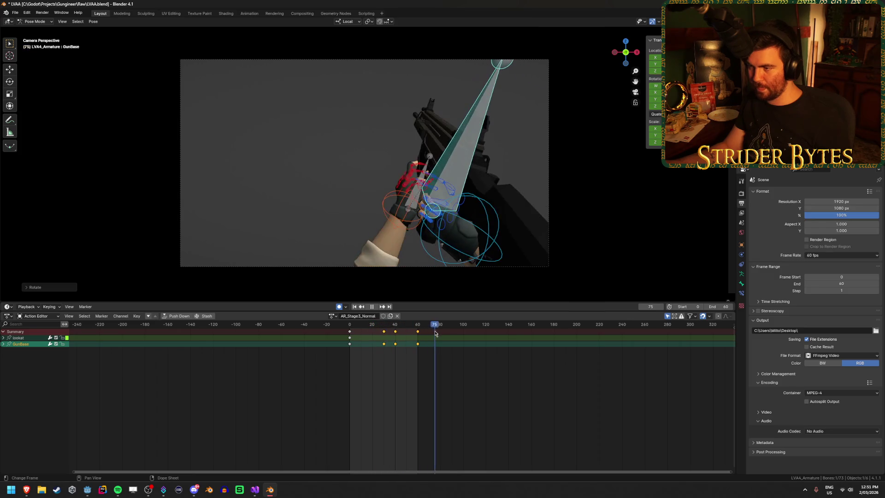
{"action": "key", "text": "space"}
{"action": "key", "text": "ctrl+s"}
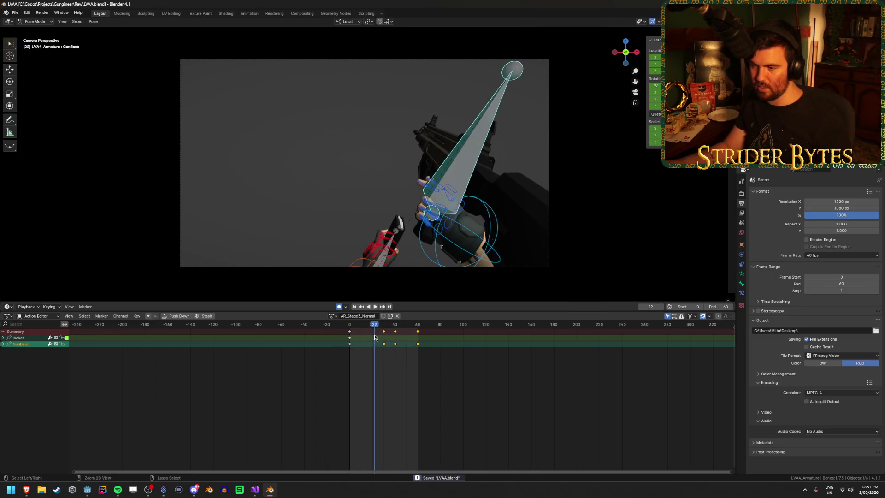
Step: Play the revised reload from frame 0 and scrub to its final frame to check it
{"action": "key", "text": "shift+Left"}
{"action": "key", "text": "space"}
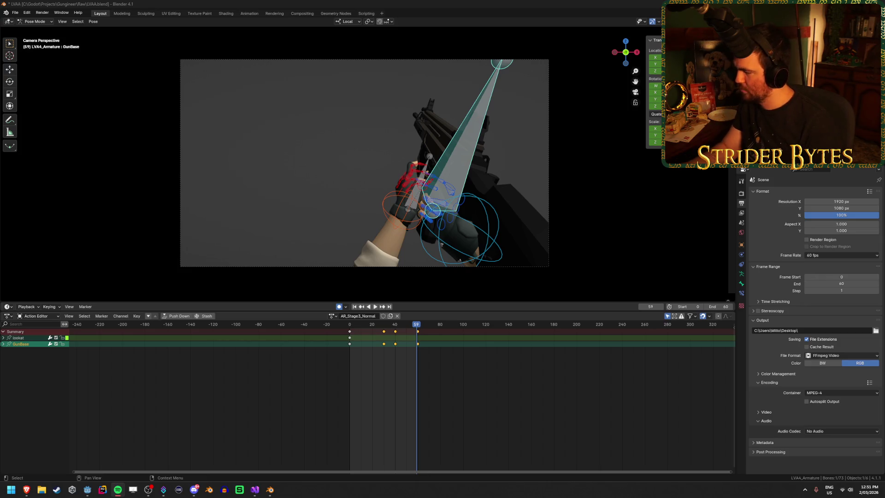
{"action": "key", "text": "XF86AudioLowerVolume"}
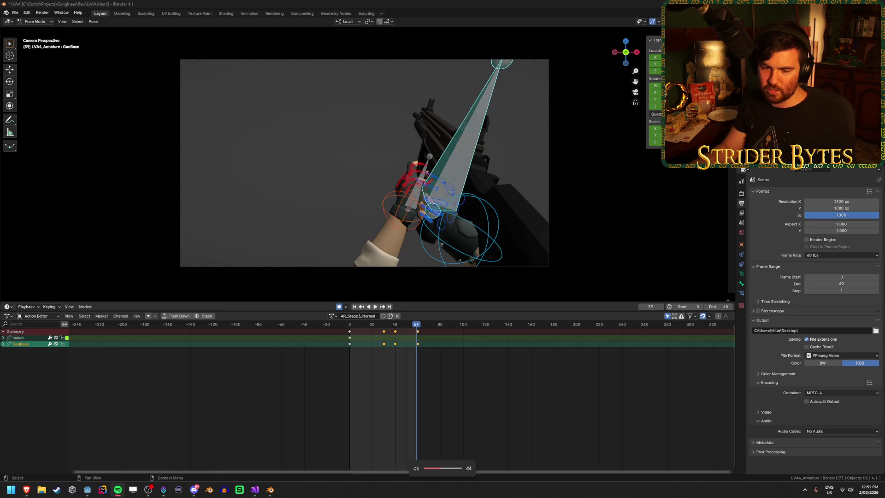
{"action": "key", "text": "alt+Tab"}
{"action": "key", "text": "space"}
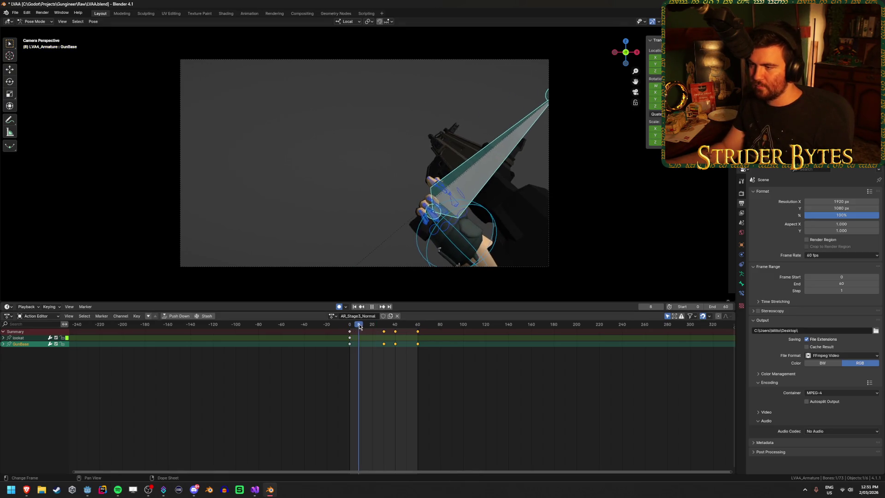
{"action": "left_click_drag", "start_coordinate": [372, 326], "coordinate": [417, 336]}
{"action": "key", "text": "Escape"}
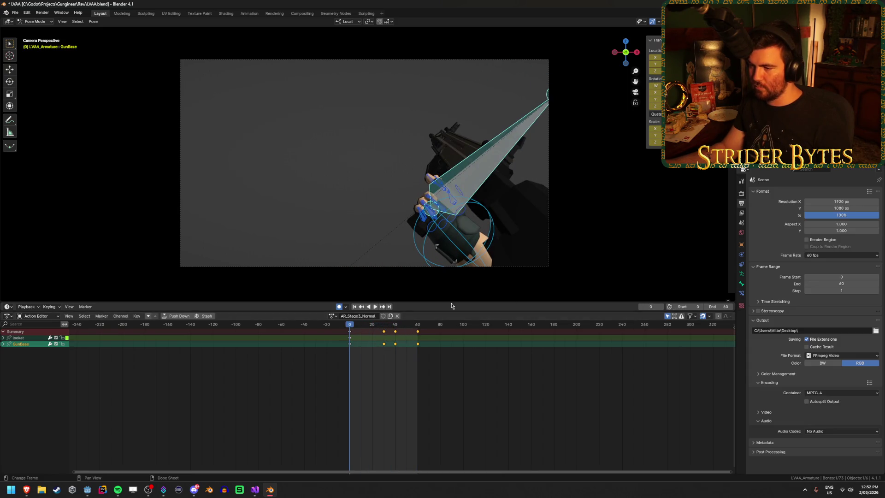
{"action": "left_click", "coordinate": [378, 307]}
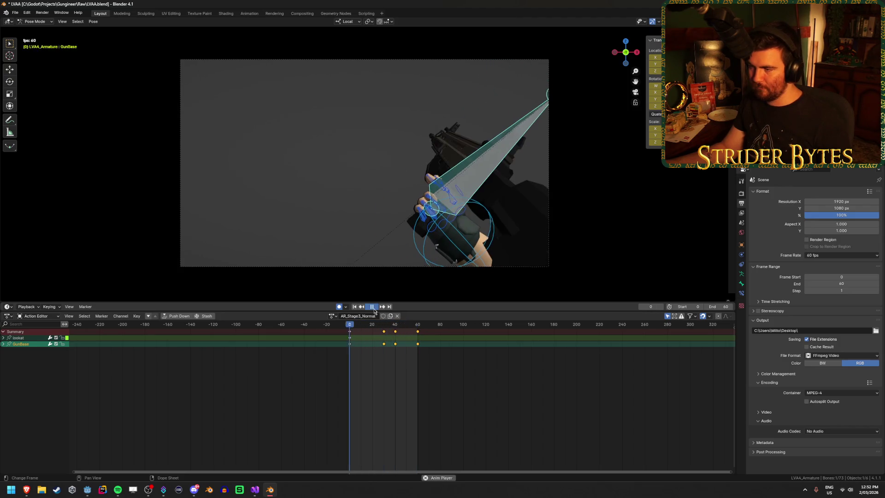
{"action": "left_click", "coordinate": [373, 306]}
Step: Replay the reload, return to the first frame, and bring up the bottom panel's editor-type list
{"action": "key", "text": "space"}
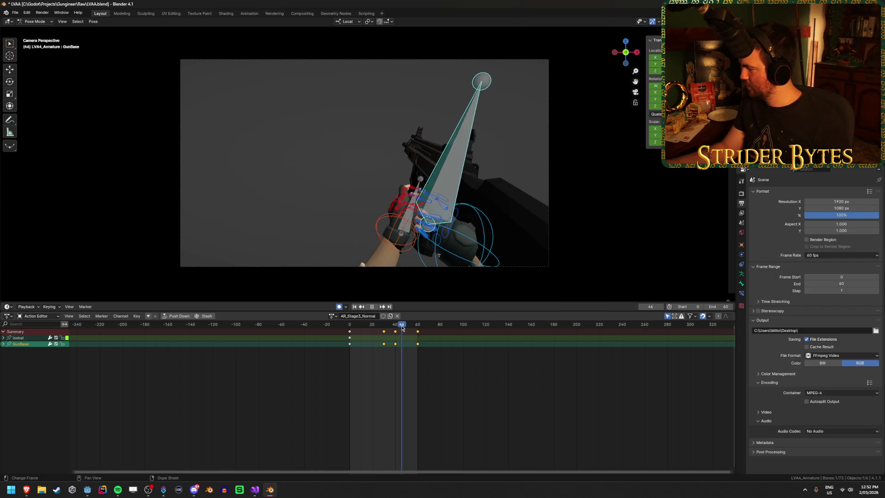
{"action": "key", "text": "alt+Tab"}
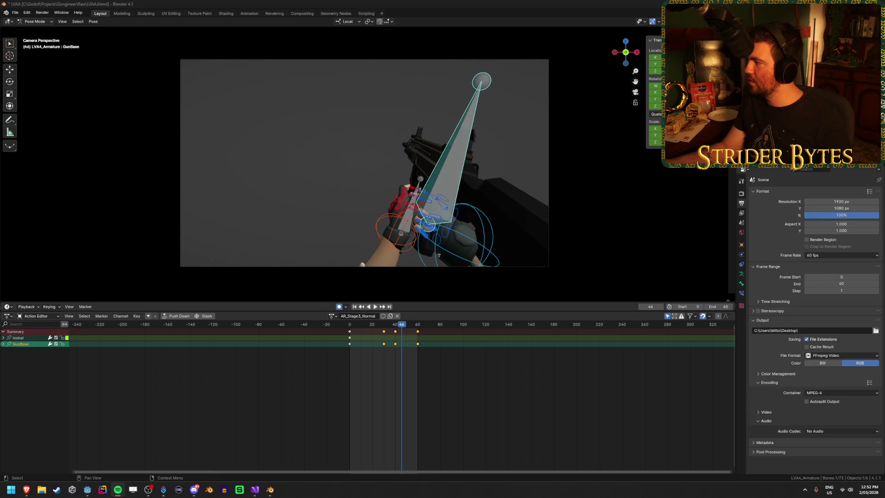
{"action": "key", "text": "alt+Tab"}
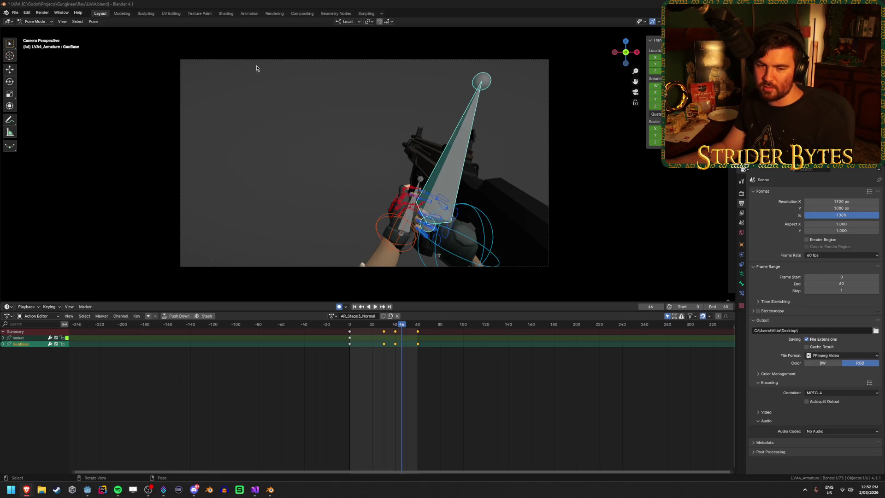
{"action": "key", "text": "space"}
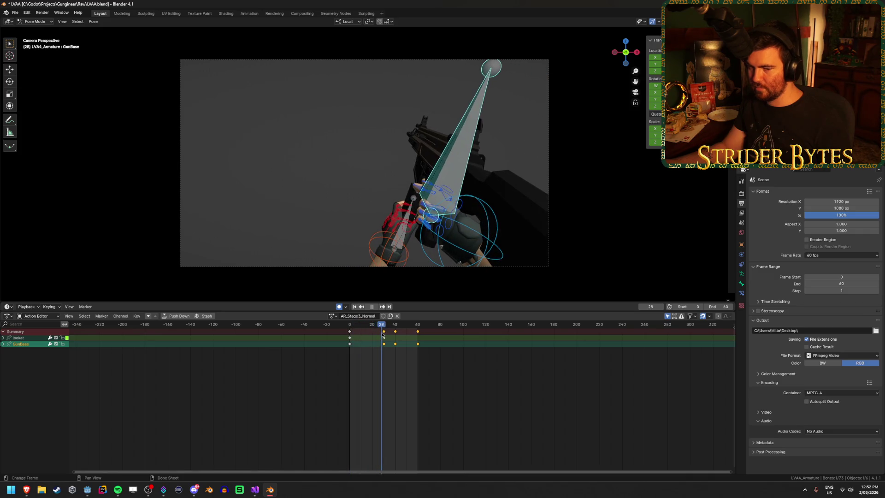
{"action": "left_click_drag", "start_coordinate": [381, 334], "coordinate": [319, 335]}
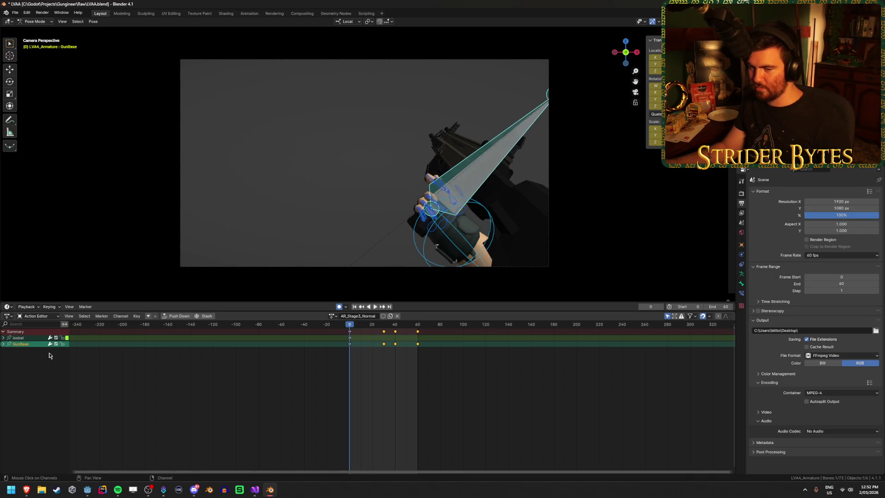
{"action": "left_click", "coordinate": [7, 316]}
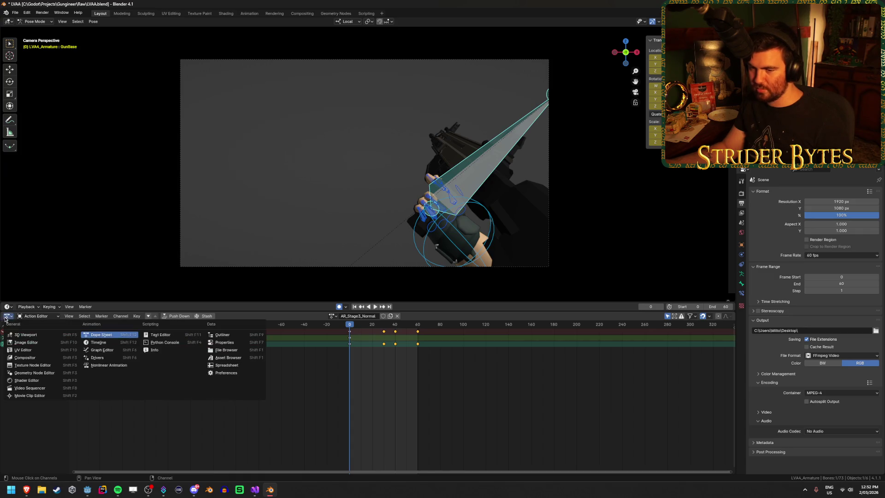
Step: Switch the bottom panel to the Graph Editor and focus GunBase's Z Quaternion Rotation curve
{"action": "left_click", "coordinate": [102, 352]}
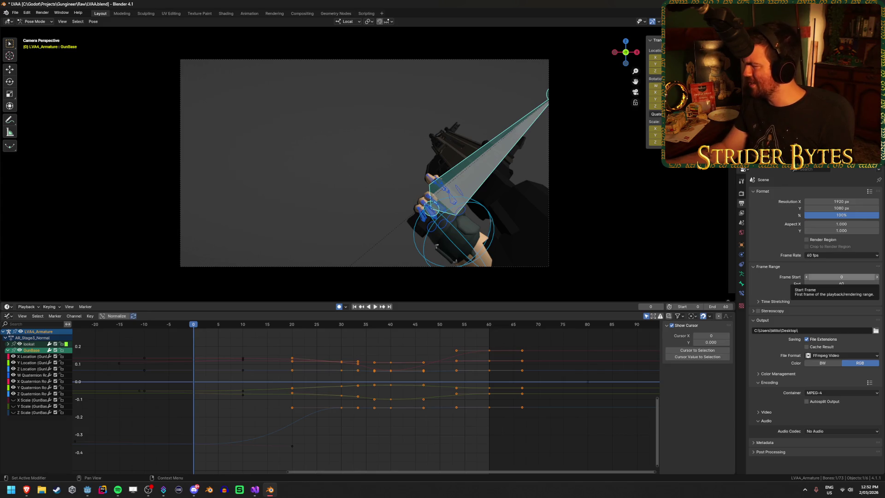
{"action": "middle_click_drag", "start_coordinate": [355, 447], "coordinate": [422, 443]}
{"action": "scroll", "coordinate": [417, 422], "scroll_direction": "up", "scroll_amount": 2}
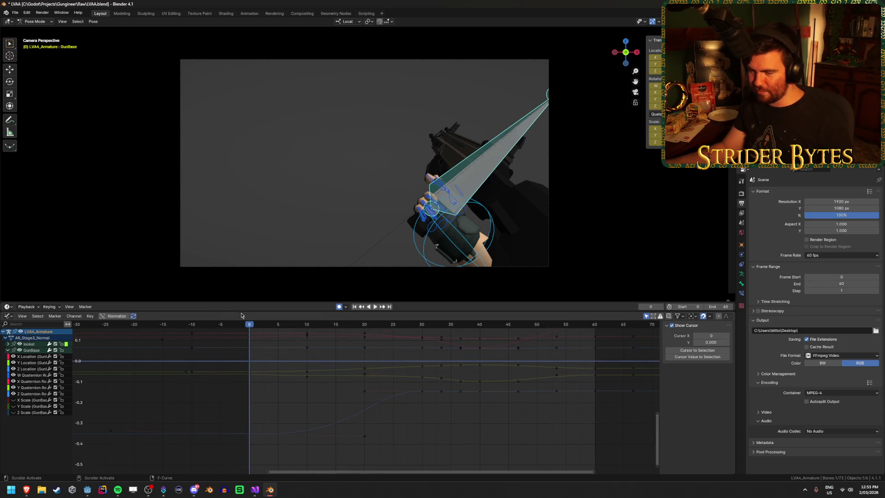
{"action": "key", "text": "space"}
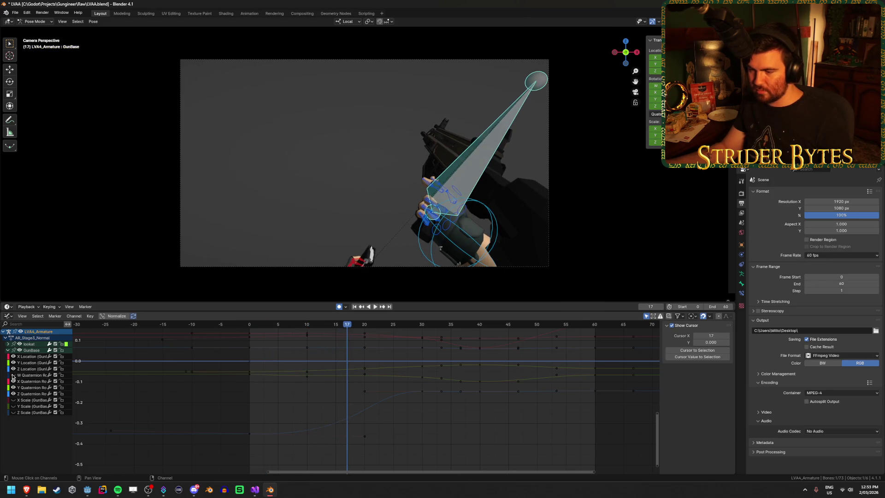
{"action": "left_click_drag", "start_coordinate": [350, 327], "coordinate": [272, 330]}
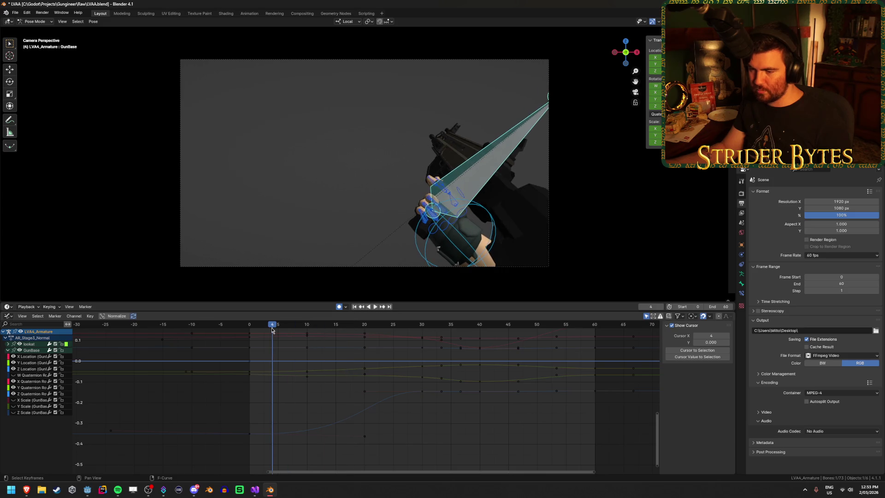
{"action": "left_click", "coordinate": [31, 394]}
{"action": "key", "text": "space"}
{"action": "key", "text": "shift+Left"}
{"action": "mouse_move", "coordinate": [365, 337]}
{"action": "left_mouse_down"}
{"action": "mouse_move", "coordinate": [438, 333]}
{"action": "mouse_move", "coordinate": [287, 343]}
{"action": "mouse_move", "coordinate": [516, 359]}
{"action": "left_mouse_up"}
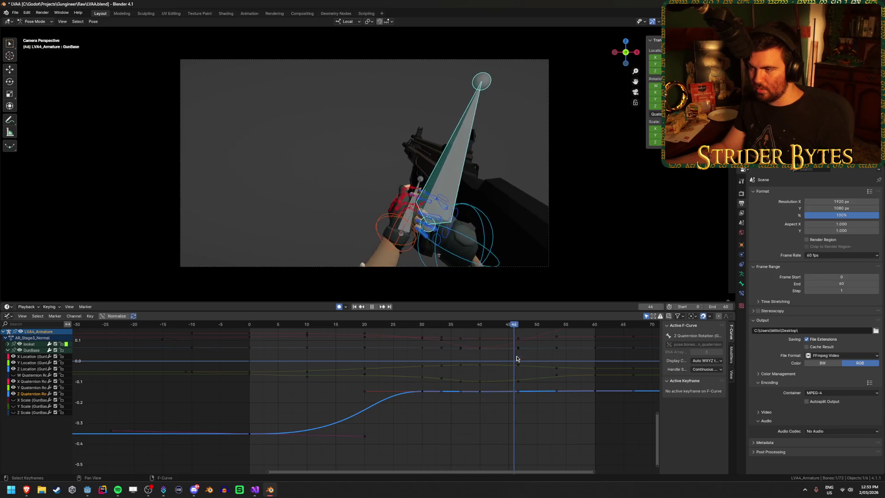
Step: Move the left handle of the frame-30 Z Quaternion key, then play back to check
{"action": "key", "text": "Escape"}
{"action": "scroll", "coordinate": [490, 417], "scroll_direction": "up", "scroll_amount": 2}
{"action": "middle_click_drag", "start_coordinate": [491, 417], "coordinate": [439, 396]}
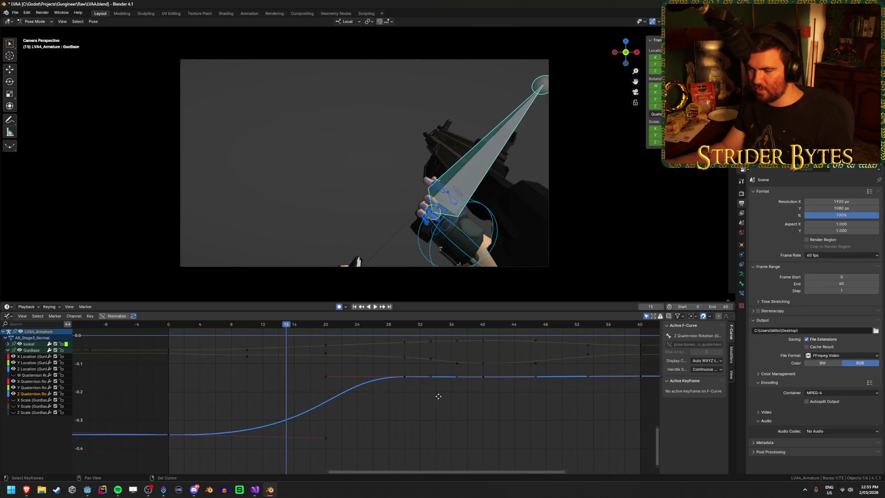
{"action": "scroll", "coordinate": [438, 396], "scroll_direction": "down", "scroll_amount": 1}
{"action": "left_click", "coordinate": [329, 379]}
{"action": "key", "text": "g"}
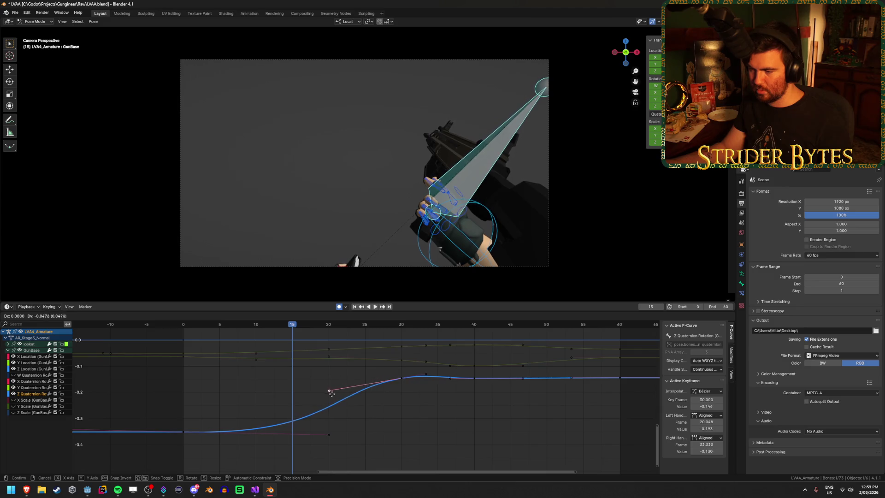
{"action": "left_click", "coordinate": [331, 394]}
{"action": "key", "text": "space"}
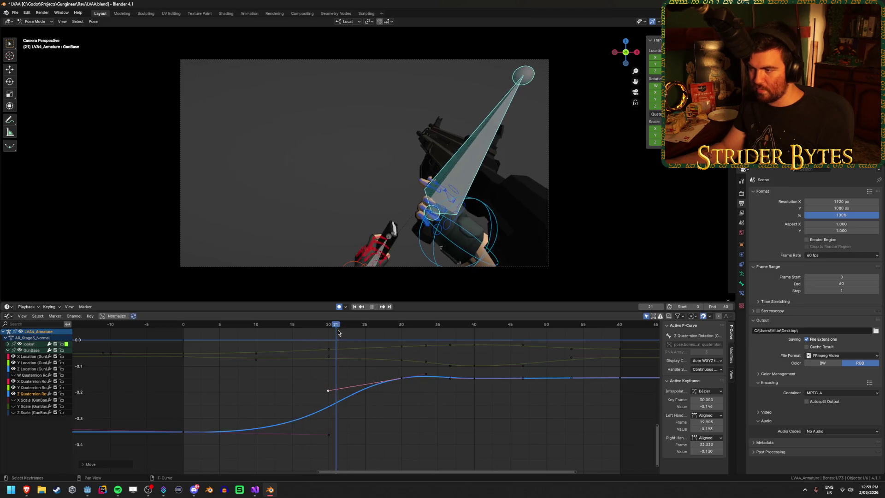
{"action": "mouse_move", "coordinate": [432, 343]}
{"action": "left_mouse_down"}
{"action": "mouse_move", "coordinate": [474, 342]}
{"action": "mouse_move", "coordinate": [310, 344]}
{"action": "left_mouse_up"}
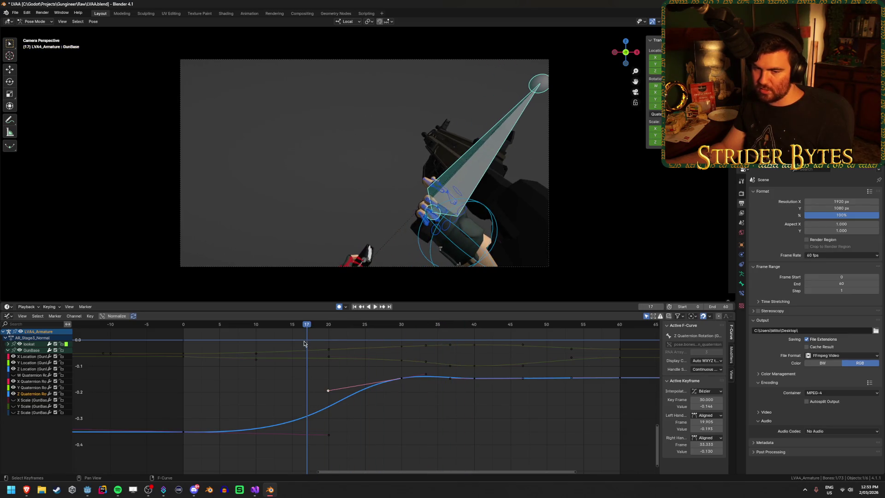
Step: Pull the frame-0 key's handle out to frame 13.68, replay, and select the Y Quaternion curve
{"action": "left_click", "coordinate": [378, 431]}
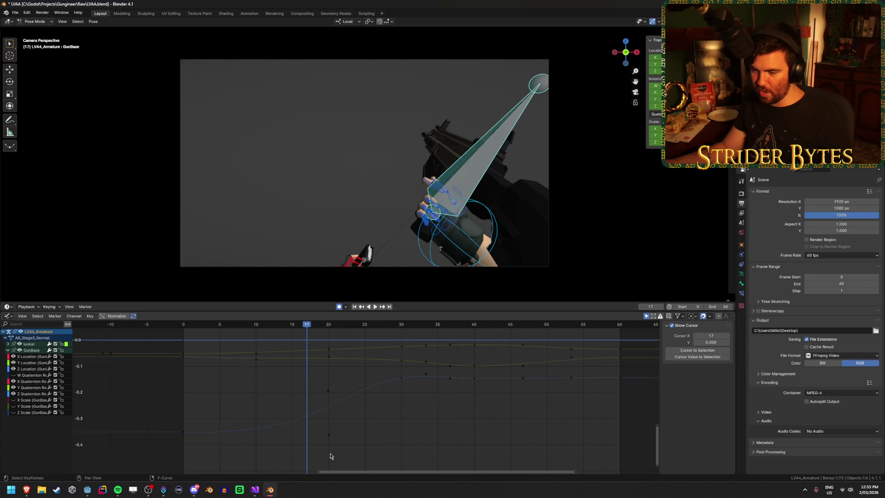
{"action": "left_click_drag", "start_coordinate": [328, 434], "coordinate": [283, 432]}
{"action": "left_click", "coordinate": [183, 326]}
{"action": "key", "text": "space"}
{"action": "left_click_drag", "start_coordinate": [184, 328], "coordinate": [386, 337]}
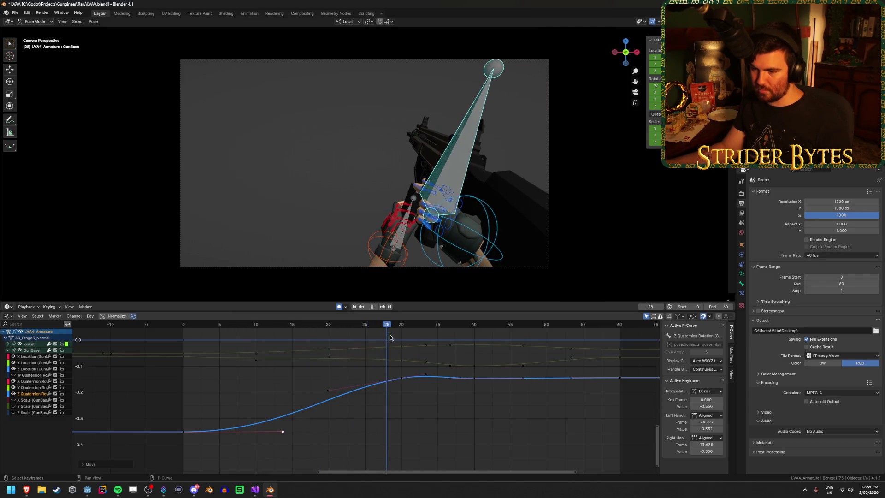
{"action": "key", "text": "space"}
{"action": "middle_click_drag", "start_coordinate": [319, 377], "coordinate": [333, 402]}
{"action": "left_click", "coordinate": [33, 388]}
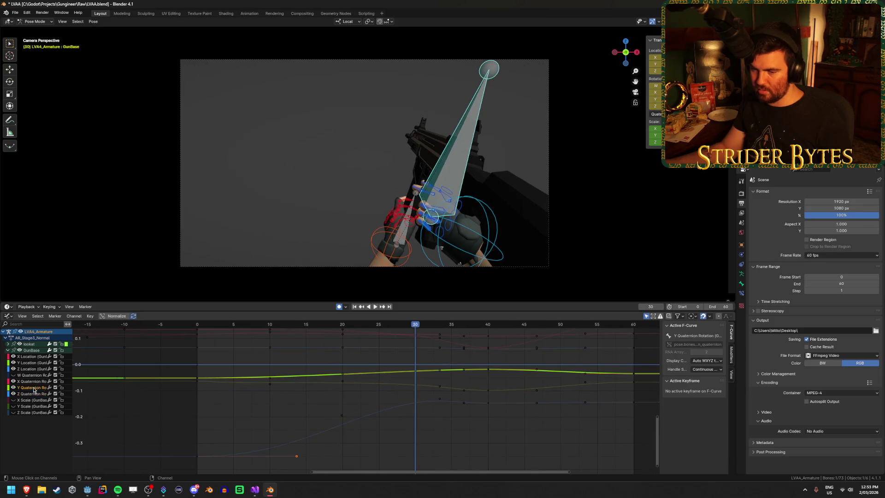
Step: Make GunBase's X Quaternion curve active, frame it, and replay the reload from frame 0
{"action": "left_click", "coordinate": [31, 350]}
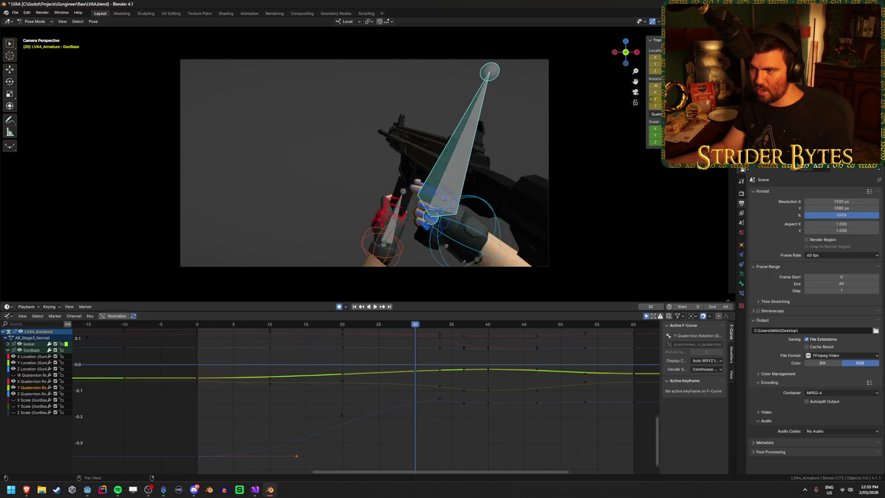
{"action": "left_click", "coordinate": [18, 382]}
{"action": "middle_click_drag", "start_coordinate": [341, 295], "coordinate": [316, 338]}
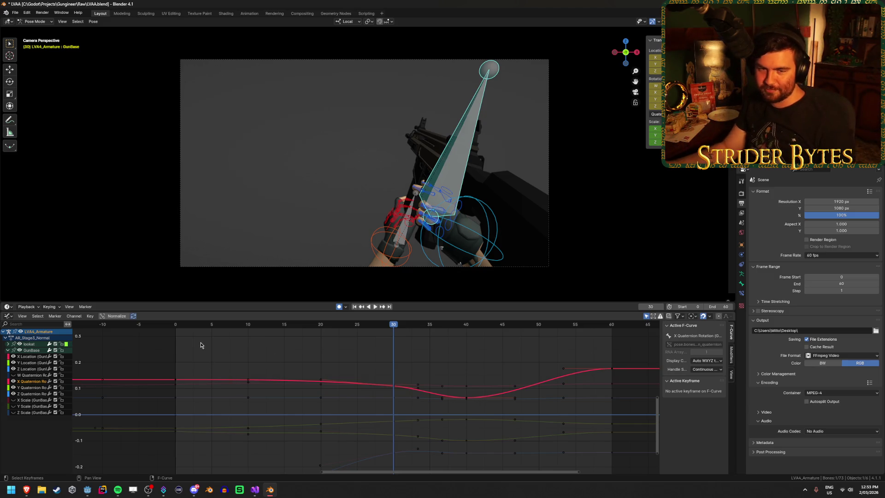
{"action": "left_click", "coordinate": [178, 327]}
{"action": "key", "text": "space"}
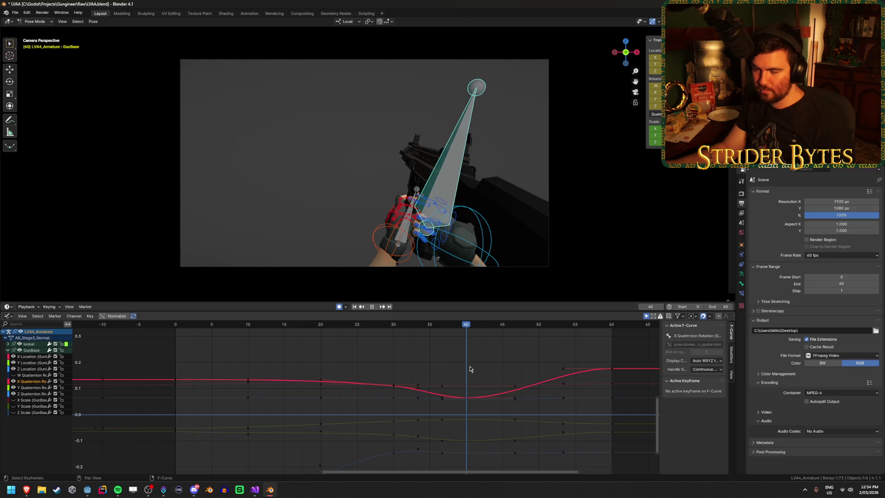
Step: Reposition the left handle of the frame-40 X Quaternion key, checking the pose between moves
{"action": "scroll", "coordinate": [479, 386], "scroll_direction": "up", "scroll_amount": 1}
{"action": "left_click", "coordinate": [471, 398]}
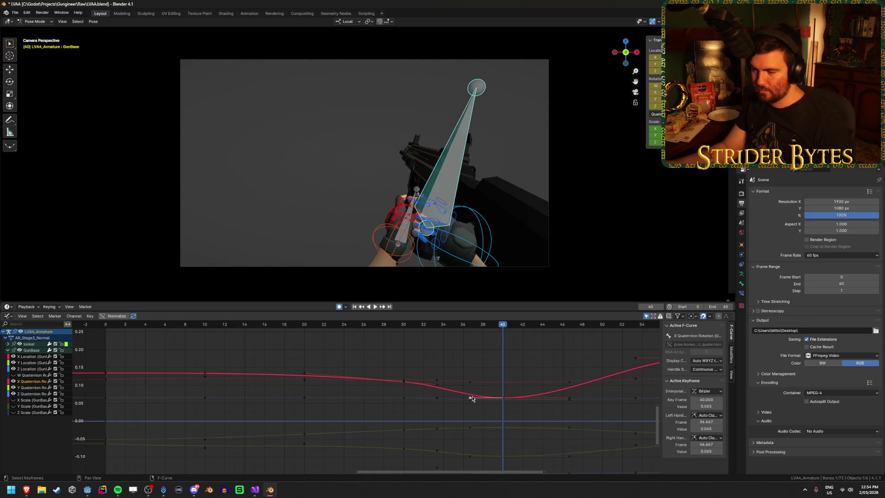
{"action": "key", "text": "g"}
{"action": "left_click", "coordinate": [509, 399]}
{"action": "mouse_move", "coordinate": [290, 330]}
{"action": "left_mouse_down"}
{"action": "mouse_move", "coordinate": [545, 358]}
{"action": "mouse_move", "coordinate": [435, 374]}
{"action": "mouse_move", "coordinate": [464, 369]}
{"action": "left_mouse_up"}
{"action": "key", "text": "g"}
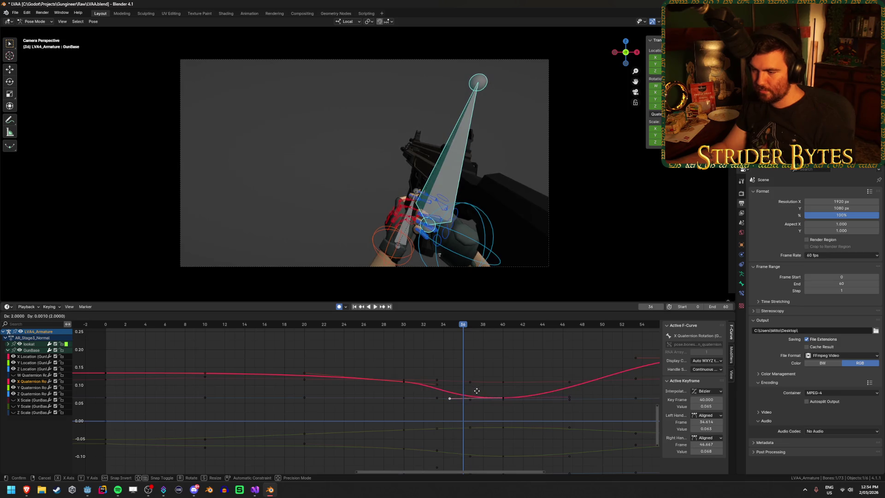
{"action": "left_click", "coordinate": [477, 390]}
Step: Move the right handle to reshape the dip around frame 40
{"action": "scroll", "coordinate": [406, 391], "scroll_direction": "up", "scroll_amount": 2}
{"action": "mouse_move", "coordinate": [452, 401]}
{"action": "middle_mouse_down"}
{"action": "mouse_move", "coordinate": [466, 393]}
{"action": "mouse_move", "coordinate": [414, 398]}
{"action": "middle_mouse_up"}
{"action": "key", "text": "g"}
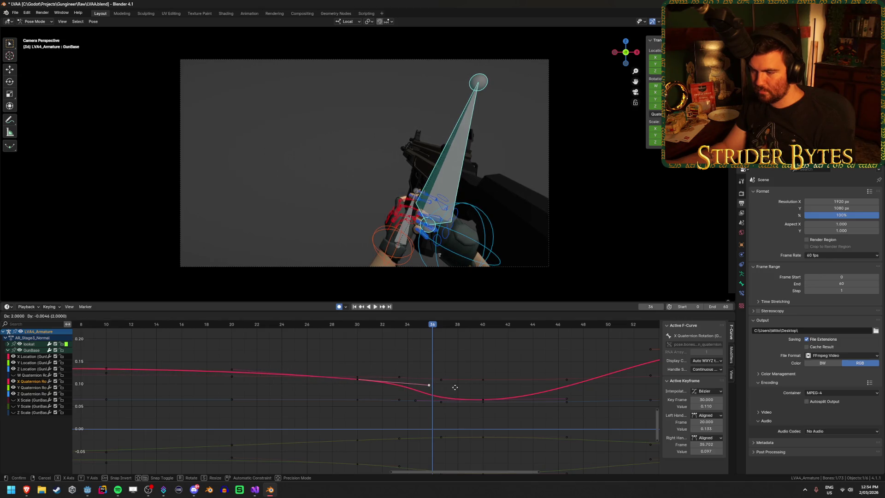
{"action": "left_click", "coordinate": [454, 386]}
{"action": "mouse_move", "coordinate": [192, 327]}
{"action": "left_mouse_down"}
{"action": "mouse_move", "coordinate": [326, 337]}
{"action": "mouse_move", "coordinate": [174, 362]}
{"action": "mouse_move", "coordinate": [220, 361]}
{"action": "left_mouse_up"}
Step: Lower the frame-0 key's right handle on the X Quaternion curve
{"action": "key", "text": "Home"}
{"action": "middle_click_drag", "start_coordinate": [204, 360], "coordinate": [283, 359]}
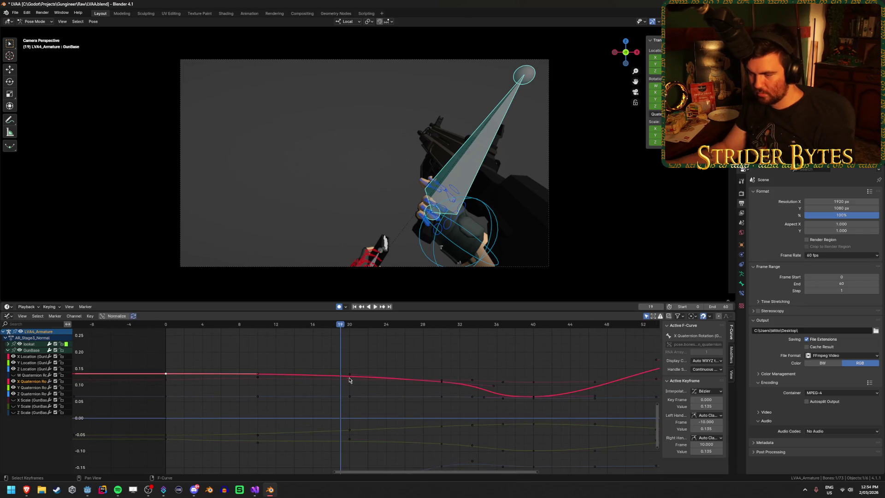
{"action": "key", "text": "g"}
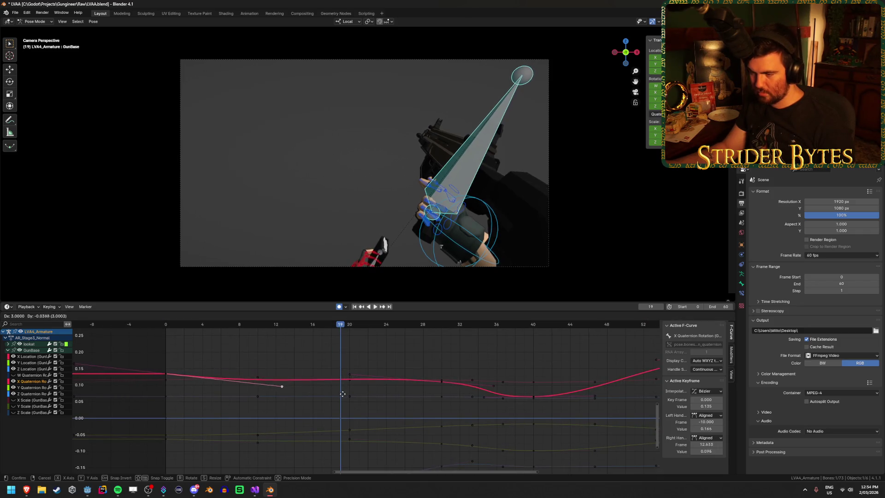
{"action": "left_click", "coordinate": [355, 406]}
{"action": "mouse_move", "coordinate": [161, 328]}
{"action": "left_mouse_down"}
{"action": "mouse_move", "coordinate": [543, 386]}
{"action": "mouse_move", "coordinate": [496, 392]}
{"action": "mouse_move", "coordinate": [534, 398]}
{"action": "left_mouse_up"}
Step: Lower the frame-40 key to 0.025 and drop its right handle, then replay
{"action": "middle_click_drag", "start_coordinate": [561, 419], "coordinate": [510, 395]}
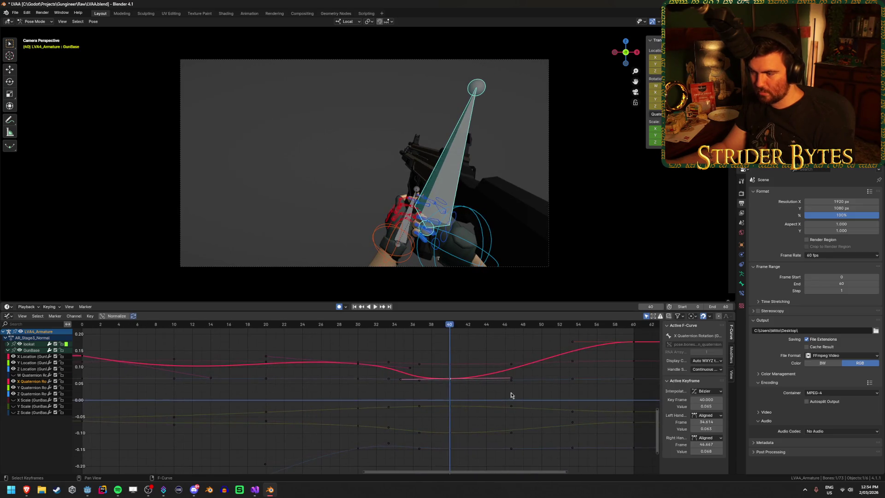
{"action": "key", "text": "g"}
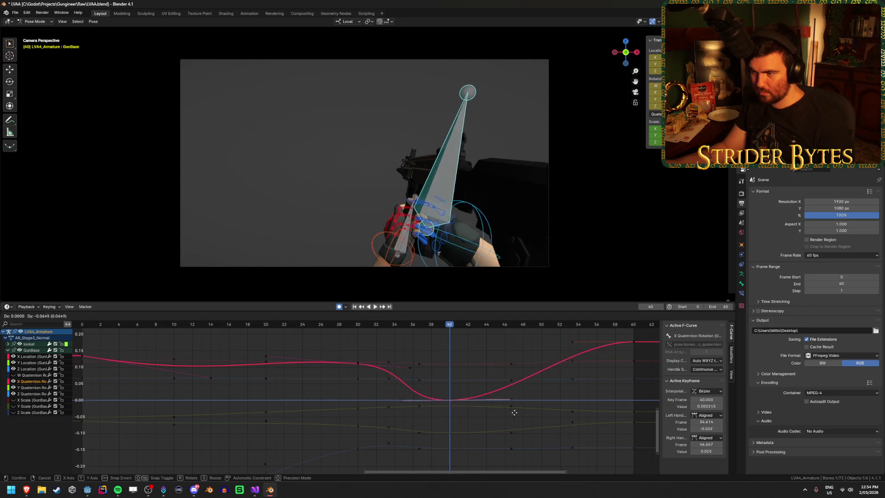
{"action": "left_click", "coordinate": [516, 408]}
{"action": "key", "text": "g"}
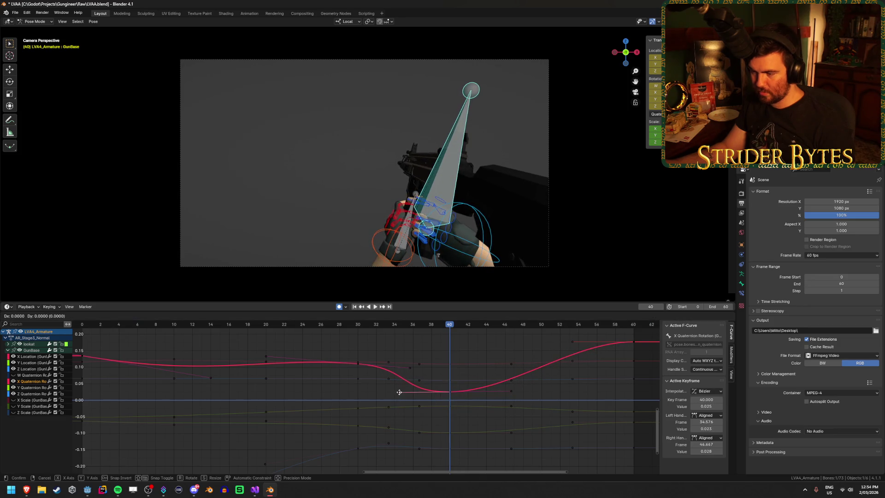
{"action": "left_click", "coordinate": [393, 391]}
{"action": "left_click_drag", "start_coordinate": [513, 395], "coordinate": [513, 402]}
{"action": "key", "text": "space"}
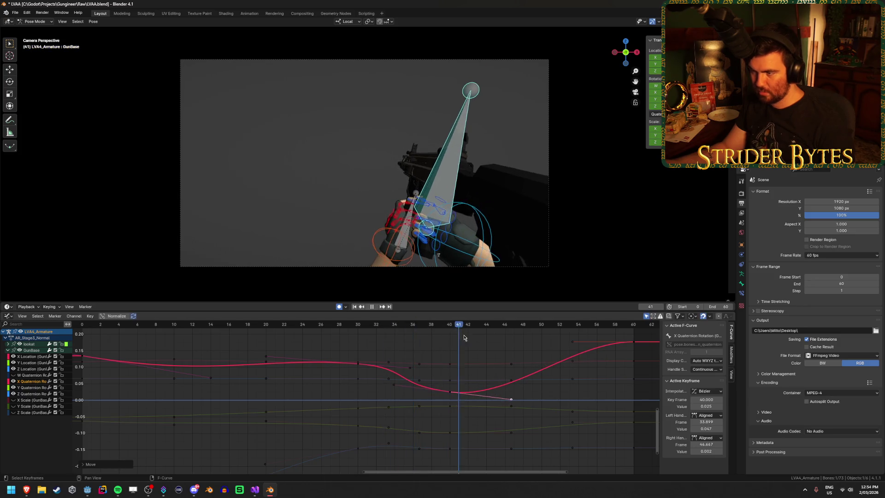
{"action": "key", "text": "Escape"}
Step: Set the frame-40 key's left handle to frame 34.463, value 0.017, and replay
{"action": "left_click", "coordinate": [393, 386]}
{"action": "key", "text": "g"}
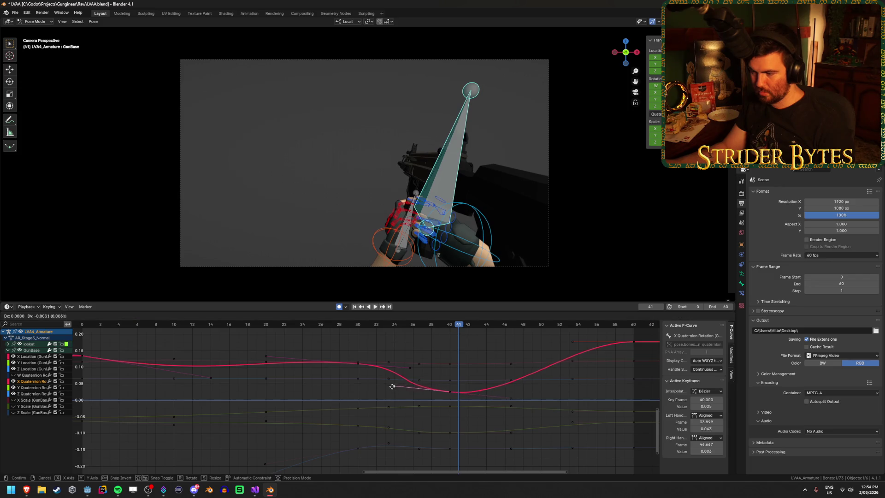
{"action": "left_click", "coordinate": [395, 397]}
{"action": "key", "text": "space"}
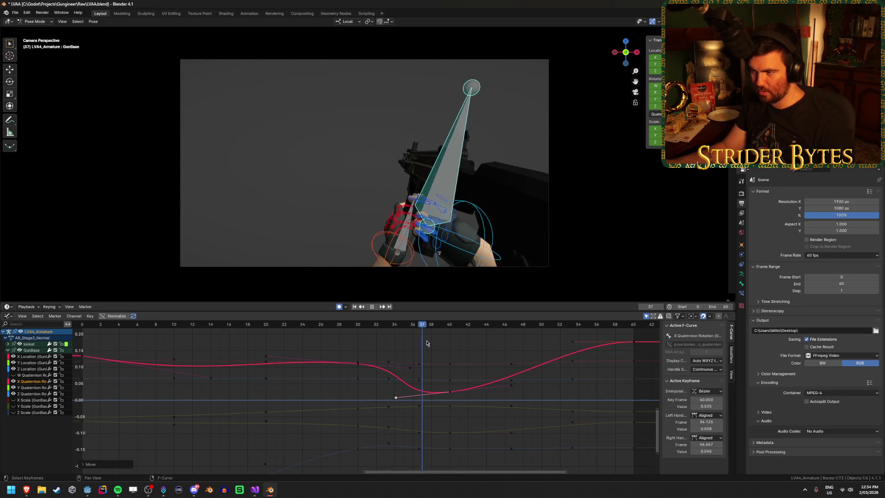
{"action": "key", "text": "Escape"}
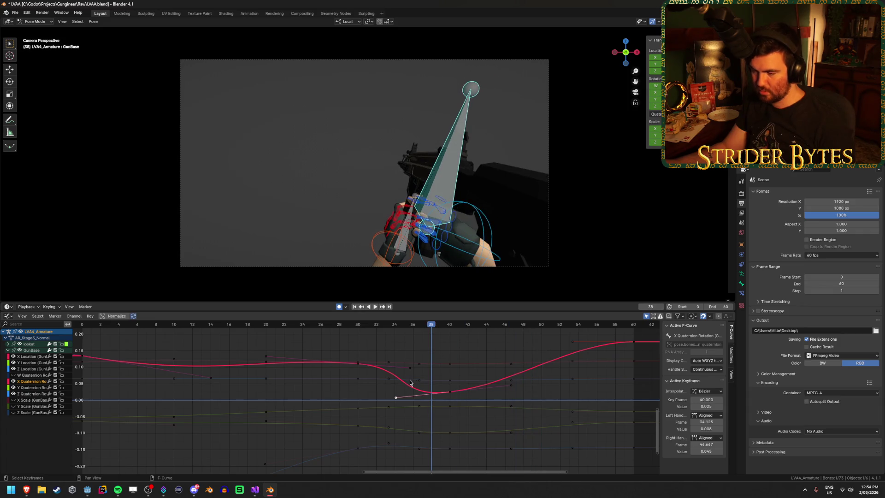
{"action": "key", "text": "g"}
{"action": "left_click", "coordinate": [413, 375]}
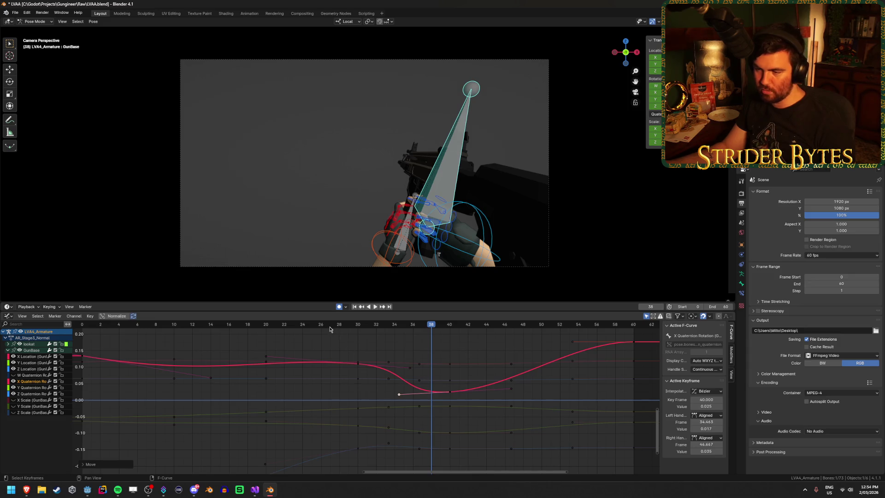
{"action": "key", "text": "space"}
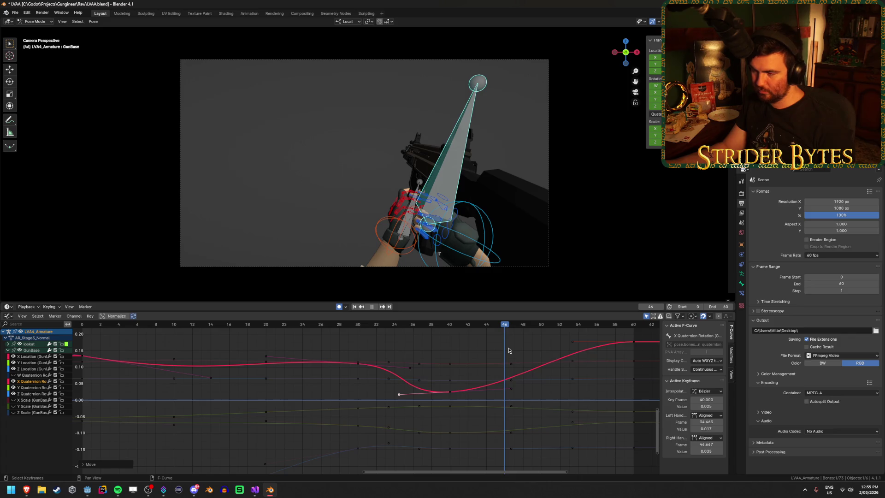
Step: Stretch the frame-60 X Quaternion key's left handle back to frame 43.590
{"action": "left_click_drag", "start_coordinate": [574, 344], "coordinate": [485, 342]}
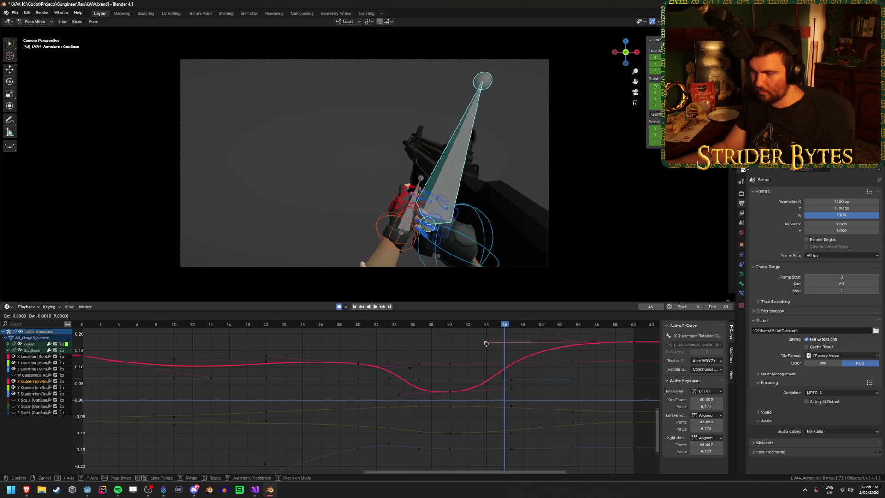
{"action": "mouse_move", "coordinate": [436, 329]}
{"action": "left_mouse_down"}
{"action": "mouse_move", "coordinate": [504, 335]}
{"action": "mouse_move", "coordinate": [387, 346]}
{"action": "mouse_move", "coordinate": [603, 364]}
{"action": "left_mouse_up"}
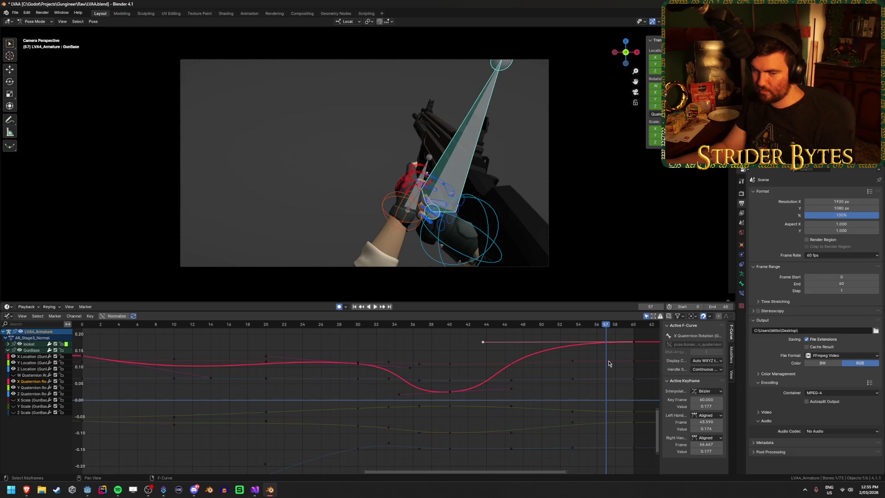
{"action": "scroll", "coordinate": [608, 375], "scroll_direction": "down", "scroll_amount": 1}
{"action": "mouse_move", "coordinate": [608, 375]}
{"action": "middle_mouse_down"}
{"action": "mouse_move", "coordinate": [484, 382]}
{"action": "mouse_move", "coordinate": [496, 379]}
{"action": "middle_mouse_up"}
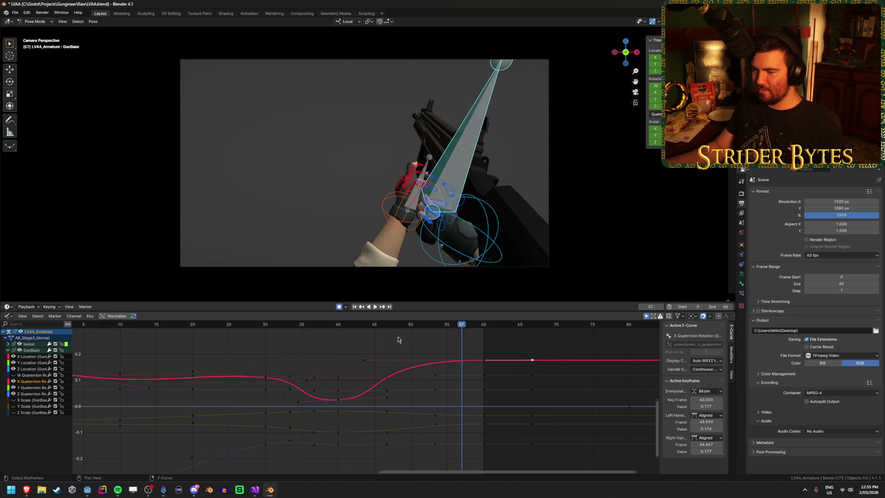
Step: Replay the reload from the start to check the easing into frame 60
{"action": "key", "text": "space"}
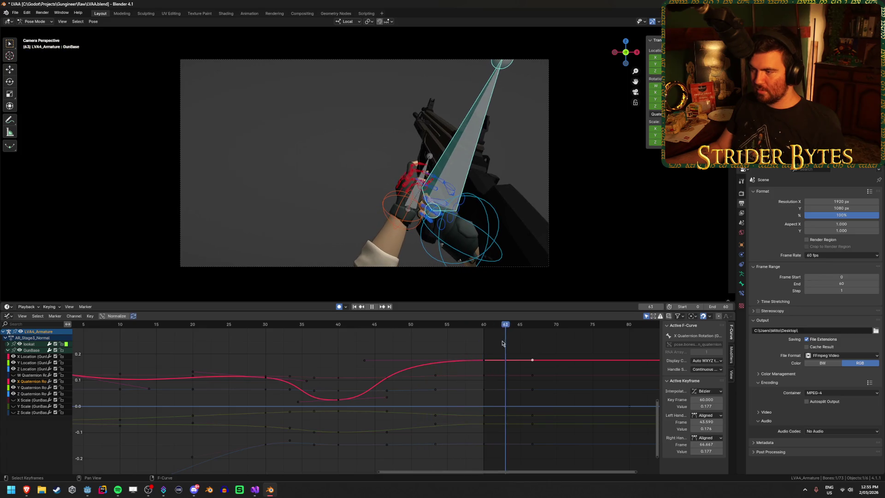
{"action": "key", "text": "Escape"}
{"action": "left_click", "coordinate": [355, 306]}
{"action": "left_click", "coordinate": [373, 307]}
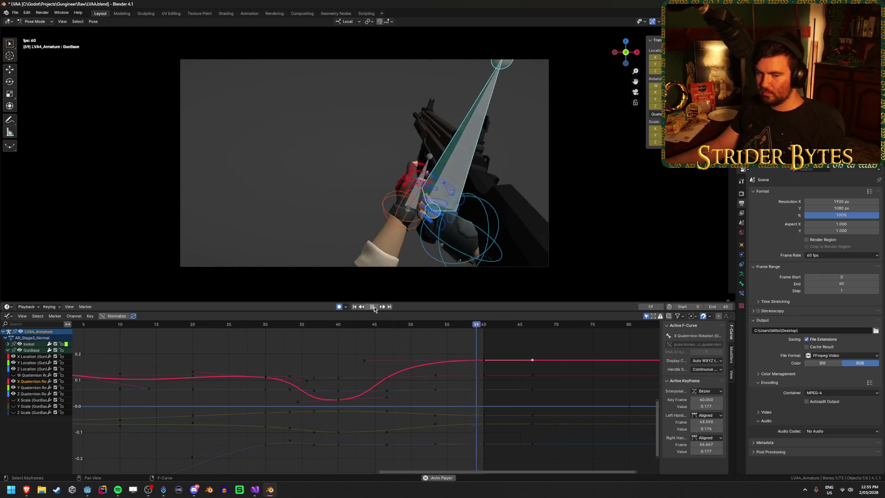
{"action": "left_click", "coordinate": [375, 308]}
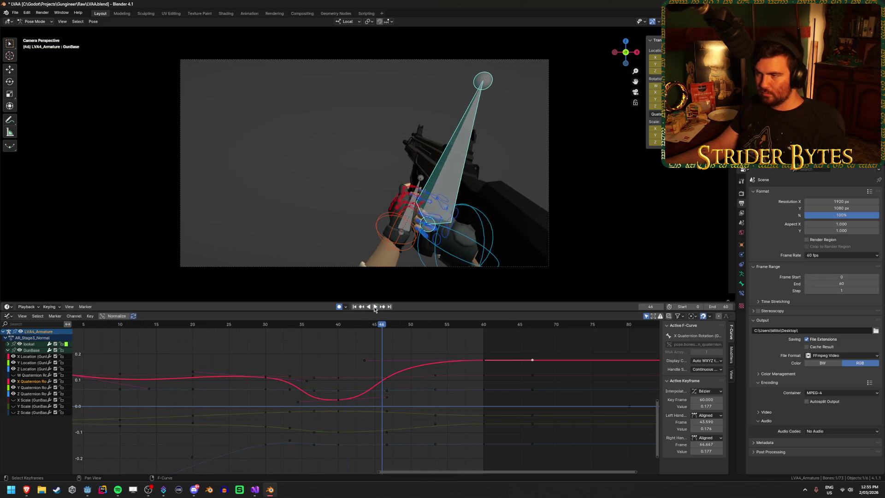
{"action": "scroll", "coordinate": [318, 376], "scroll_direction": "down", "scroll_amount": 3}
{"action": "middle_click_drag", "start_coordinate": [312, 374], "coordinate": [399, 382]}
{"action": "mouse_move", "coordinate": [263, 333]}
{"action": "left_mouse_down"}
{"action": "mouse_move", "coordinate": [233, 335]}
{"action": "mouse_move", "coordinate": [405, 347]}
{"action": "left_mouse_up"}
{"action": "left_click", "coordinate": [355, 306]}
{"action": "left_click", "coordinate": [375, 306]}
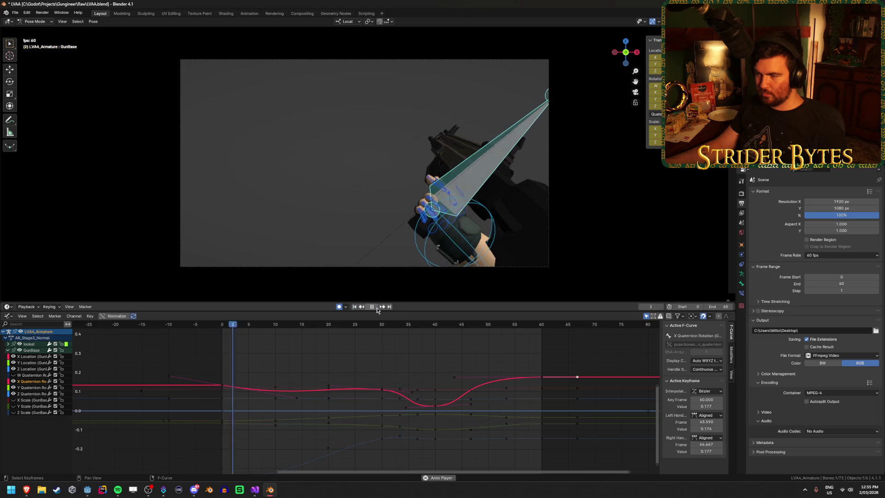
{"action": "left_click", "coordinate": [373, 307]}
Step: Save the blend file, check the frame-60 end pose in playback, and deselect the curve
{"action": "key", "text": "ctrl+s"}
{"action": "left_click_drag", "start_coordinate": [477, 325], "coordinate": [543, 327]}
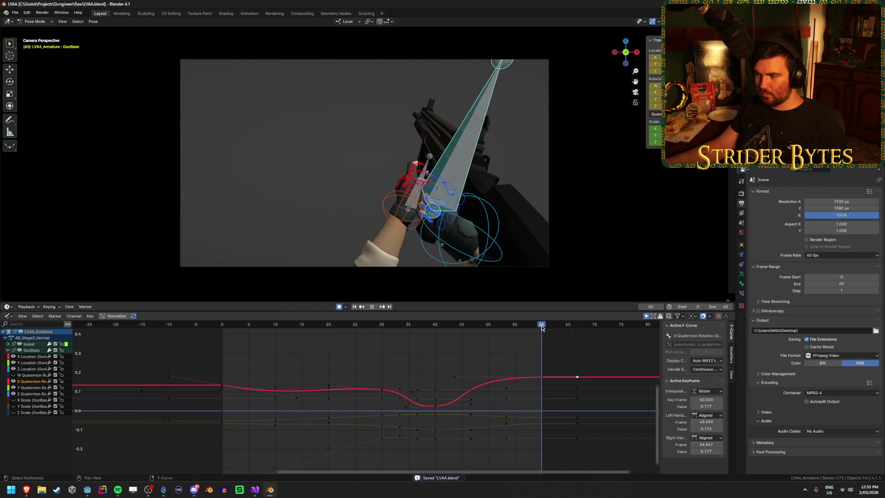
{"action": "scroll", "coordinate": [417, 354], "scroll_direction": "down", "scroll_amount": 2}
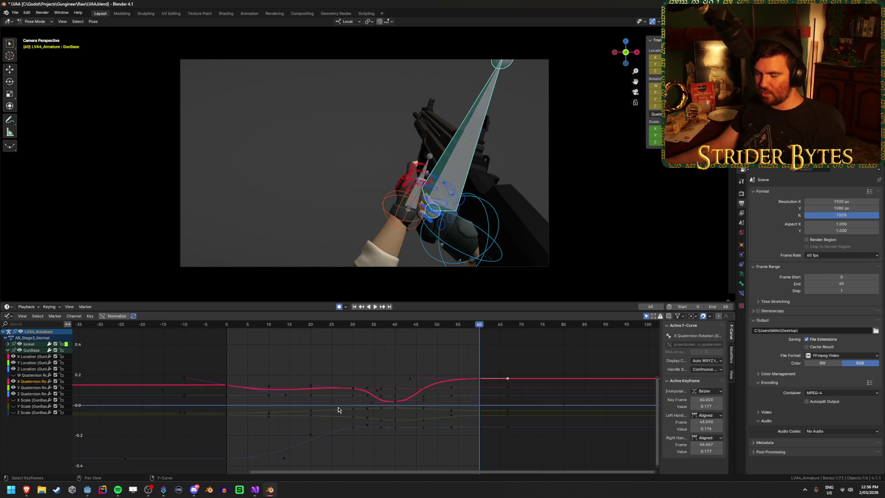
{"action": "left_click", "coordinate": [252, 325]}
{"action": "key", "text": "space"}
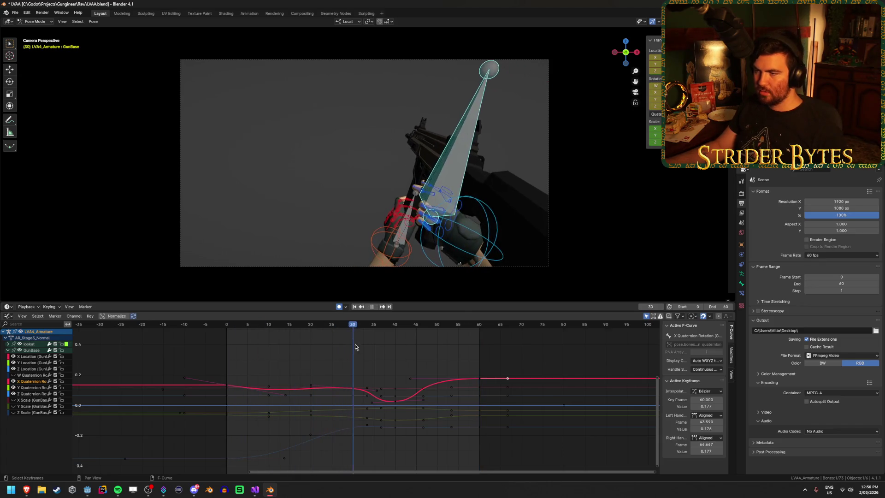
{"action": "key", "text": "Escape"}
{"action": "left_click", "coordinate": [509, 345]}
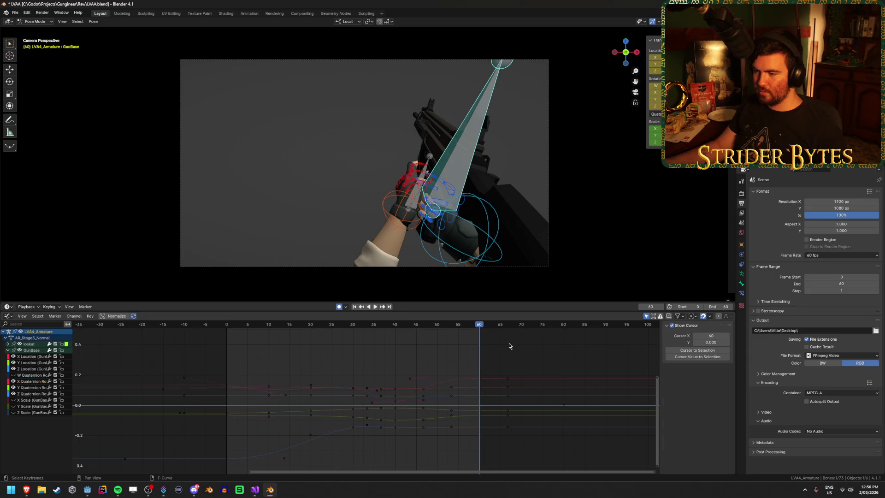
Step: Switch the bottom editor to the Dope Sheet's Action Editor showing AR_Stage4_Normal
{"action": "left_click", "coordinate": [7, 316]}
{"action": "left_click", "coordinate": [109, 336]}
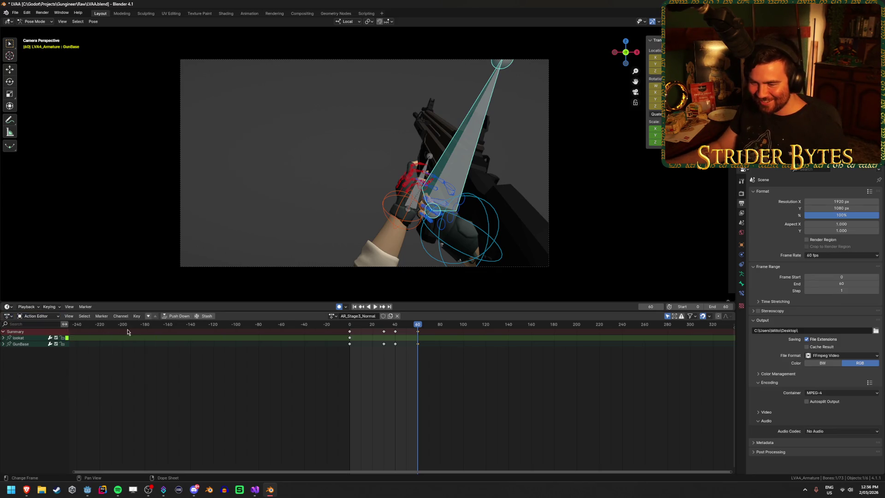
{"action": "left_click", "coordinate": [4, 317]}
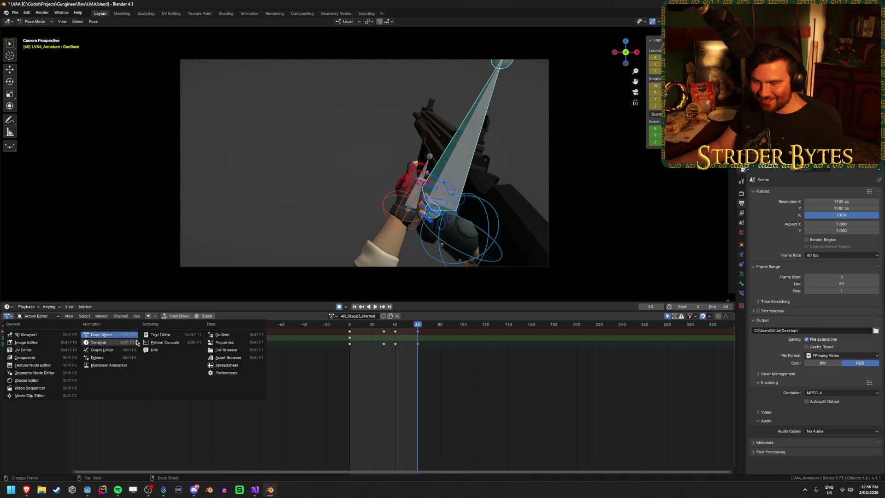
{"action": "left_click", "coordinate": [102, 337]}
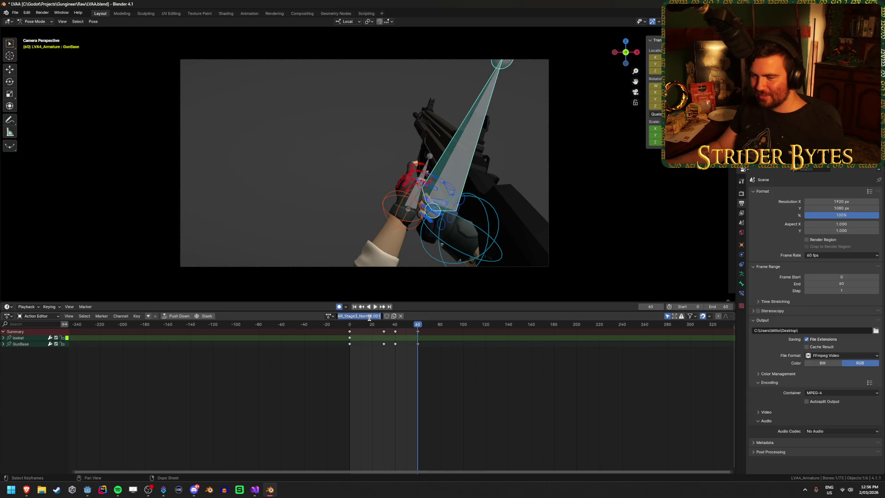
{"action": "type", "text": "A"}
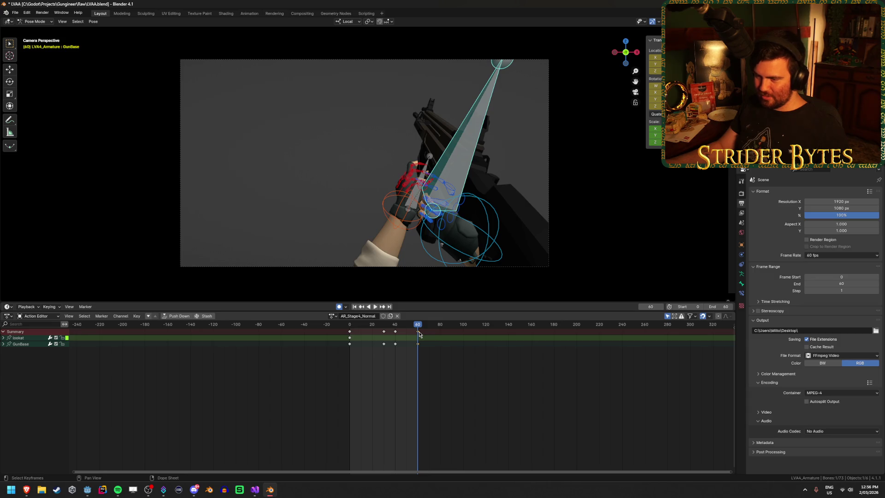
Step: Select all bones and delete every AR_Stage4_Normal keyframe after frame 0
{"action": "key", "text": "a"}
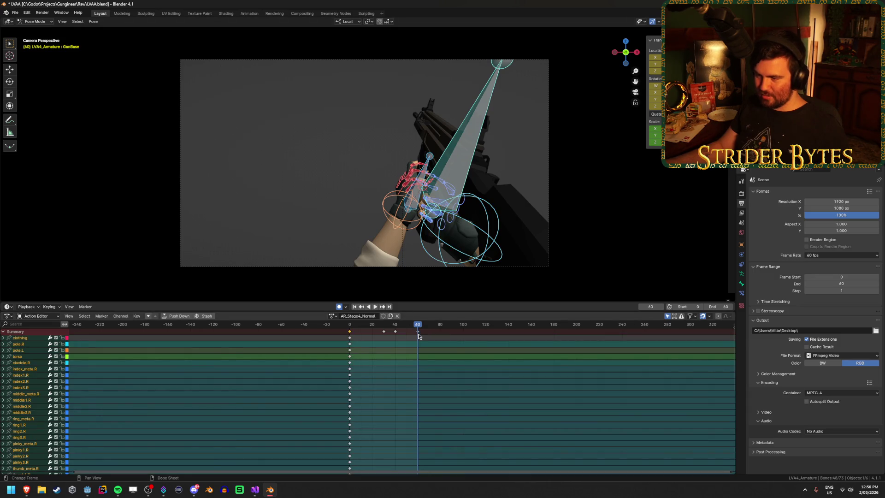
{"action": "left_click", "coordinate": [418, 332]}
{"action": "key", "text": "Delete"}
{"action": "left_click_drag", "start_coordinate": [374, 346], "coordinate": [404, 332]}
{"action": "key", "text": "x"}
{"action": "left_click", "coordinate": [397, 335]}
Step: Play AR_Stage4_Normal from the start and check the clavicle.R and index1.R channels
{"action": "left_click", "coordinate": [410, 363]}
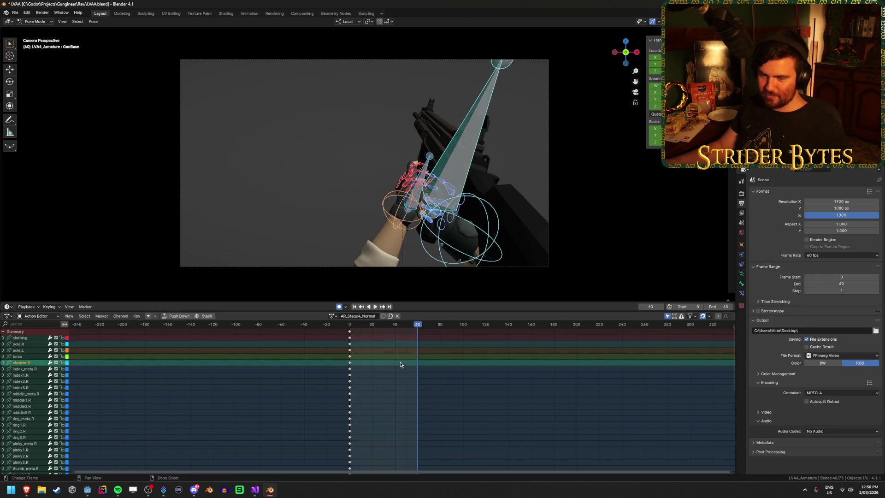
{"action": "key", "text": "space"}
{"action": "left_click", "coordinate": [353, 327]}
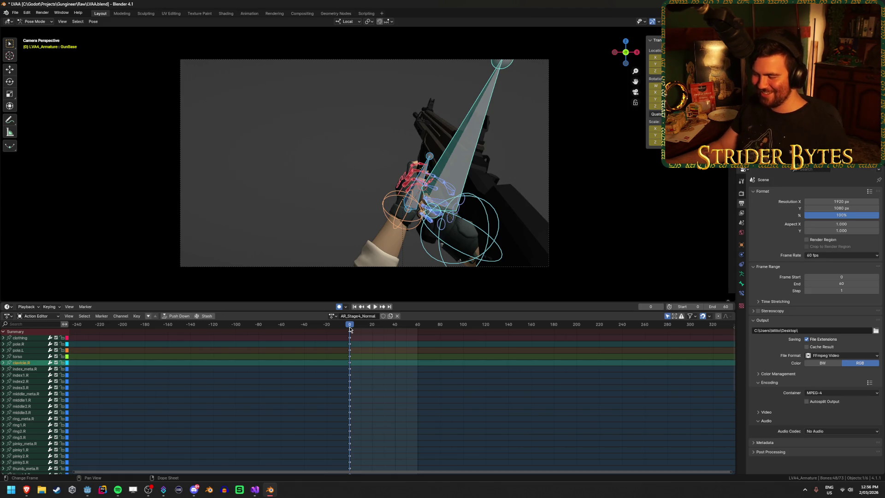
{"action": "left_click", "coordinate": [498, 376]}
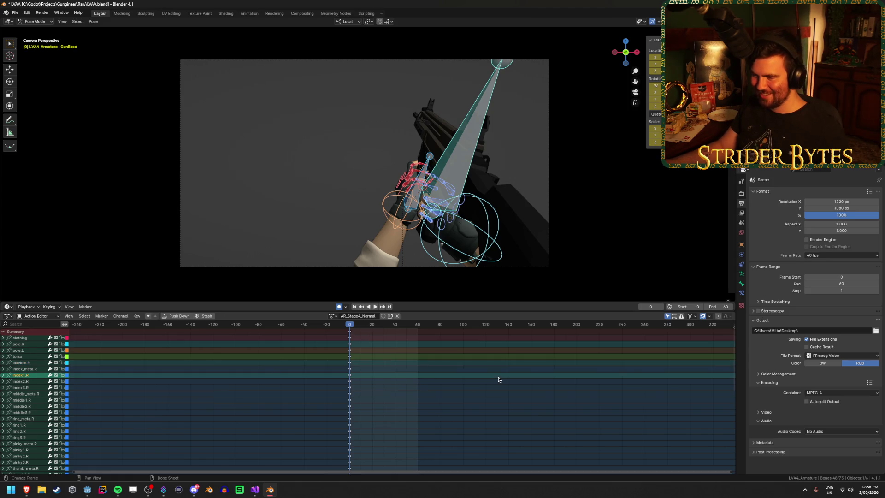
{"action": "left_click", "coordinate": [350, 334]}
{"action": "left_click", "coordinate": [333, 316]}
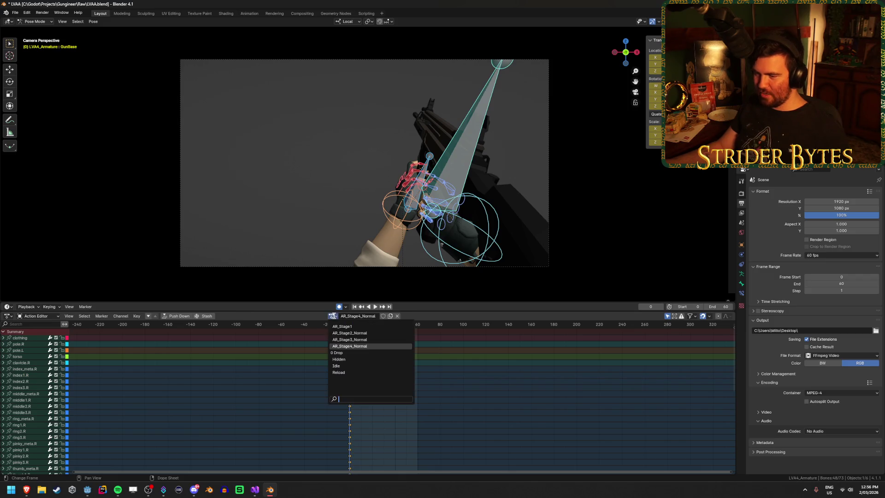
Step: Paste the pose copied from Idle as keys at frame 60 of AR_Stage4_Normal
{"action": "left_click", "coordinate": [343, 365]}
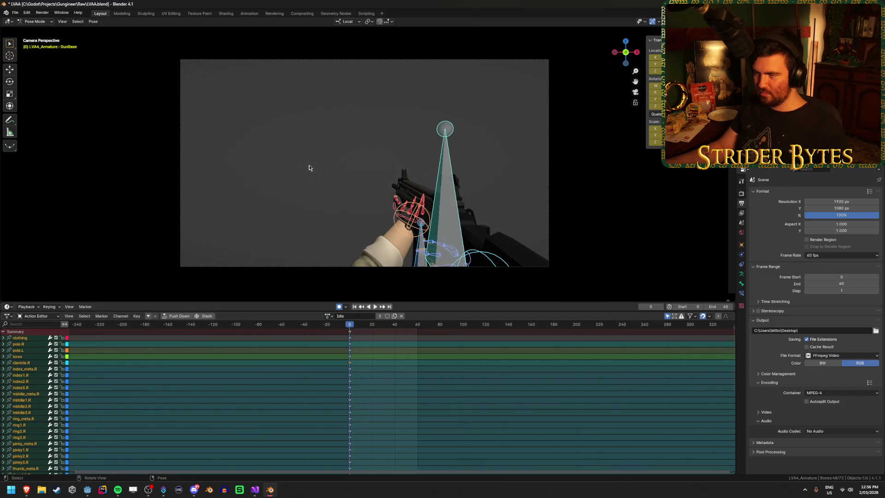
{"action": "left_click", "coordinate": [327, 316]}
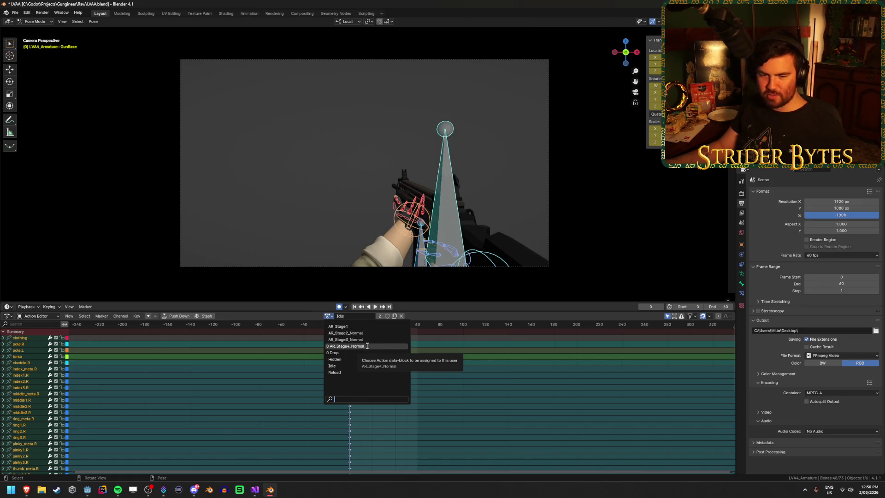
{"action": "left_click", "coordinate": [367, 345]}
{"action": "left_click_drag", "start_coordinate": [406, 328], "coordinate": [420, 326]}
{"action": "key", "text": "ctrl+v"}
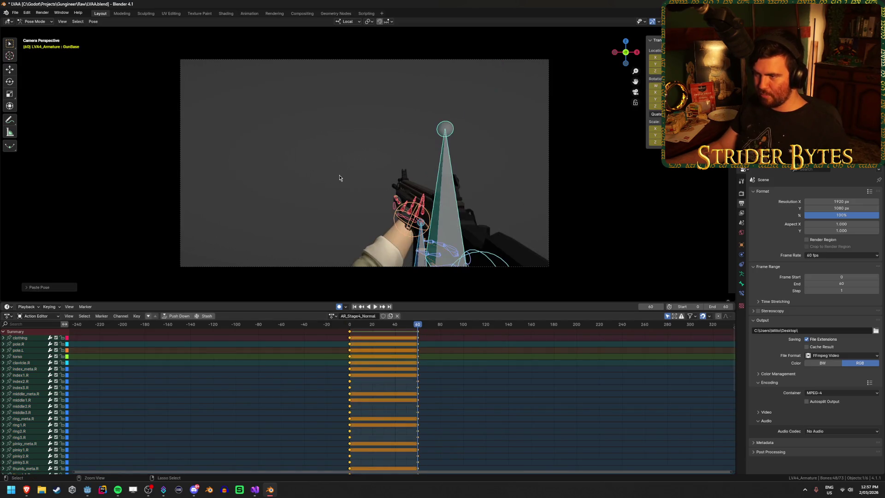
{"action": "left_click", "coordinate": [264, 182]}
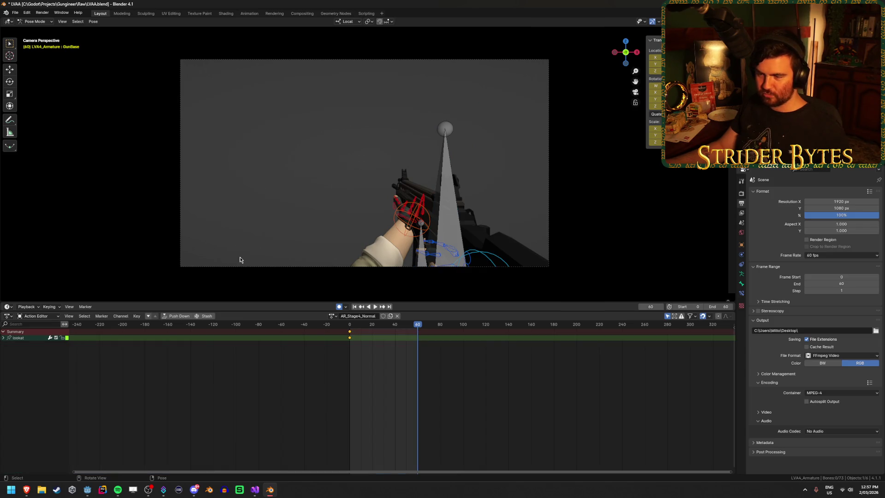
Step: Preview AR_Stage4_Normal from a free viewpoint, playing and scrubbing the reload to its end
{"action": "key", "text": "KP_0"}
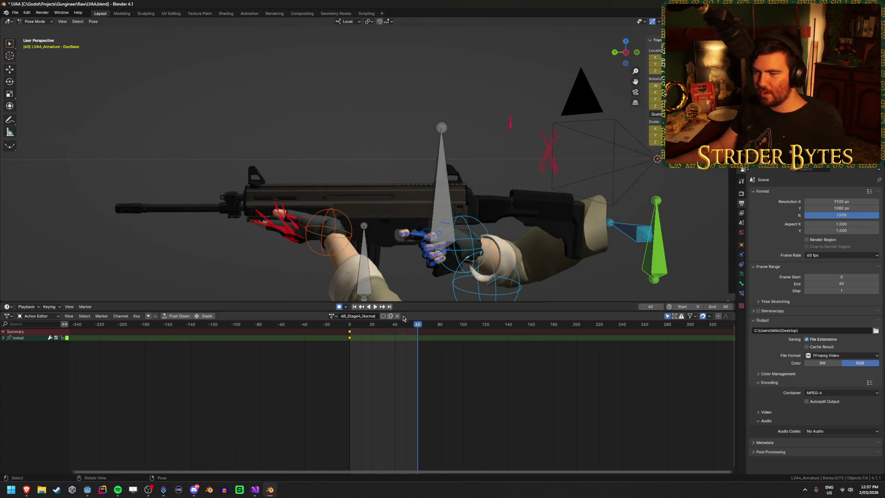
{"action": "key", "text": "space"}
{"action": "left_click", "coordinate": [348, 327]}
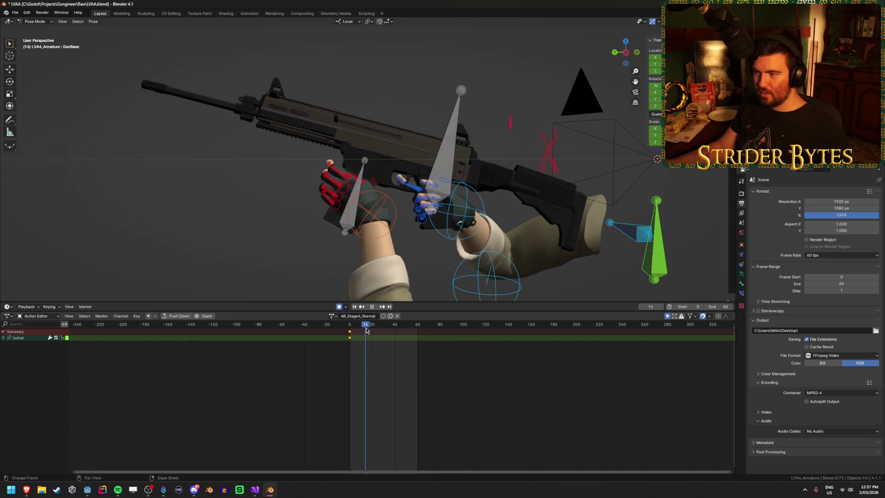
{"action": "left_click_drag", "start_coordinate": [372, 336], "coordinate": [425, 342]}
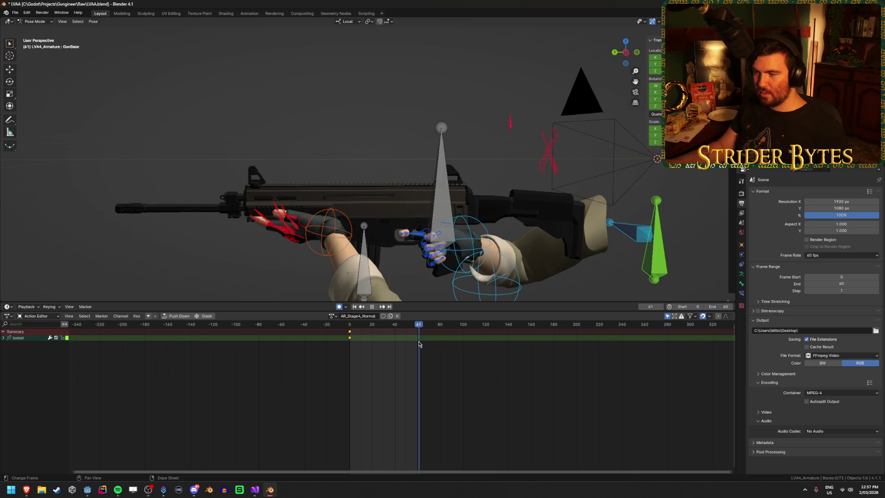
{"action": "mouse_move", "coordinate": [426, 240]}
{"action": "middle_mouse_down"}
{"action": "mouse_move", "coordinate": [374, 249]}
{"action": "mouse_move", "coordinate": [386, 289]}
{"action": "middle_mouse_up"}
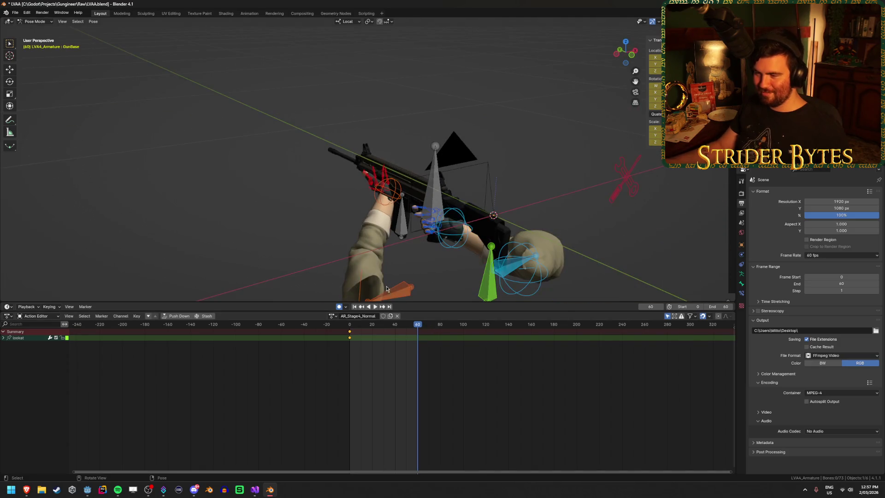
{"action": "left_click", "coordinate": [375, 306]}
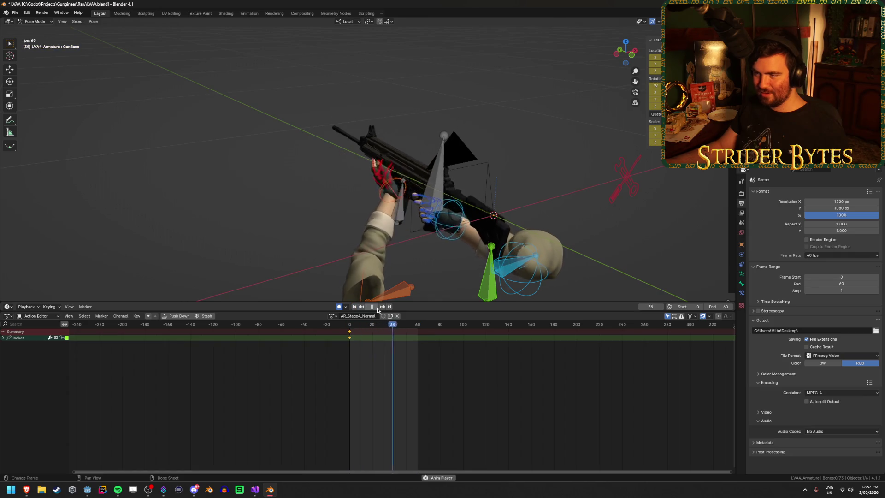
{"action": "left_click", "coordinate": [374, 308]}
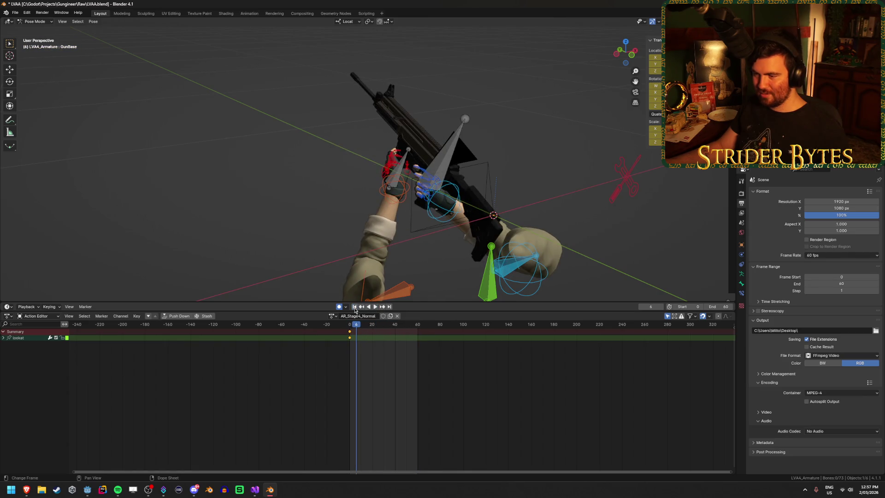
{"action": "left_click", "coordinate": [355, 307]}
Step: Save LVA4.blend and orbit the view to a new angle
{"action": "key", "text": "ctrl+s"}
{"action": "mouse_move", "coordinate": [280, 204]}
{"action": "middle_mouse_down"}
{"action": "mouse_move", "coordinate": [257, 168]}
{"action": "mouse_move", "coordinate": [245, 176]}
{"action": "middle_mouse_up"}
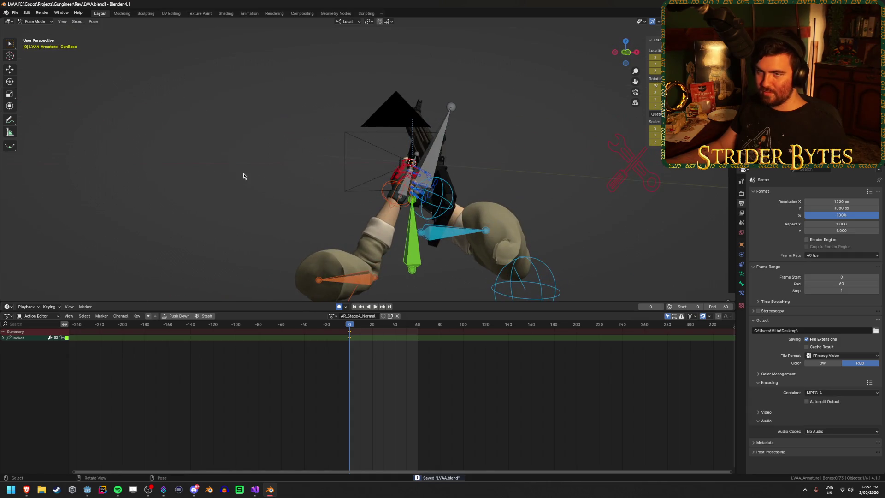
{"action": "key", "text": "ctrl+z"}
{"action": "key", "text": "ctrl+shift+z"}
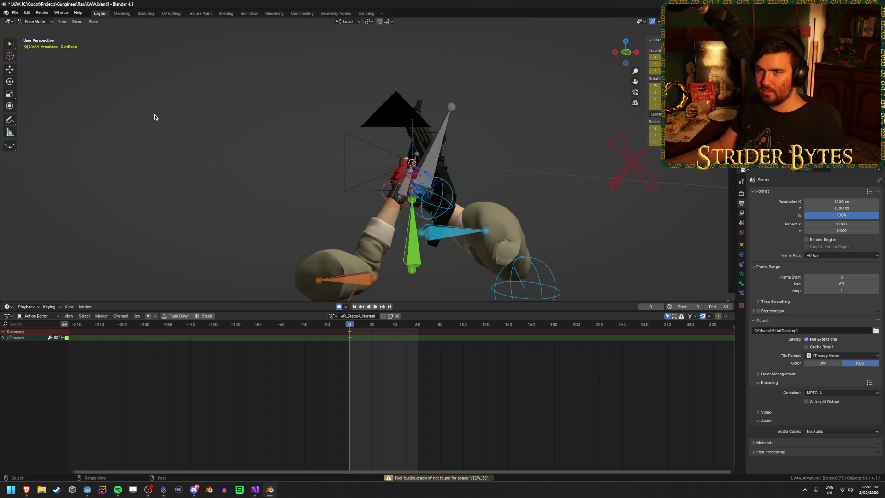
Step: Save the file and start a glTF 2.0 export with all objects' animations baked
{"action": "key", "text": "ctrl+s"}
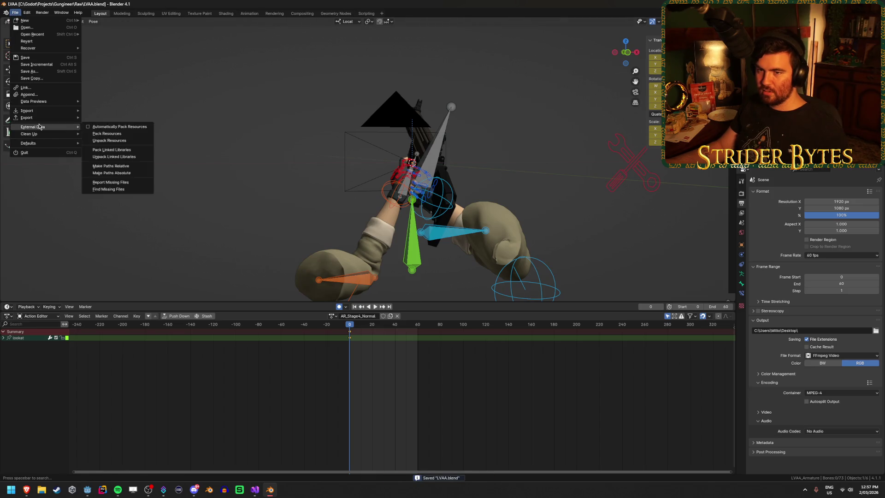
{"action": "mouse_move", "coordinate": [27, 118]}
{"action": "left_click", "coordinate": [132, 194]}
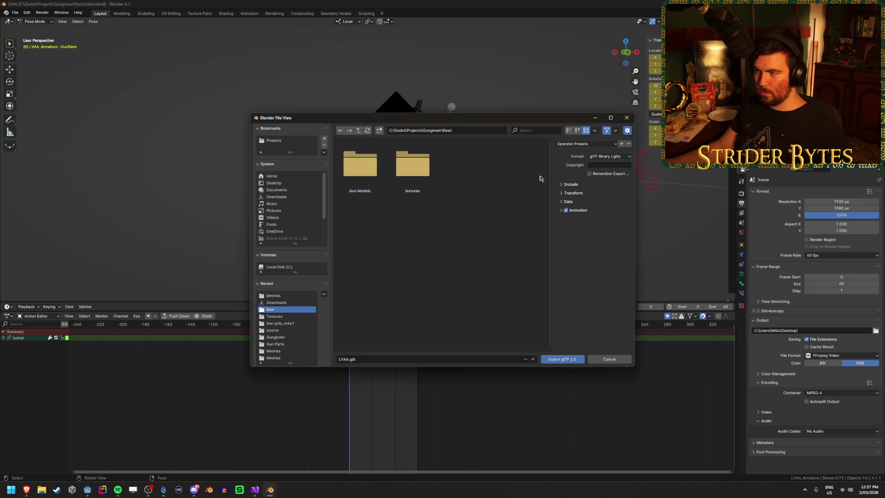
{"action": "left_click", "coordinate": [561, 211]}
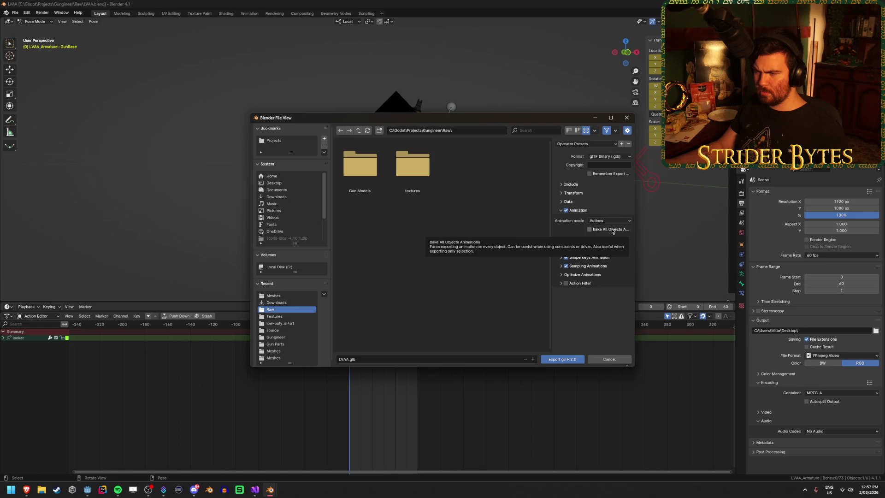
{"action": "left_click", "coordinate": [613, 230]}
Step: Export the rig as LVAA.glb and return the armature to Object Mode
{"action": "left_click", "coordinate": [577, 185]}
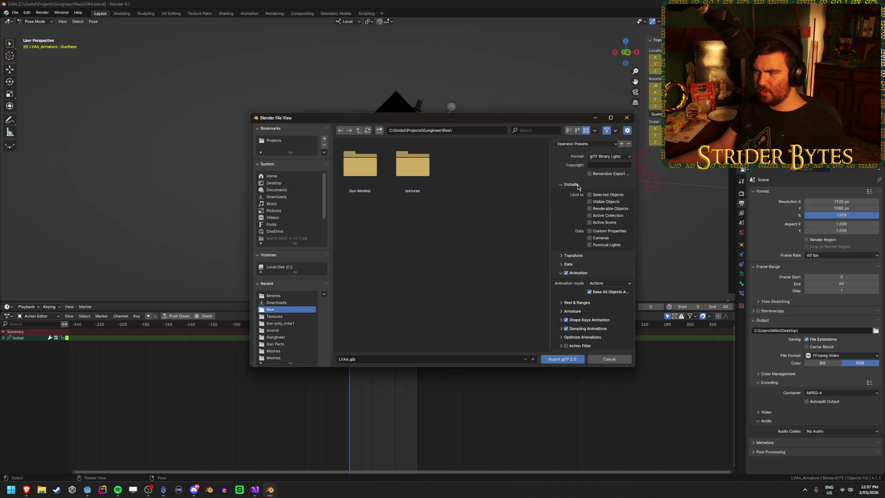
{"action": "left_click", "coordinate": [577, 185]}
{"action": "left_click", "coordinate": [577, 194]}
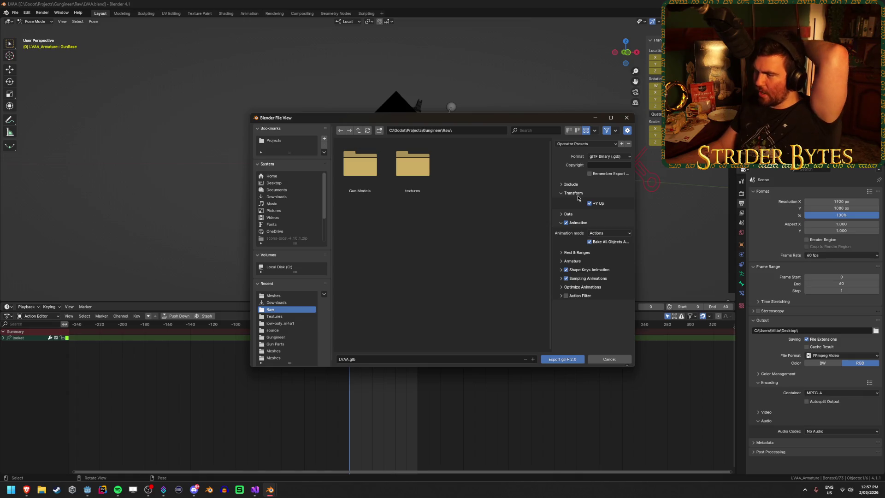
{"action": "left_click", "coordinate": [567, 215]}
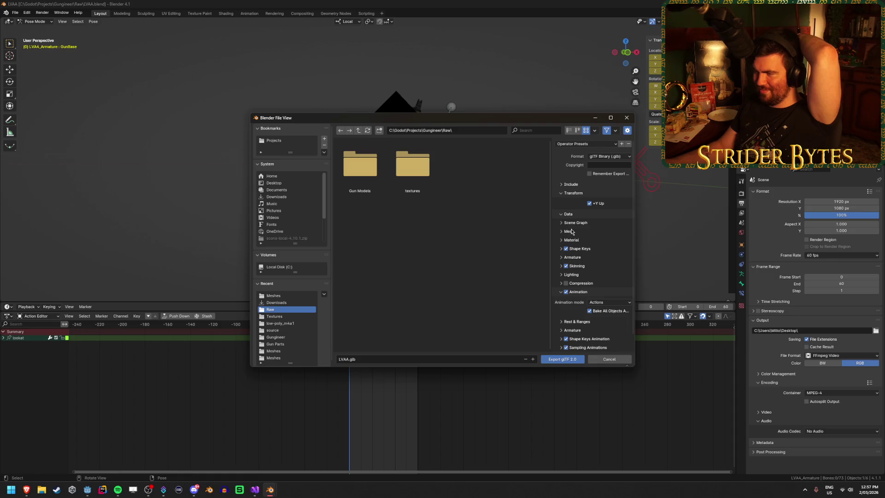
{"action": "left_click", "coordinate": [574, 232]}
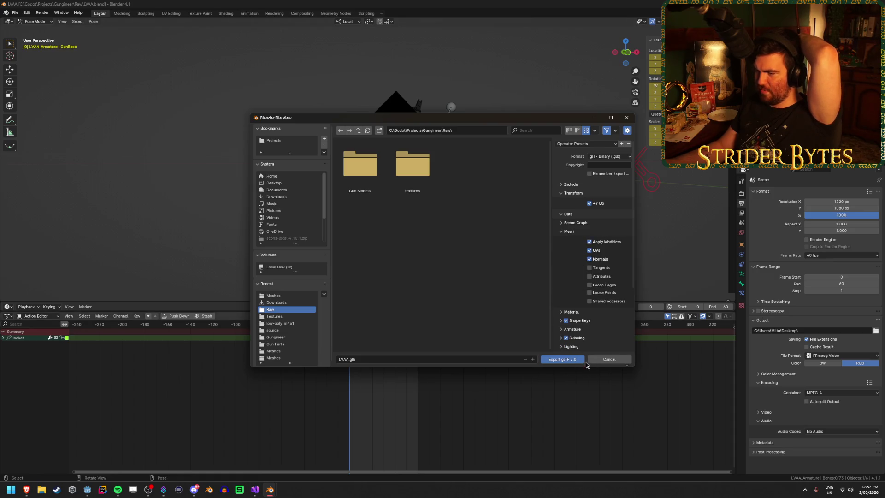
{"action": "left_click", "coordinate": [568, 363]}
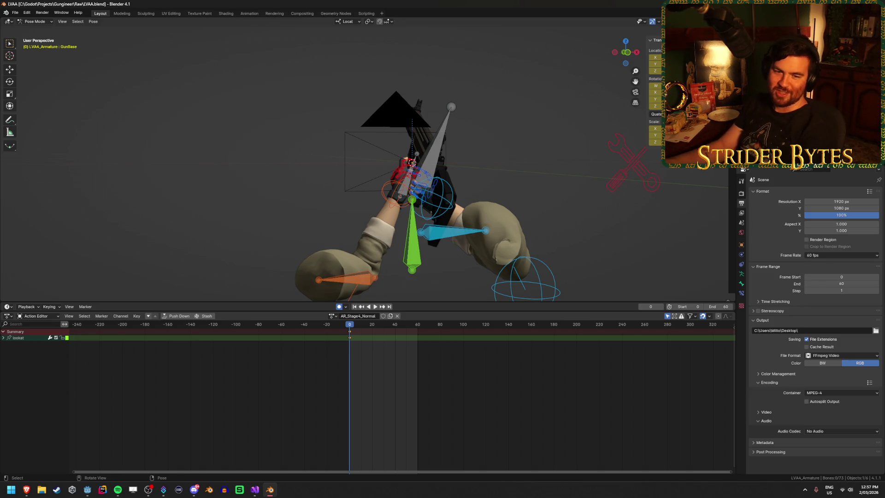
{"action": "key", "text": "ctrl+Tab"}
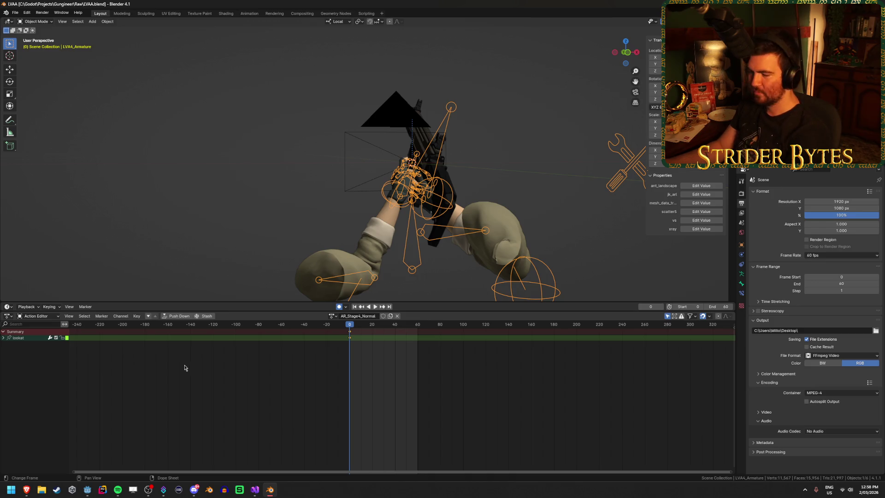
{"action": "left_click", "coordinate": [87, 489]}
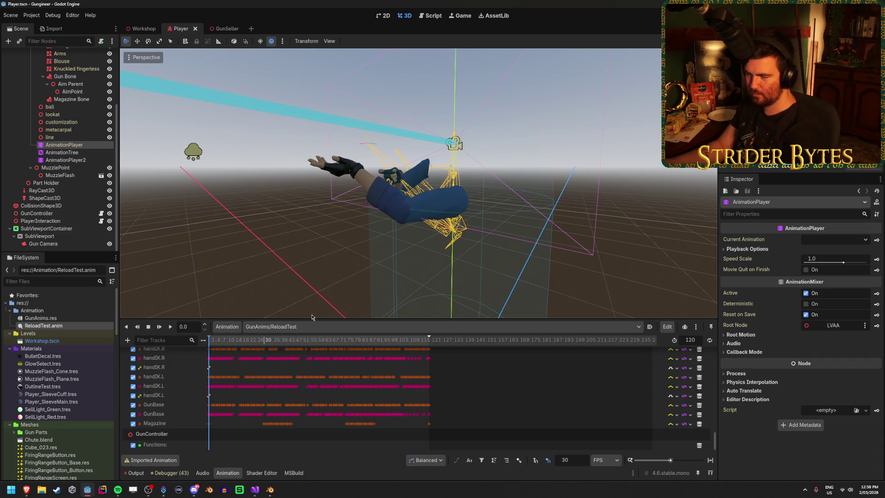
Step: Inspect AnimationPlayer2's animation list and the LVAA.glb import settings
{"action": "left_click", "coordinate": [295, 325]}
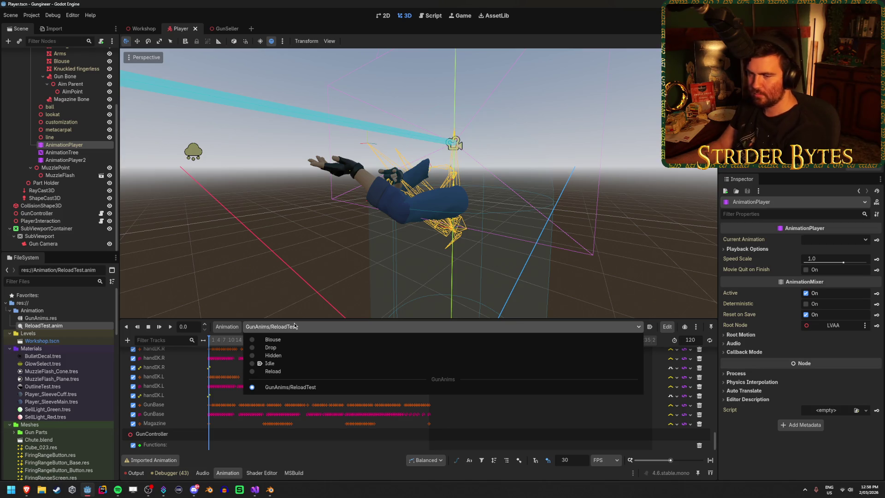
{"action": "left_click", "coordinate": [296, 326]}
{"action": "left_click", "coordinate": [70, 160]}
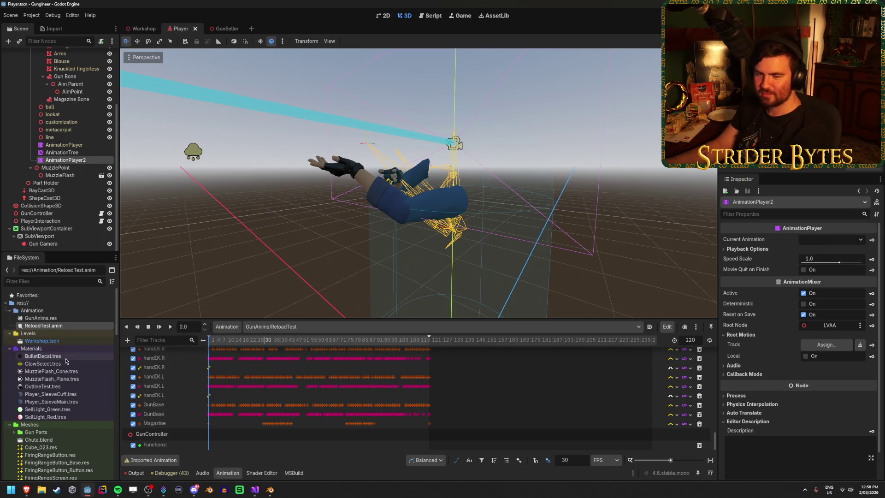
{"action": "scroll", "coordinate": [66, 360], "scroll_direction": "down", "scroll_amount": 5}
{"action": "double_click", "coordinate": [35, 377]}
{"action": "key", "text": "Escape"}
Step: Delete the stray LVAA.glb from the project's Raw folder
{"action": "scroll", "coordinate": [8, 346], "scroll_direction": "down", "scroll_amount": 5}
{"action": "left_click", "coordinate": [8, 345]}
{"action": "scroll", "coordinate": [8, 346], "scroll_direction": "down", "scroll_amount": 2}
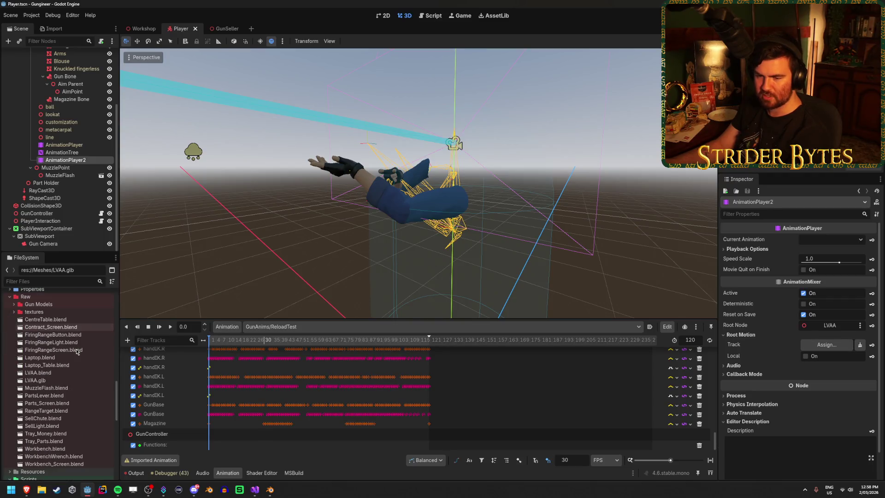
{"action": "left_click", "coordinate": [48, 381]}
{"action": "key", "text": "Delete"}
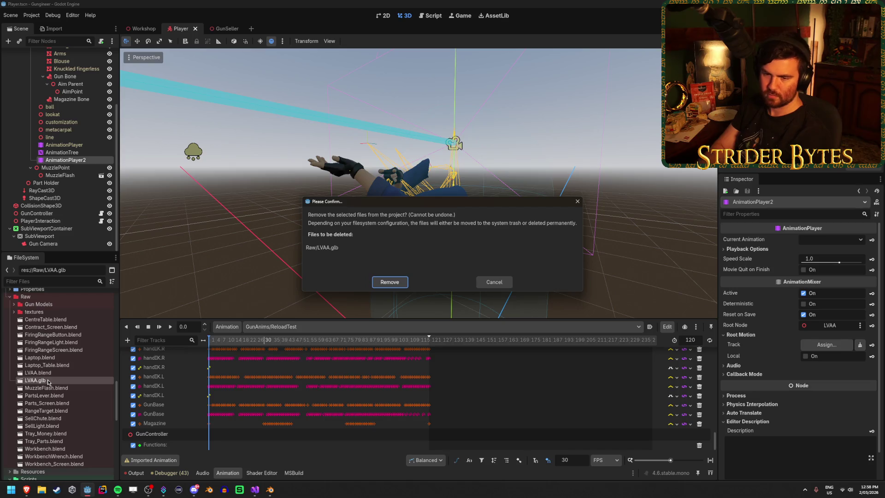
{"action": "key", "text": "Return"}
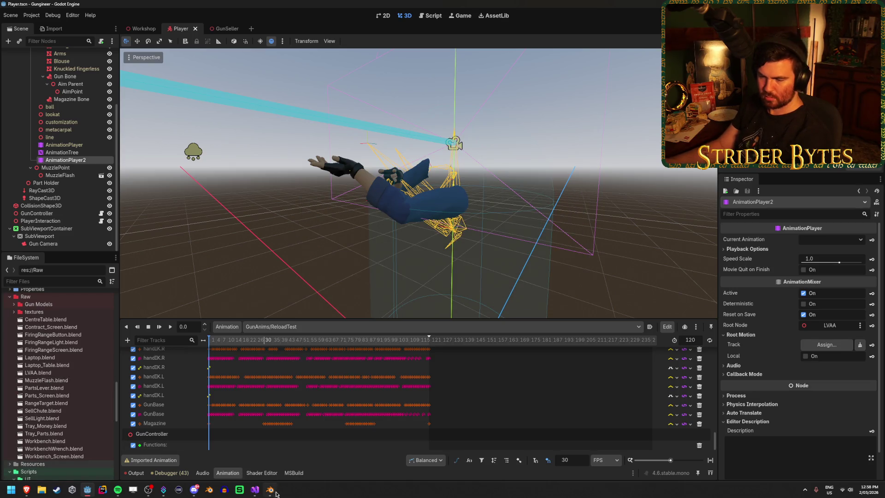
{"action": "left_click", "coordinate": [270, 489]}
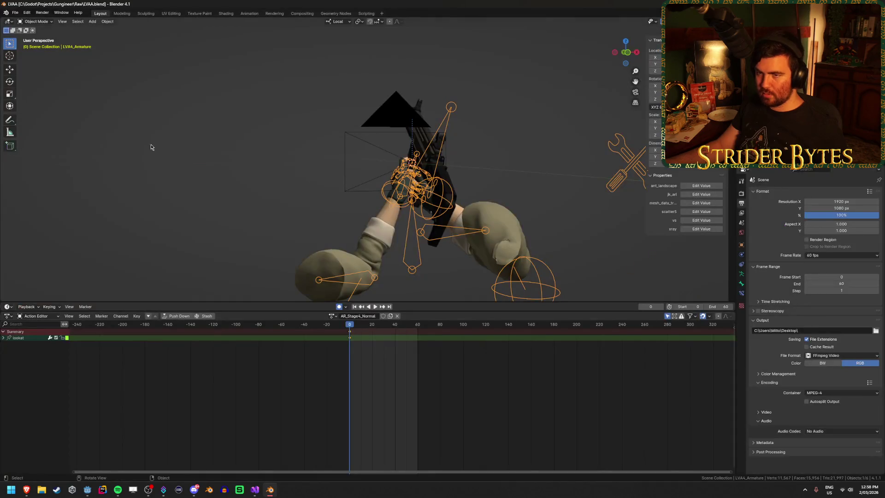
Step: Review the glTF export's animation, transform, data and mesh options
{"action": "key", "text": "shift+r"}
{"action": "left_click", "coordinate": [561, 210]}
{"action": "left_click", "coordinate": [562, 210]}
{"action": "left_click", "coordinate": [562, 193]}
{"action": "left_click", "coordinate": [563, 193]}
{"action": "left_click", "coordinate": [564, 201]}
{"action": "left_click", "coordinate": [565, 220]}
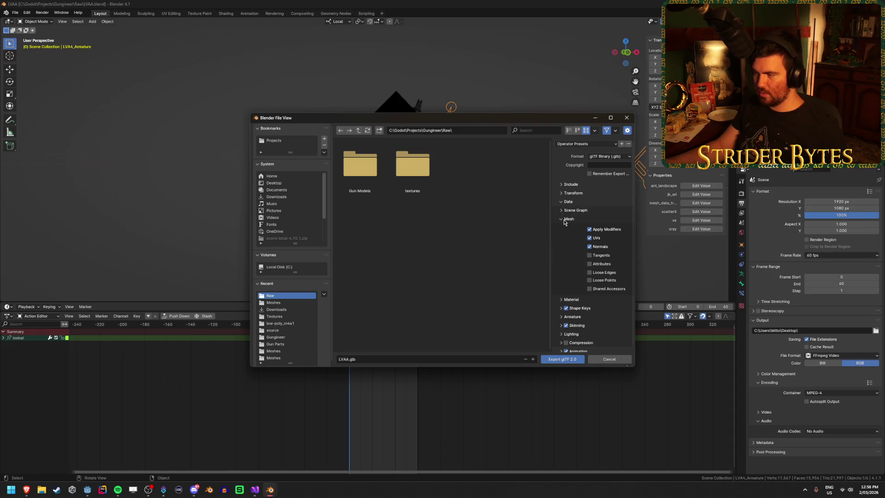
{"action": "left_click", "coordinate": [565, 220]}
Step: Export over the existing LVAA.glb in the Gungineer/Meshes folder
{"action": "left_click", "coordinate": [358, 130]}
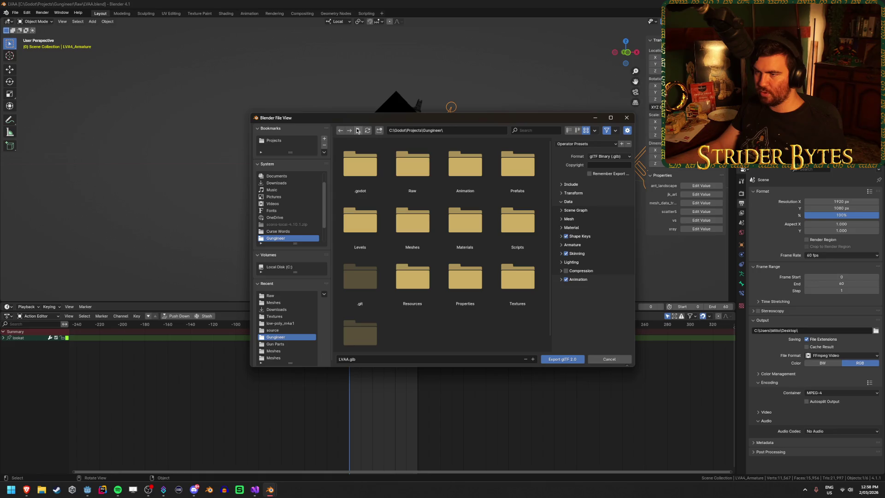
{"action": "left_click", "coordinate": [414, 224]}
{"action": "left_click", "coordinate": [412, 170]}
{"action": "left_click", "coordinate": [562, 359]}
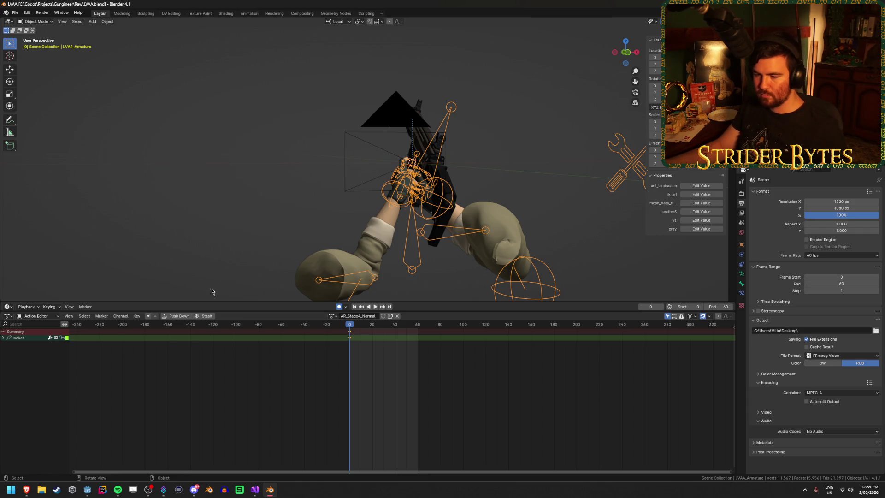
{"action": "left_click", "coordinate": [87, 489]}
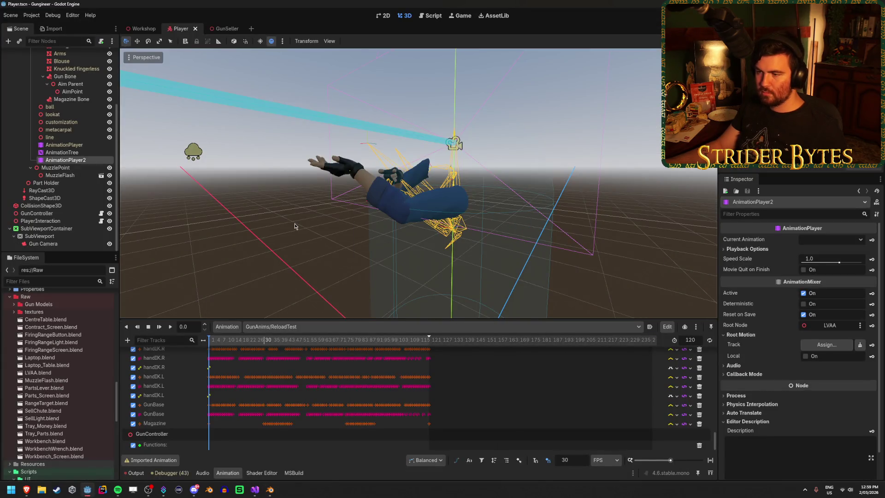
Step: Preview the reimported AR_Stage1 animation on the AnimationPlayer
{"action": "middle_click_drag", "start_coordinate": [294, 224], "coordinate": [262, 238]}
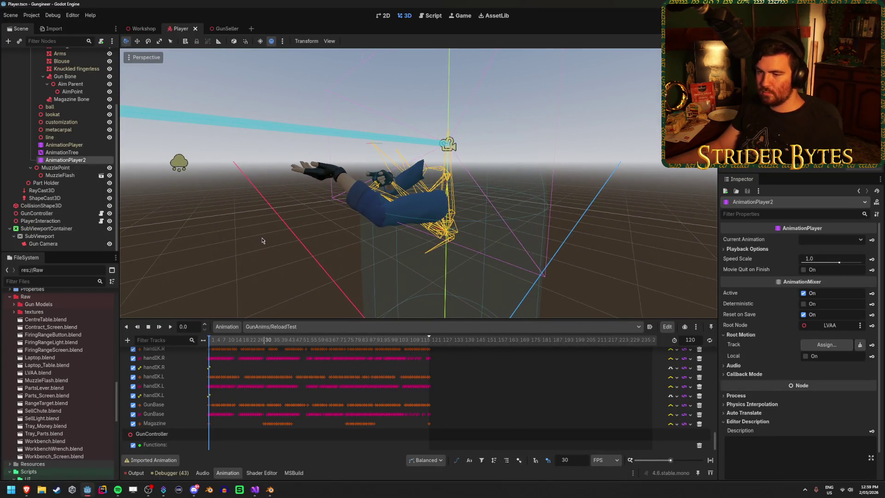
{"action": "left_click", "coordinate": [277, 327]}
{"action": "left_click", "coordinate": [283, 328]}
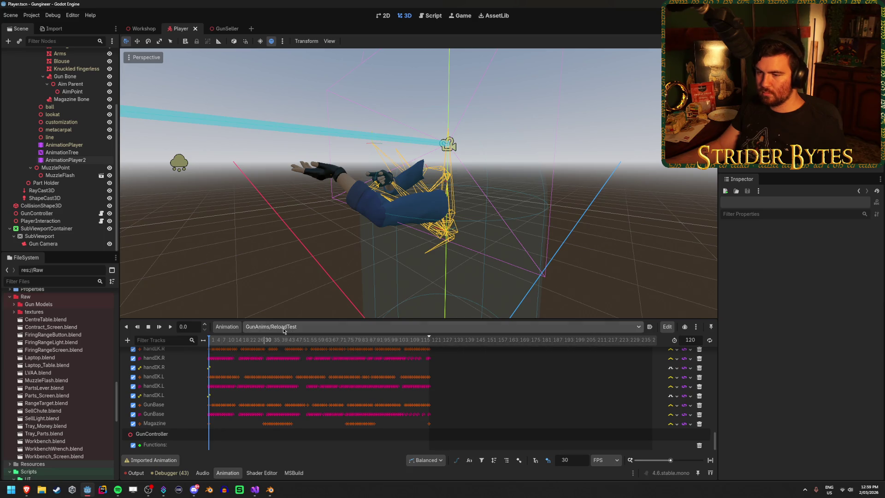
{"action": "left_click", "coordinate": [64, 144]}
{"action": "left_click", "coordinate": [271, 330]}
{"action": "left_click", "coordinate": [271, 331]}
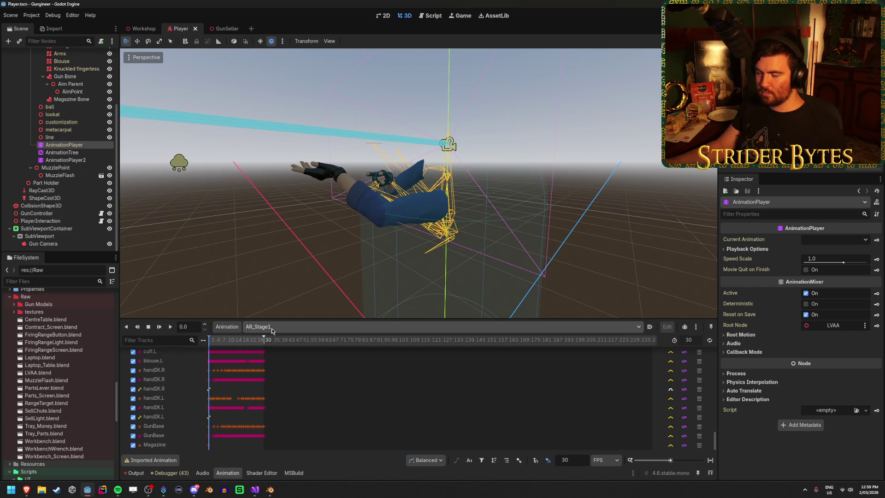
Step: Open the AnimationTree's state machine graph and select the Reload state
{"action": "double_click", "coordinate": [63, 152]}
{"action": "left_click", "coordinate": [243, 393]}
{"action": "left_click_drag", "start_coordinate": [450, 392], "coordinate": [484, 389]}
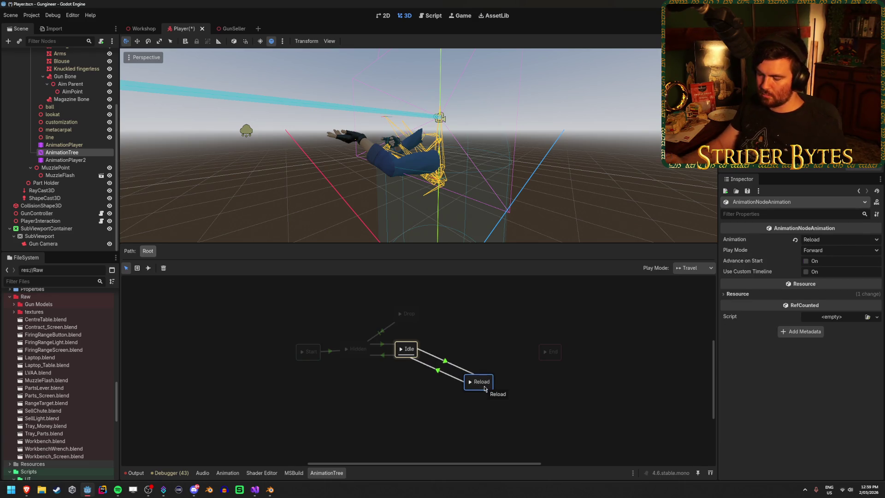
Step: Delete the Reload state and add an AR_Stage1 animation state
{"action": "key", "text": "Delete"}
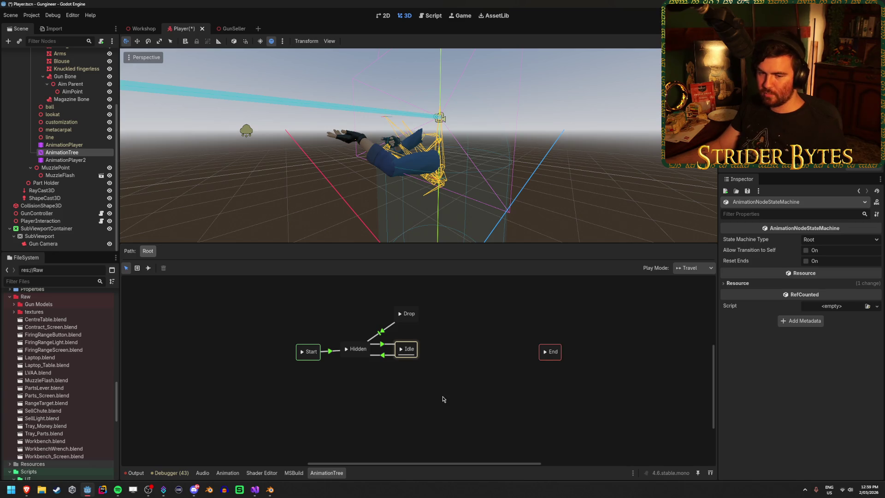
{"action": "right_click", "coordinate": [414, 346]}
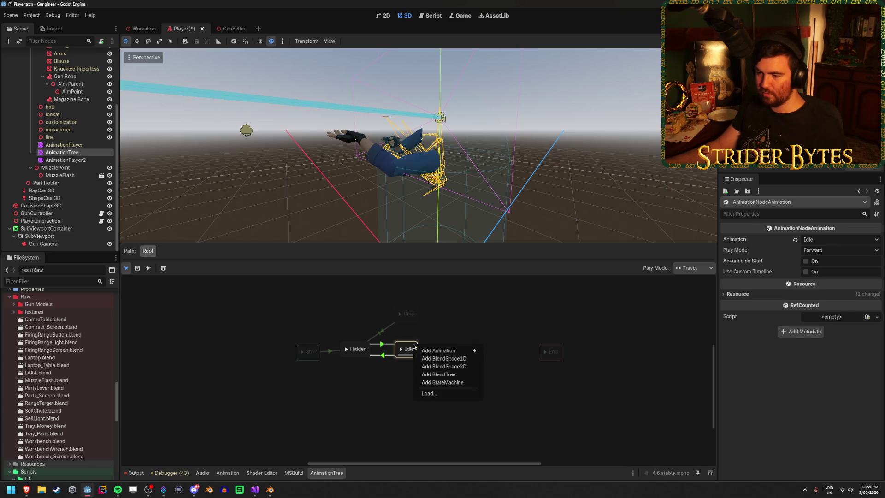
{"action": "mouse_move", "coordinate": [454, 351]}
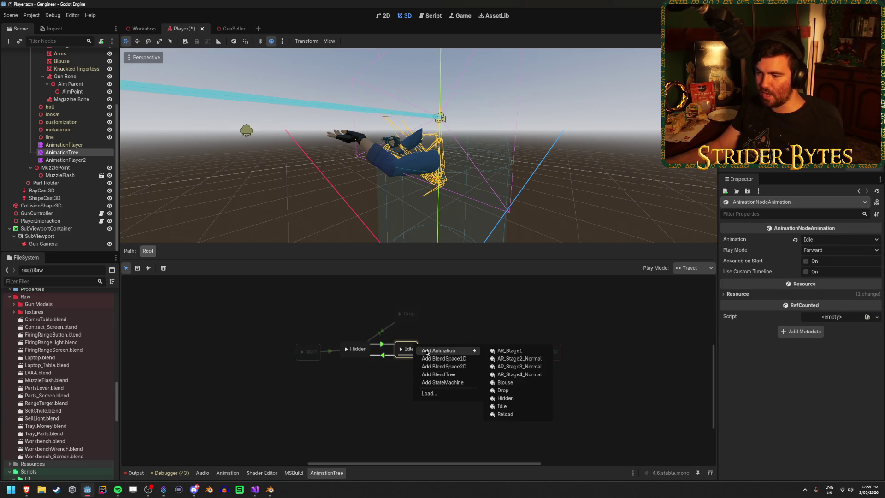
{"action": "left_click", "coordinate": [511, 351]}
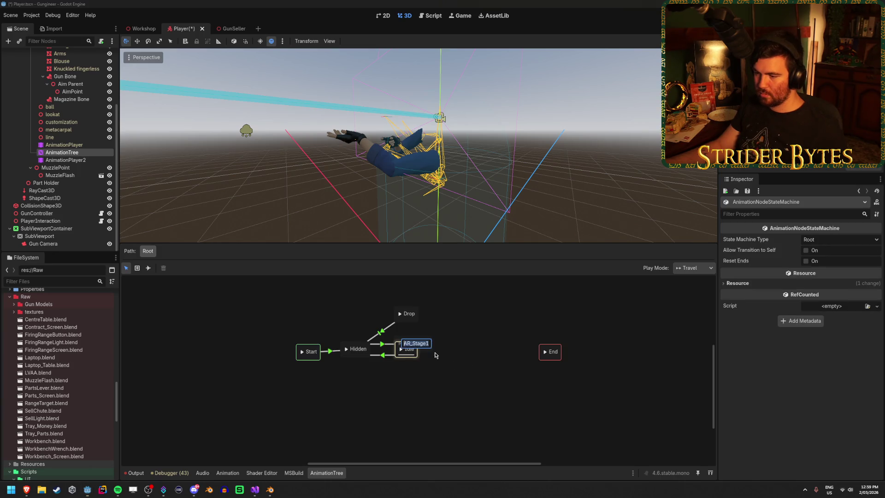
{"action": "key", "text": "Return"}
{"action": "left_click_drag", "start_coordinate": [427, 350], "coordinate": [482, 372]}
Step: Add AR_Stage2_Normal, AR_Stage3_Normal and AR_Stage4_Normal animation states
{"action": "right_click", "coordinate": [413, 390]}
{"action": "mouse_move", "coordinate": [437, 395]}
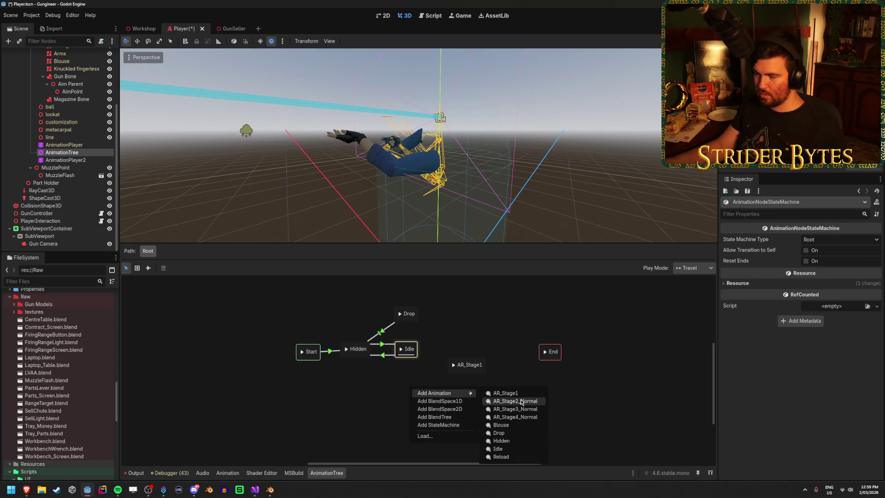
{"action": "left_click", "coordinate": [515, 401]}
{"action": "right_click", "coordinate": [435, 416]}
{"action": "mouse_move", "coordinate": [461, 420]}
{"action": "left_click", "coordinate": [510, 426]}
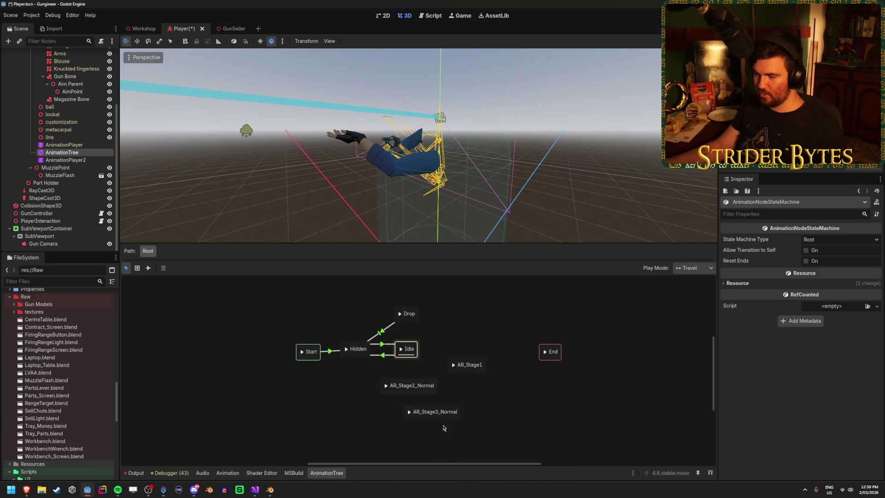
{"action": "right_click", "coordinate": [387, 427]}
{"action": "mouse_move", "coordinate": [404, 429]}
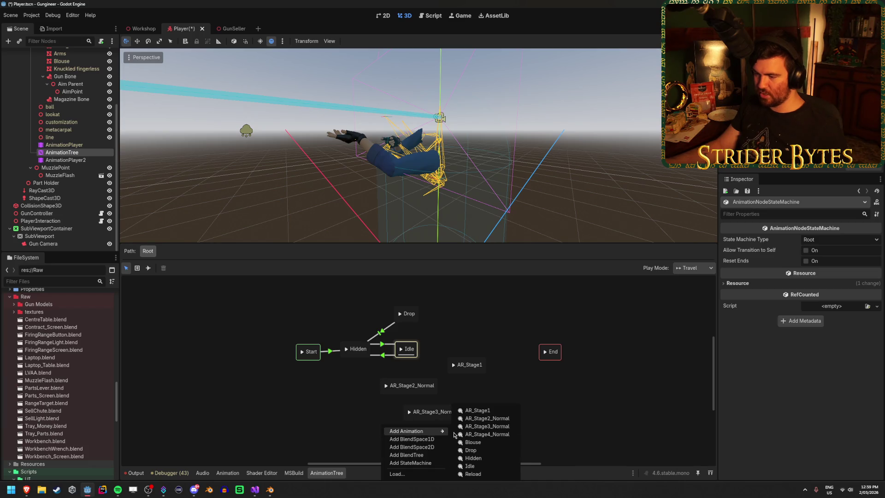
{"action": "left_click", "coordinate": [484, 438]}
Step: Arrange the four reload states in the graph below Idle
{"action": "left_click_drag", "start_coordinate": [392, 436], "coordinate": [362, 415]}
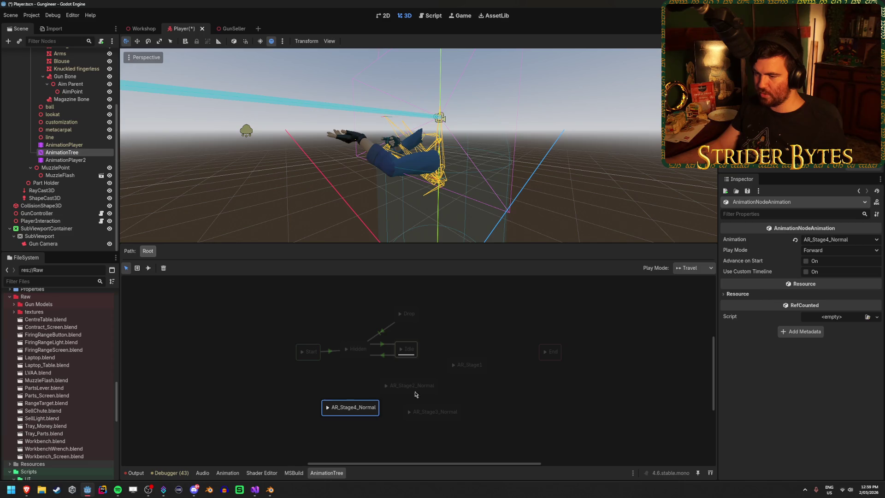
{"action": "left_click", "coordinate": [415, 402]}
{"action": "left_click_drag", "start_coordinate": [422, 390], "coordinate": [493, 396]}
{"action": "left_click", "coordinate": [411, 390]}
{"action": "mouse_move", "coordinate": [430, 411]}
{"action": "left_mouse_down"}
{"action": "mouse_move", "coordinate": [398, 416]}
{"action": "mouse_move", "coordinate": [420, 425]}
{"action": "left_mouse_up"}
{"action": "left_click_drag", "start_coordinate": [455, 373], "coordinate": [443, 377]}
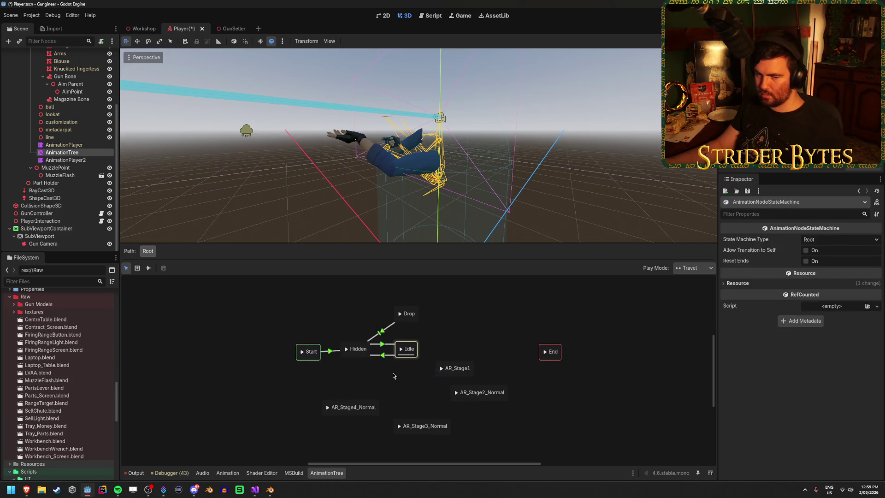
{"action": "left_click", "coordinate": [413, 344]}
{"action": "right_click", "coordinate": [413, 345]}
{"action": "left_click", "coordinate": [413, 345]}
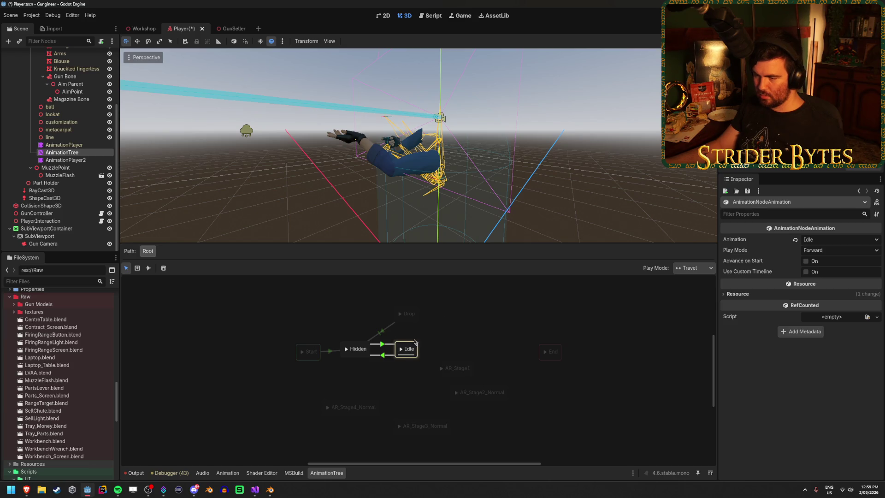
Step: Add transitions Idle→AR_Stage1→AR_Stage2_Normal and AR_Stage4_Normal back to Idle
{"action": "left_click_drag", "start_coordinate": [409, 349], "coordinate": [456, 368], "text": "shift"}
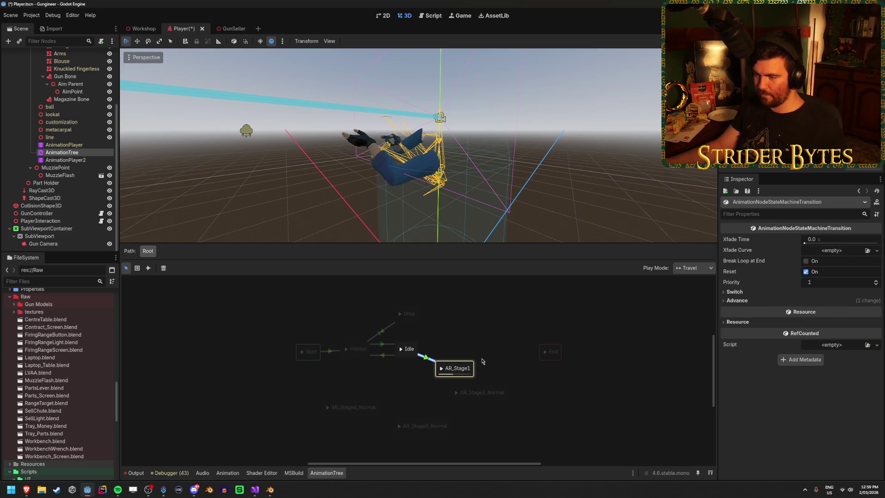
{"action": "left_click", "coordinate": [461, 341]}
{"action": "mouse_move", "coordinate": [465, 368]}
{"action": "left_mouse_down", "text": "shift"}
{"action": "mouse_move", "coordinate": [479, 392]}
{"action": "mouse_move", "coordinate": [437, 423]}
{"action": "mouse_move", "coordinate": [388, 417]}
{"action": "mouse_move", "coordinate": [371, 406]}
{"action": "mouse_move", "coordinate": [406, 349]}
{"action": "left_mouse_up", "text": "shift"}
{"action": "left_click", "coordinate": [423, 394]}
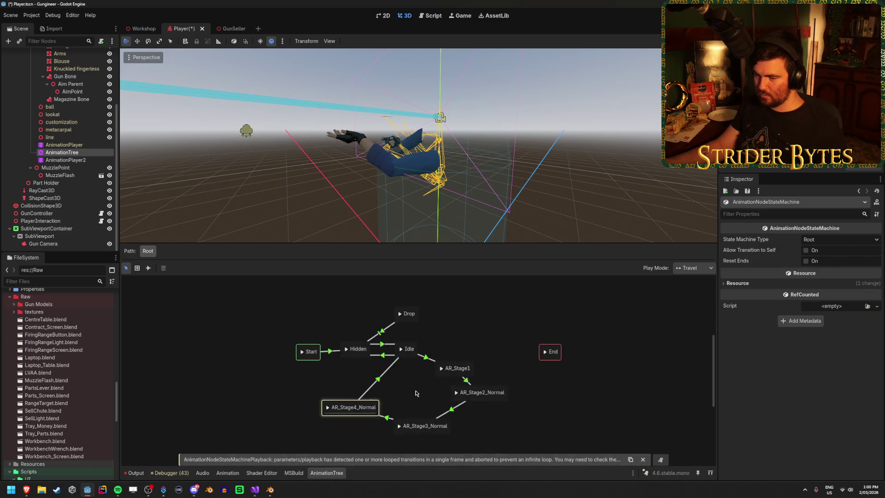
{"action": "scroll", "coordinate": [553, 412], "scroll_direction": "down", "scroll_amount": 2}
{"action": "left_click", "coordinate": [643, 459]}
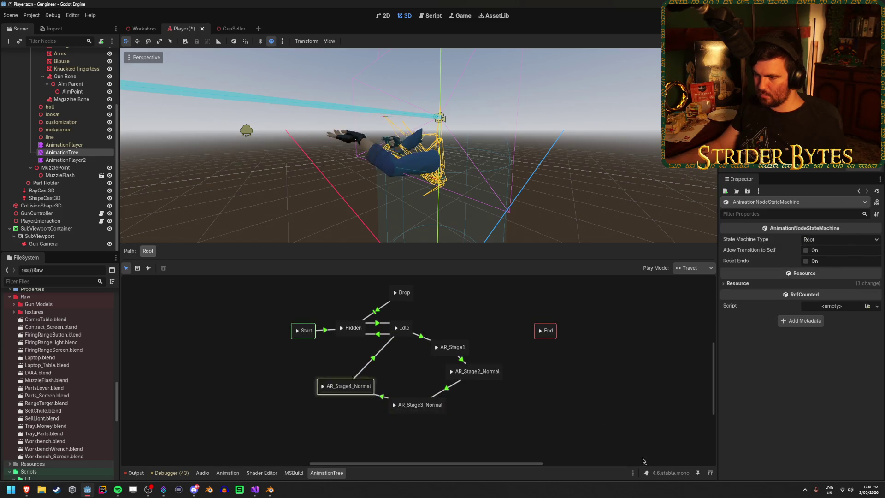
Step: Compare the Idle→AR_Stage1 switch settings with the Idle→Hidden advance settings
{"action": "left_click", "coordinate": [421, 338]}
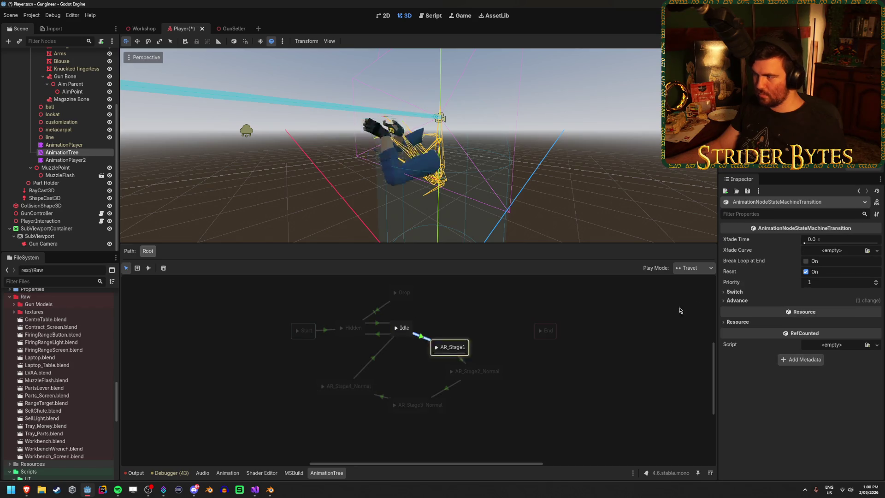
{"action": "left_click", "coordinate": [741, 292]}
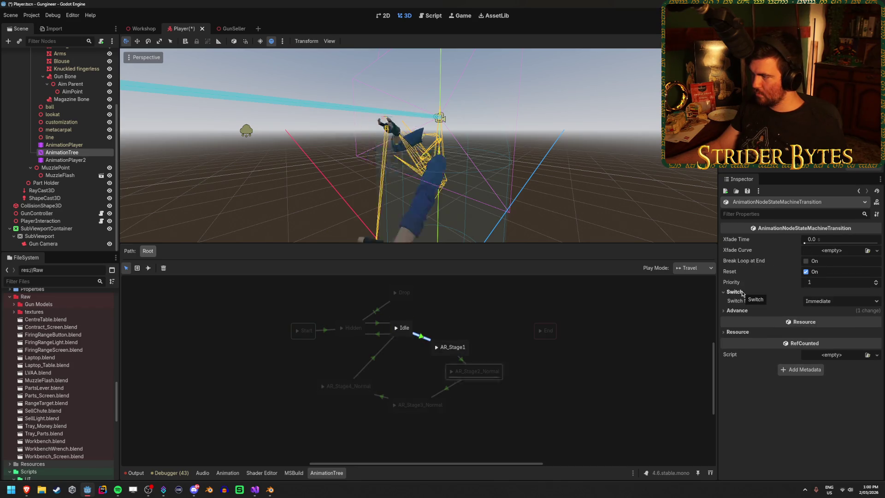
{"action": "left_click", "coordinate": [742, 292]}
{"action": "left_click", "coordinate": [377, 335]}
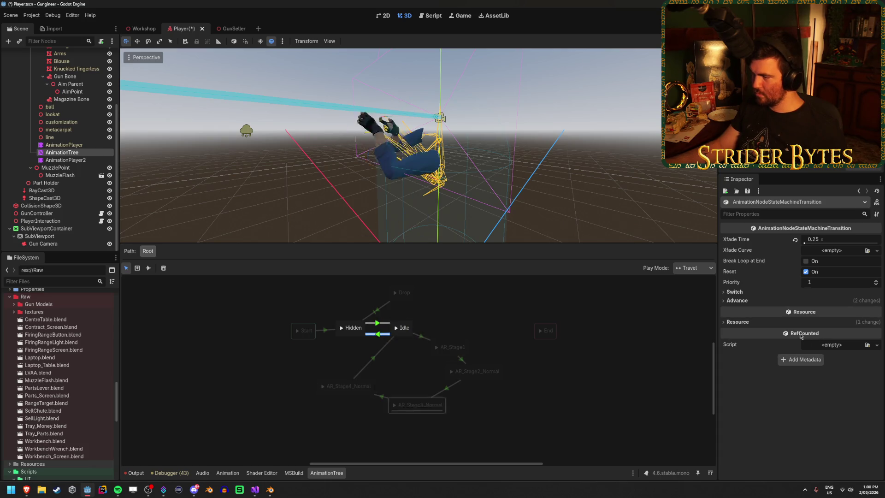
{"action": "left_click", "coordinate": [737, 301]}
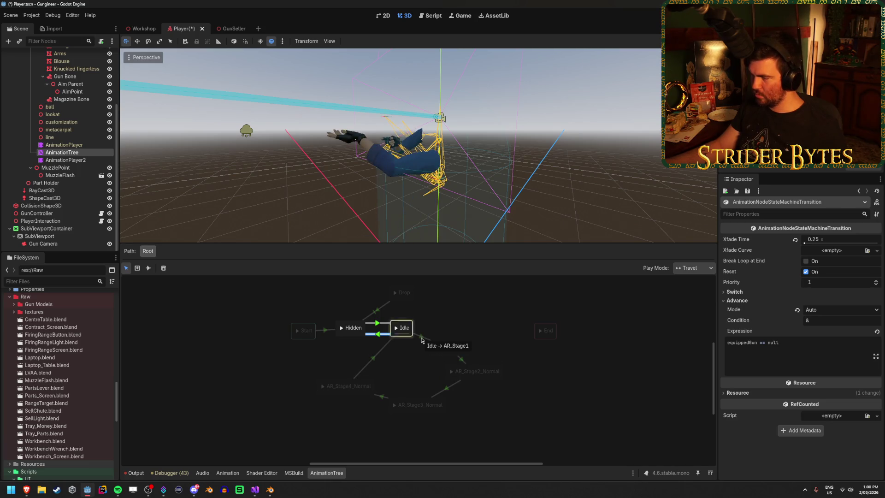
{"action": "left_click", "coordinate": [421, 340]}
{"action": "left_click", "coordinate": [823, 323]}
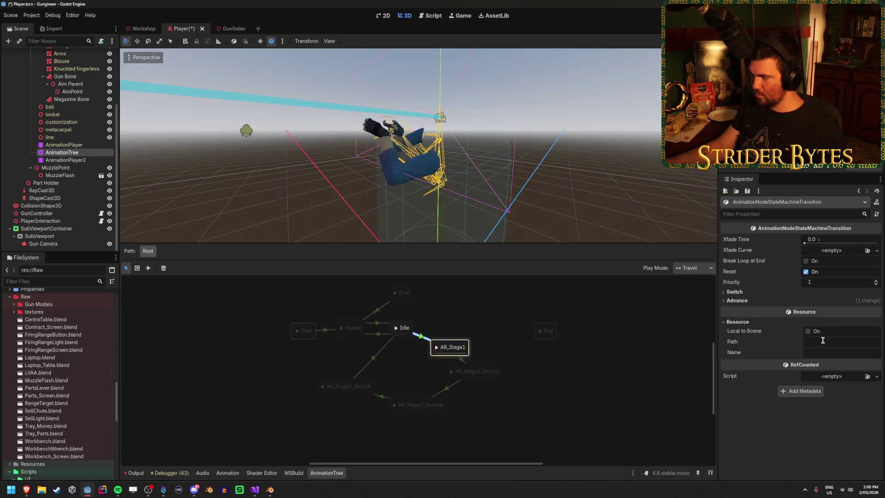
Step: Leave Idle→AR_Stage1 advance mode Disabled and start editing its advance expression
{"action": "left_click", "coordinate": [377, 333]}
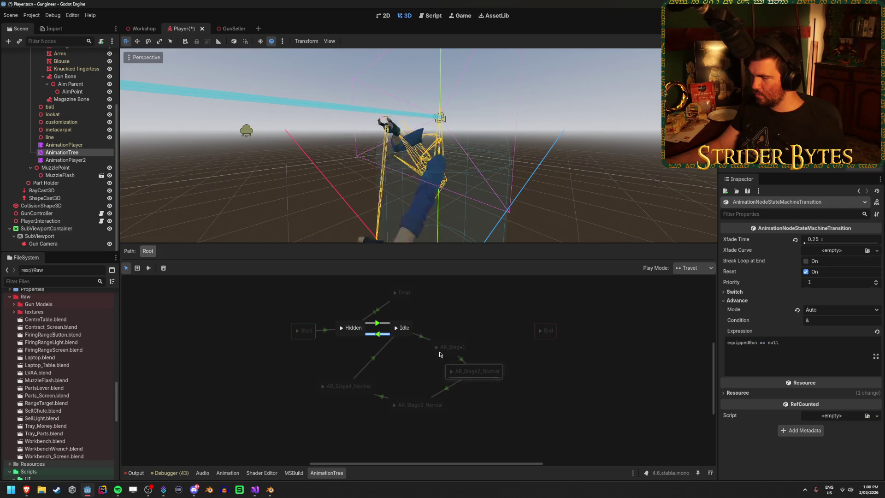
{"action": "left_click", "coordinate": [425, 341]}
{"action": "left_click", "coordinate": [747, 305]}
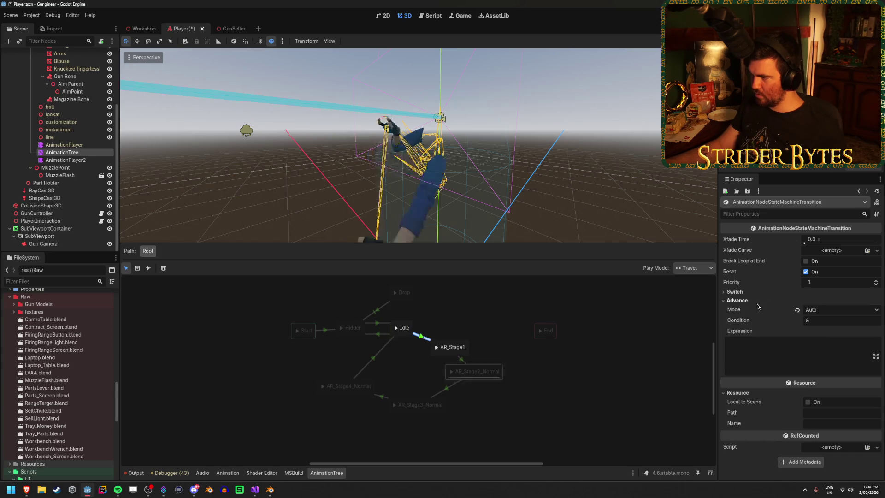
{"action": "left_click", "coordinate": [830, 309]}
{"action": "left_click", "coordinate": [832, 322]}
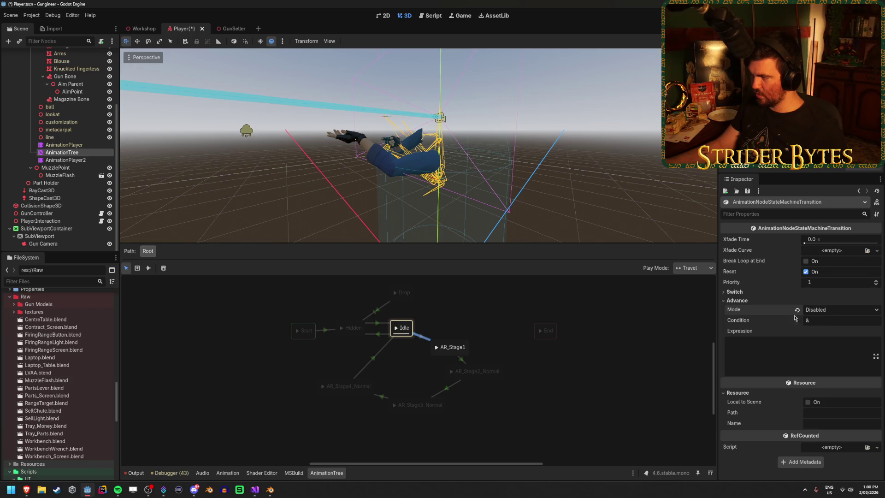
{"action": "left_click", "coordinate": [755, 353]}
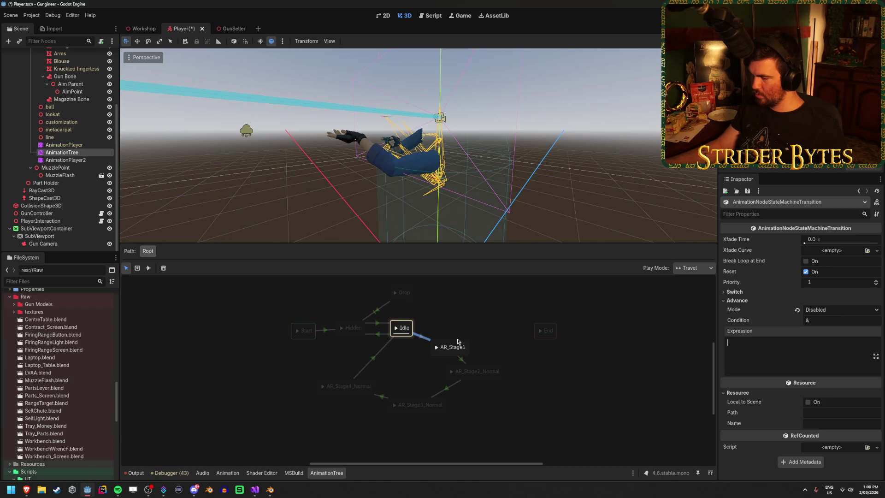
{"action": "left_click", "coordinate": [378, 334]}
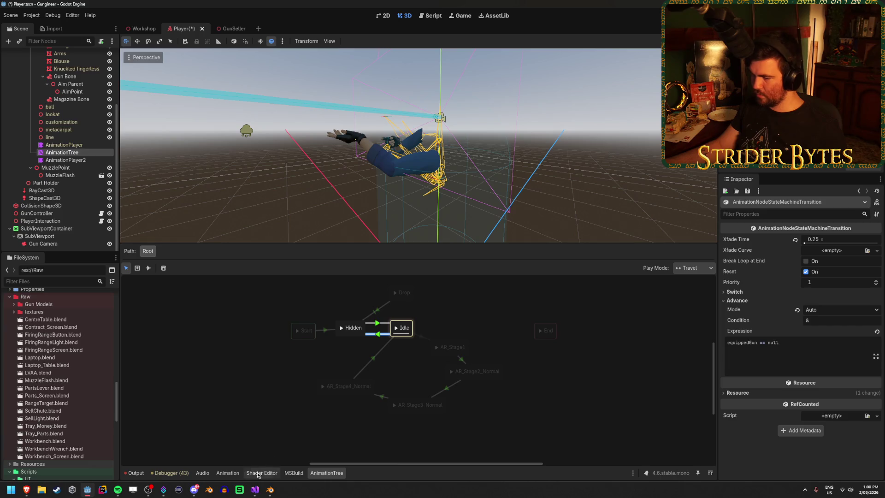
{"action": "left_click", "coordinate": [255, 490]}
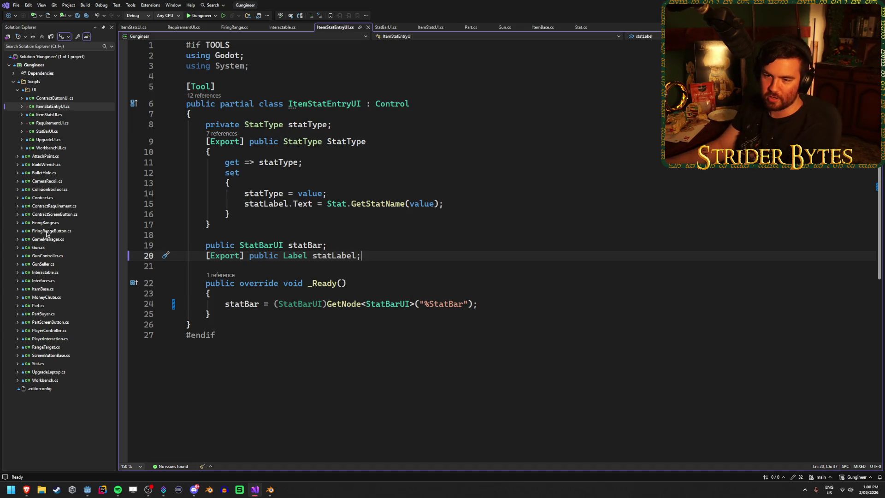
Step: Find the isReloading field in GunController.cs, then reselect the Idle→AR_Stage1 transition
{"action": "double_click", "coordinate": [46, 255]}
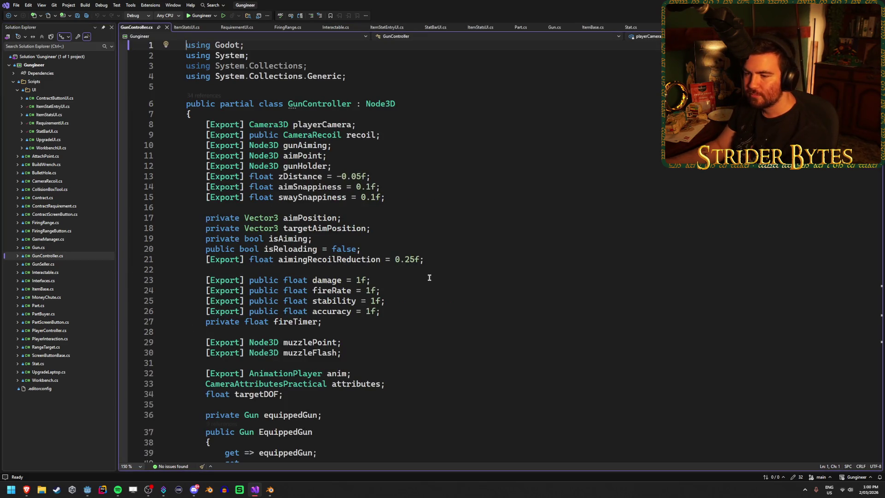
{"action": "scroll", "coordinate": [429, 275], "scroll_direction": "down", "scroll_amount": 18}
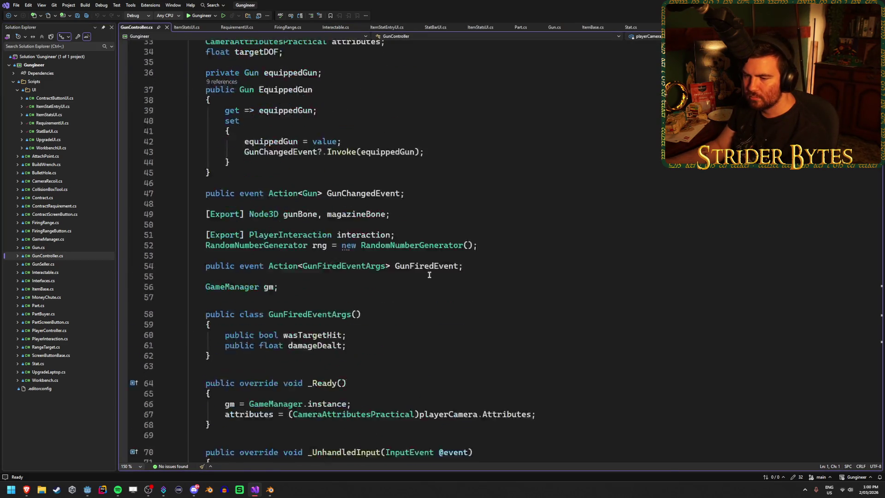
{"action": "scroll", "coordinate": [430, 275], "scroll_direction": "up", "scroll_amount": 18}
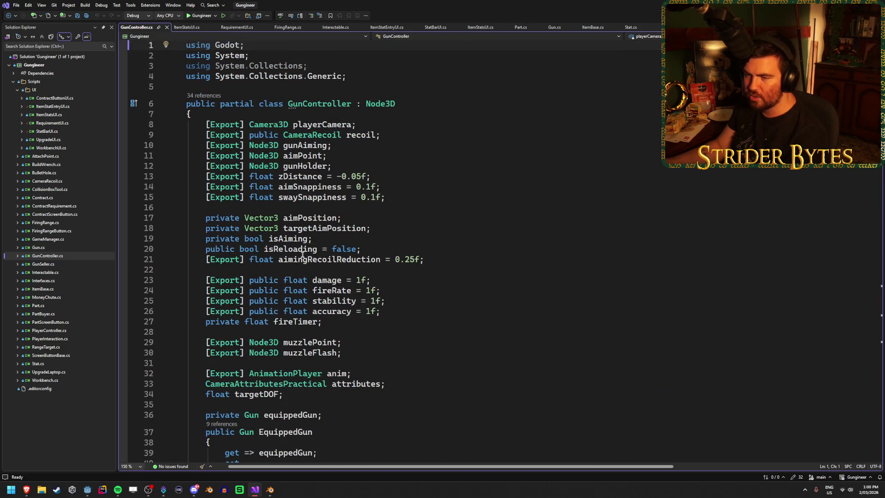
{"action": "scroll", "coordinate": [368, 261], "scroll_direction": "down", "scroll_amount": 1}
{"action": "key", "text": "alt+Tab"}
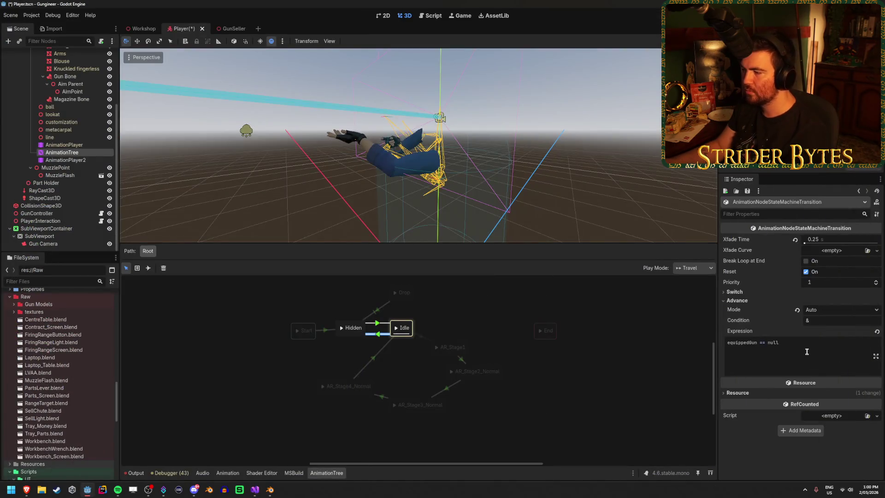
{"action": "left_click", "coordinate": [435, 395]}
Step: Give the Idle→AR_Stage1 transition the advance expression isReloading == true and save
{"action": "left_click", "coordinate": [421, 338]}
{"action": "left_click", "coordinate": [779, 351]}
{"action": "type", "text": "isReloading == true"}
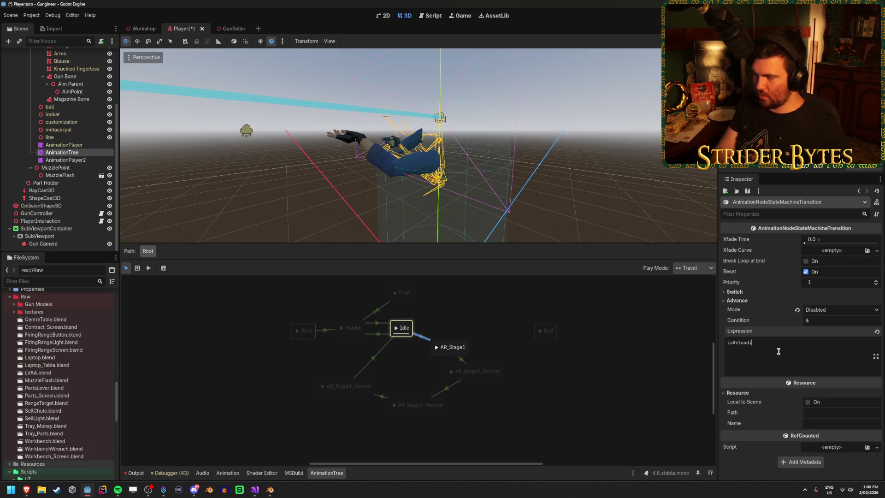
{"action": "key", "text": "ctrl+s"}
Step: Review the Idle→Hidden and Idle→AR_Stage1 transitions to check the expression
{"action": "left_click", "coordinate": [421, 311]}
{"action": "left_click", "coordinate": [417, 338]}
{"action": "left_click", "coordinate": [406, 353]}
{"action": "left_click", "coordinate": [378, 334]}
{"action": "left_click", "coordinate": [425, 339]}
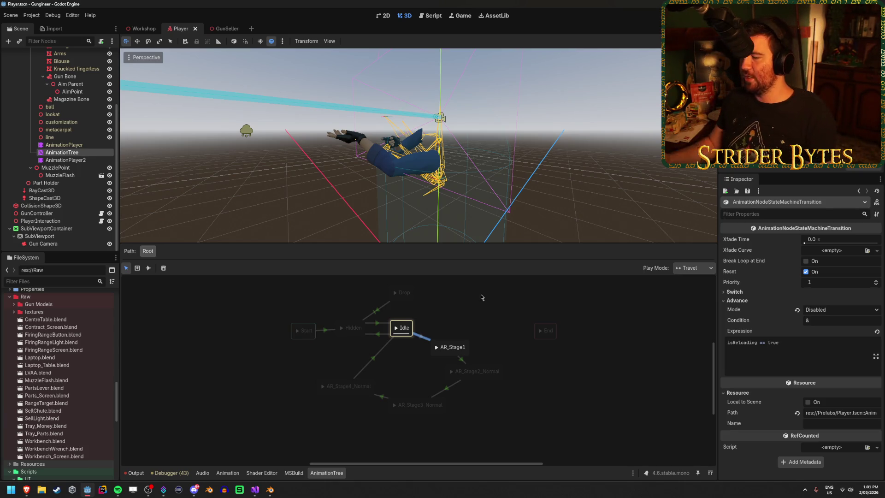
Step: Nudge the AR_Stage1 node slightly, save the Player scene, and switch to Workshop
{"action": "left_click", "coordinate": [482, 304]}
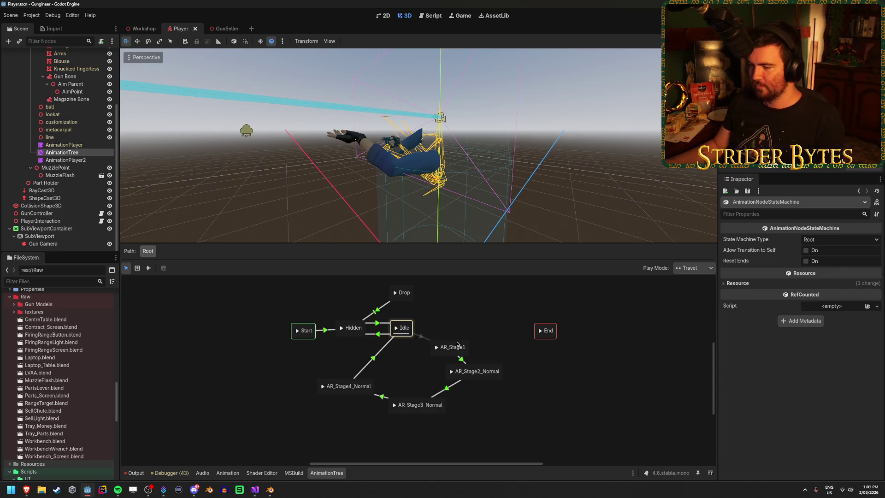
{"action": "left_click_drag", "start_coordinate": [458, 345], "coordinate": [459, 341]}
{"action": "left_click", "coordinate": [482, 323]}
{"action": "key", "text": "ctrl+s"}
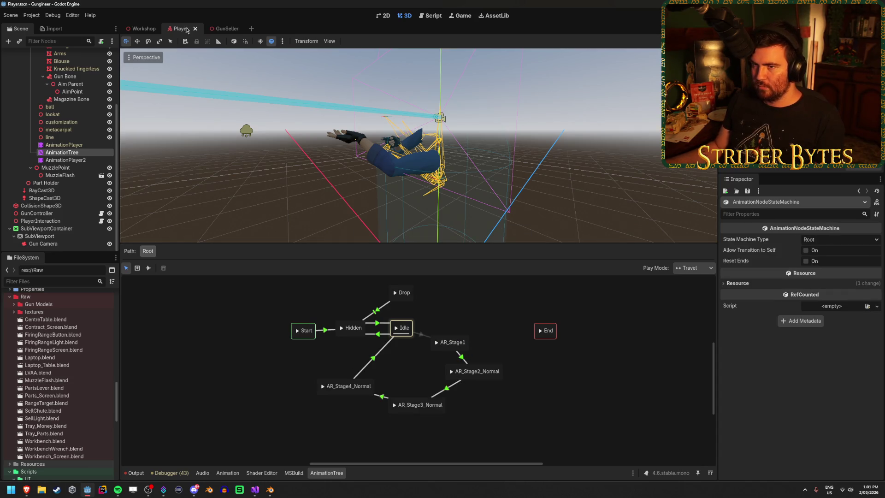
{"action": "left_click", "coordinate": [141, 28]}
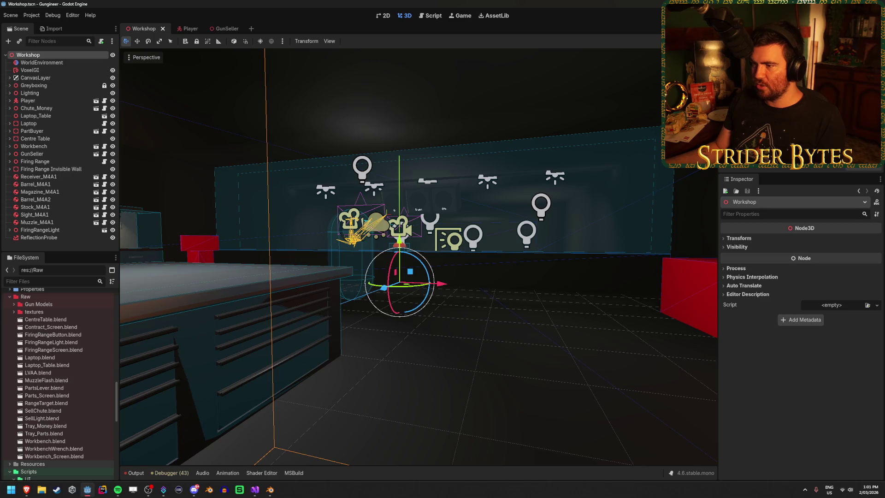
{"action": "key", "text": "F5"}
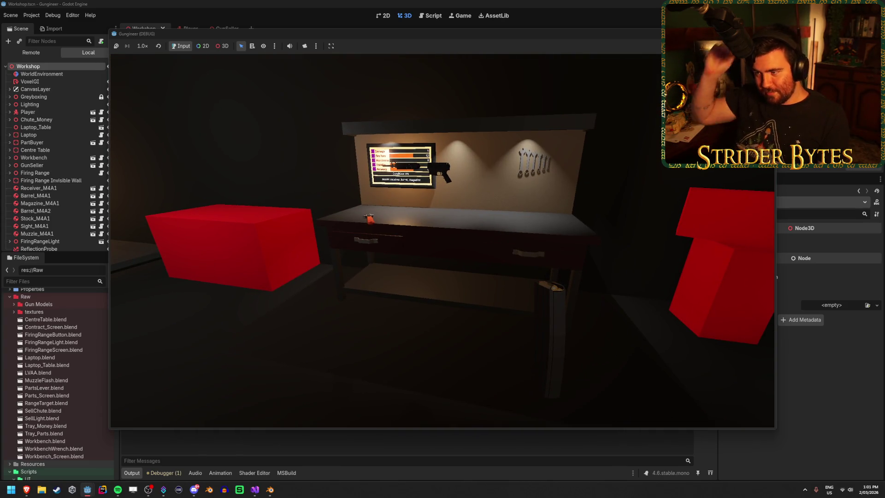
{"action": "key", "text": "w"}
{"action": "key", "text": "w"}
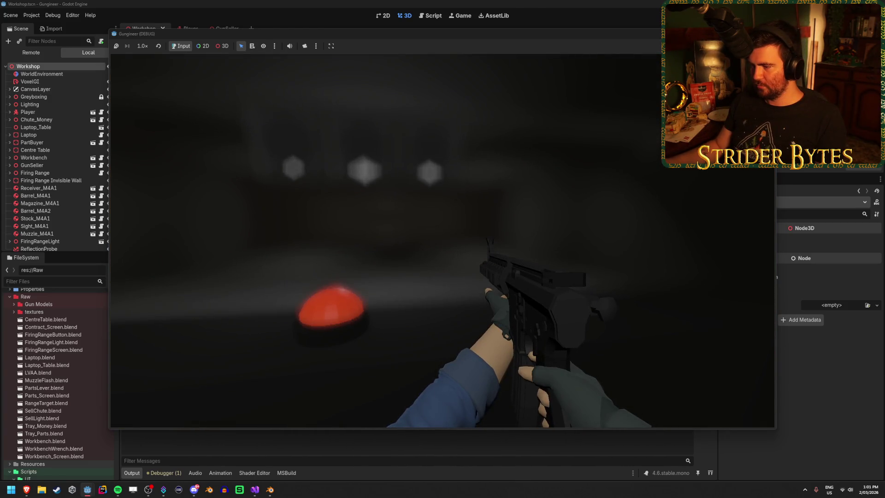
{"action": "key", "text": "d"}
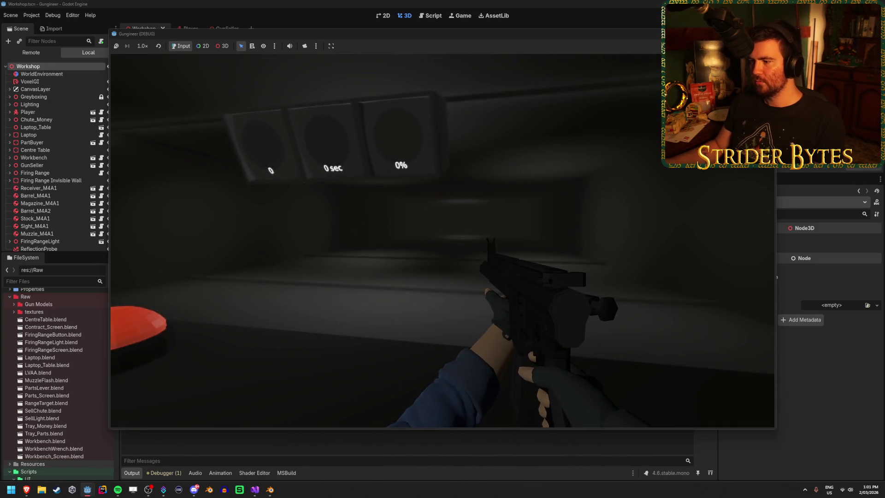
{"action": "key", "text": "F8"}
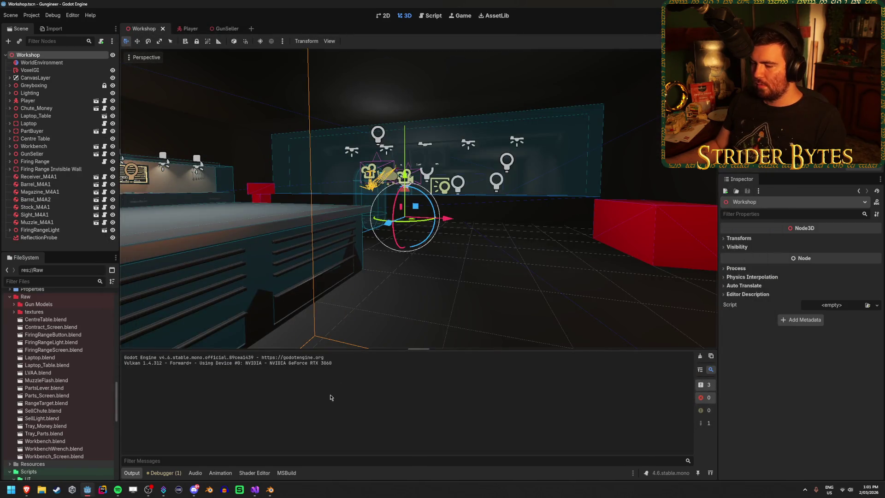
{"action": "left_click", "coordinate": [255, 489]}
{"action": "scroll", "coordinate": [317, 372], "scroll_direction": "down", "scroll_amount": 20}
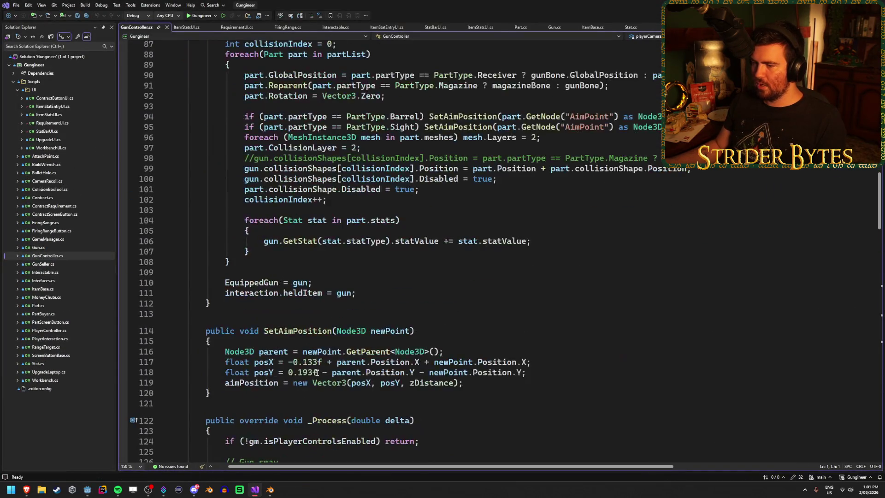
{"action": "scroll", "coordinate": [316, 372], "scroll_direction": "up", "scroll_amount": 5}
{"action": "scroll", "coordinate": [317, 372], "scroll_direction": "down", "scroll_amount": 14}
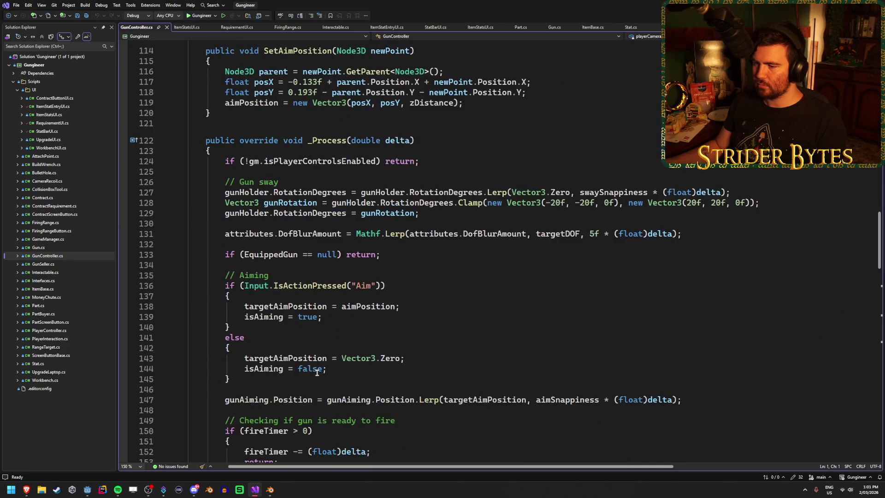
{"action": "scroll", "coordinate": [317, 373], "scroll_direction": "down", "scroll_amount": 3}
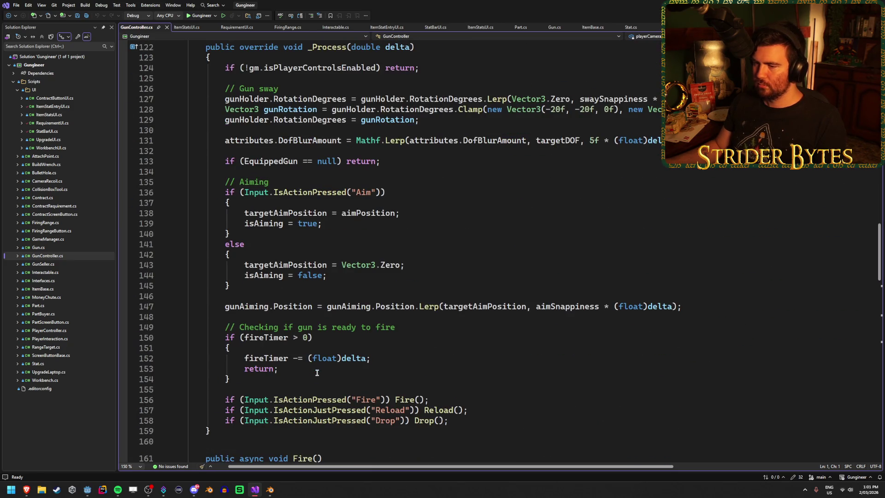
{"action": "scroll", "coordinate": [317, 372], "scroll_direction": "down", "scroll_amount": 20}
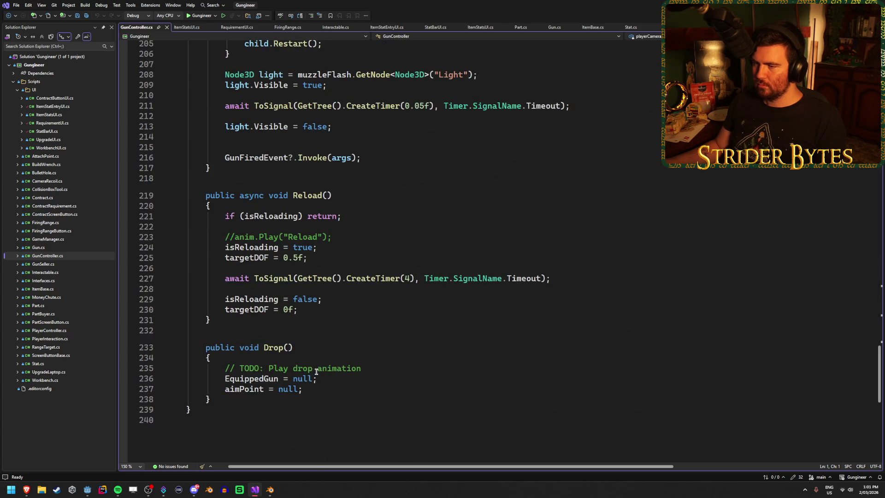
{"action": "left_click", "coordinate": [358, 214]}
{"action": "left_click", "coordinate": [354, 243]}
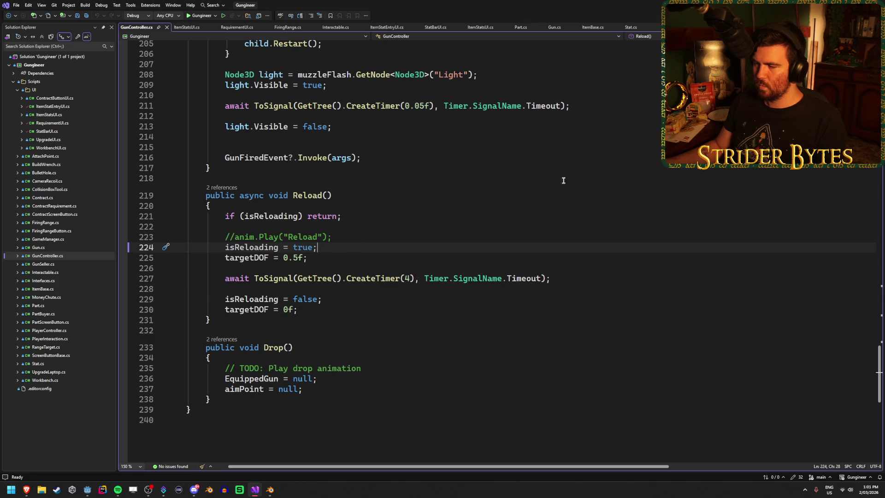
{"action": "key", "text": "alt+Tab"}
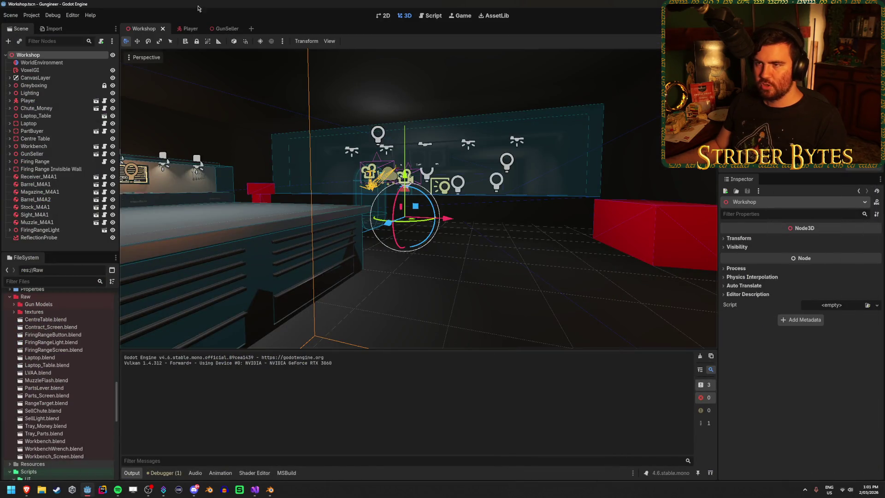
Step: In the Player scene's AnimationTree, set the Idle→AR_Stage1 transition's Advance Mode to Auto
{"action": "left_click", "coordinate": [187, 29]}
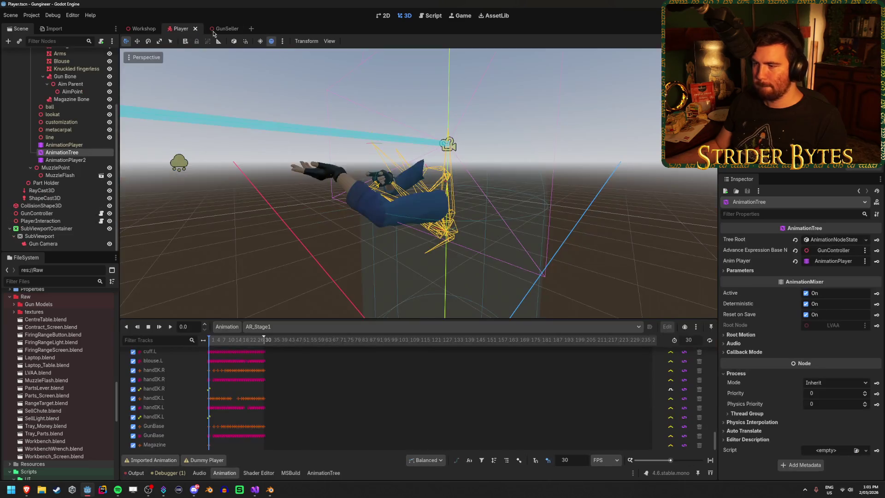
{"action": "left_click", "coordinate": [73, 145]}
{"action": "left_click", "coordinate": [84, 152]}
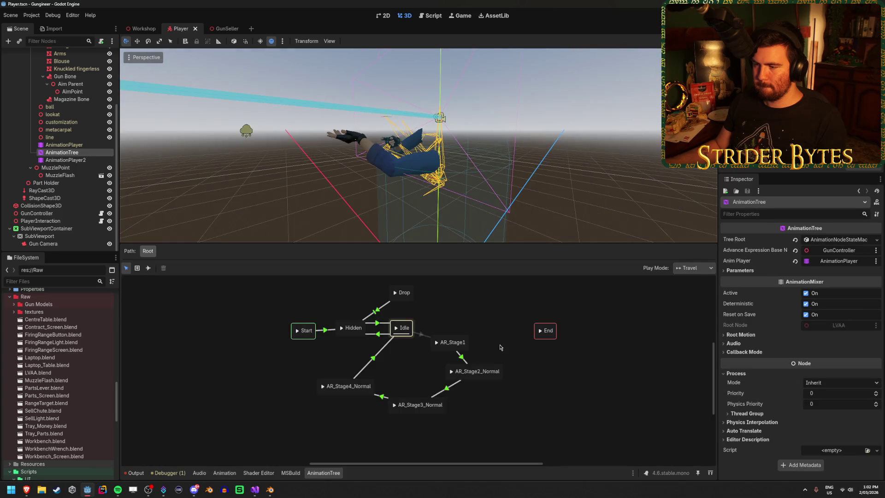
{"action": "left_click", "coordinate": [421, 336]}
{"action": "left_click", "coordinate": [813, 310]}
{"action": "left_click", "coordinate": [826, 336]}
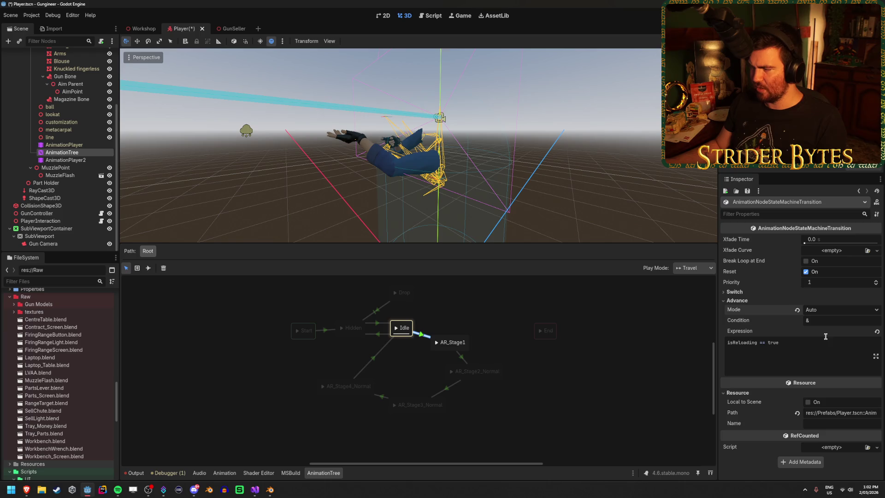
Step: Compare with the Hidden→Idle transition, save the Player scene, and run the game
{"action": "left_click", "coordinate": [377, 334]}
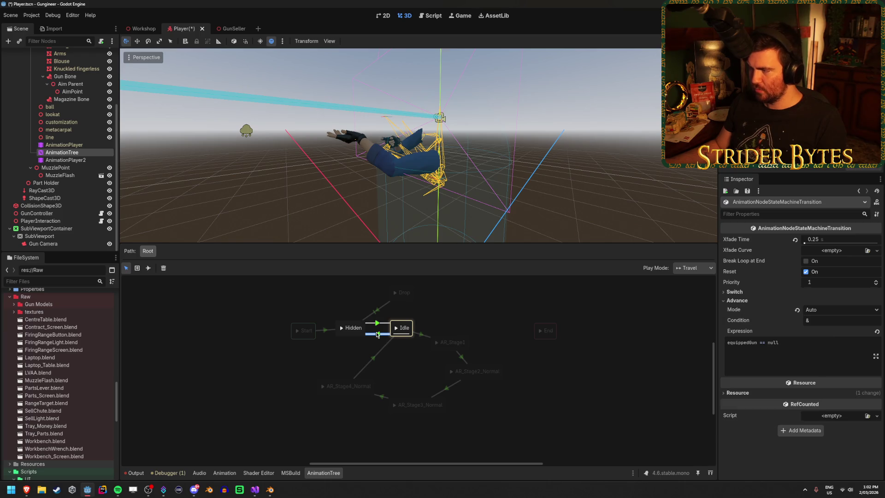
{"action": "left_click", "coordinate": [494, 303]}
{"action": "key", "text": "ctrl+s"}
{"action": "key", "text": "F5"}
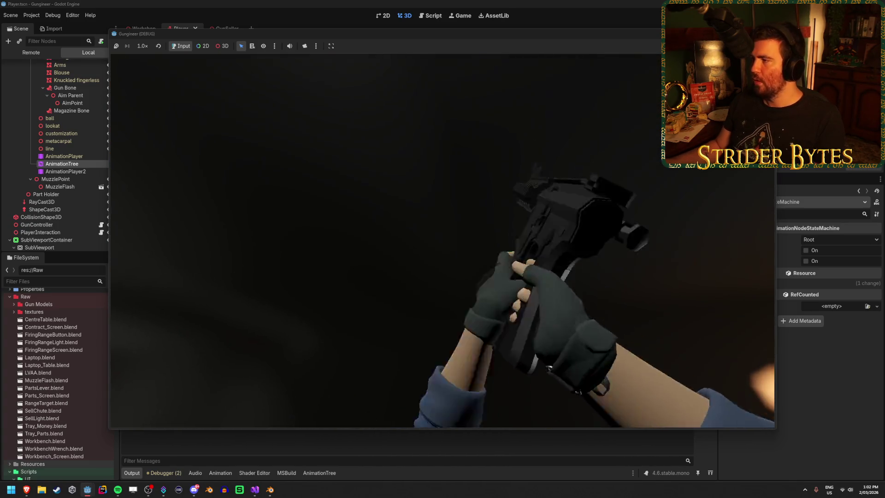
Step: Stop the running game with F8
{"action": "key", "text": "F8"}
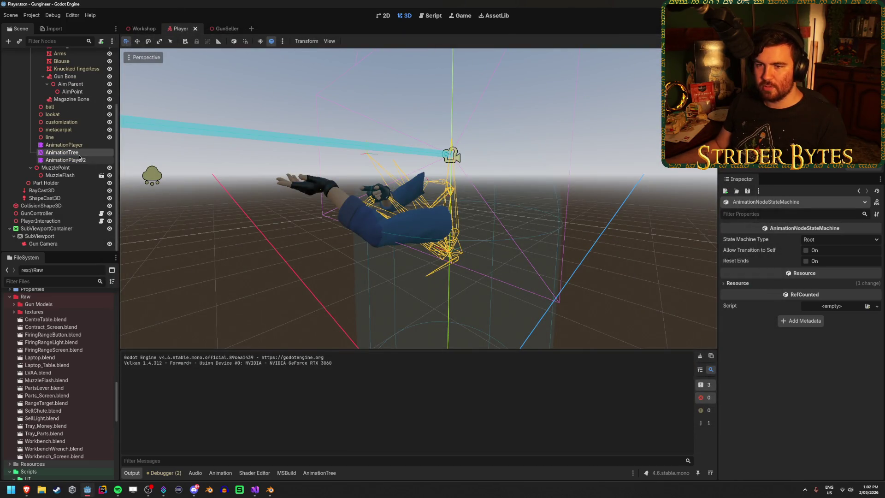
Step: Inspect the Hidden/Idle transitions and keep AR_Stage1→AR_Stage2_Normal advance mode as Auto
{"action": "left_click", "coordinate": [74, 160]}
{"action": "left_click", "coordinate": [69, 152]}
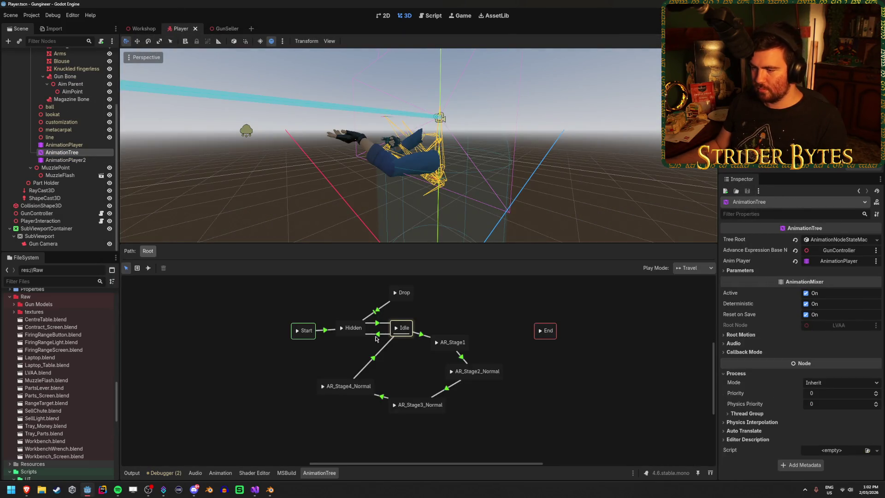
{"action": "left_click", "coordinate": [377, 336]}
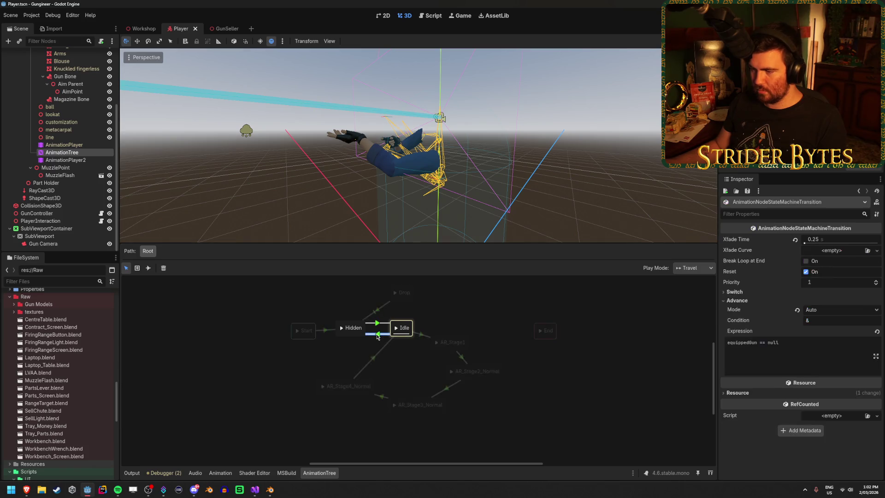
{"action": "left_click", "coordinate": [378, 326]}
{"action": "left_click", "coordinate": [374, 335]}
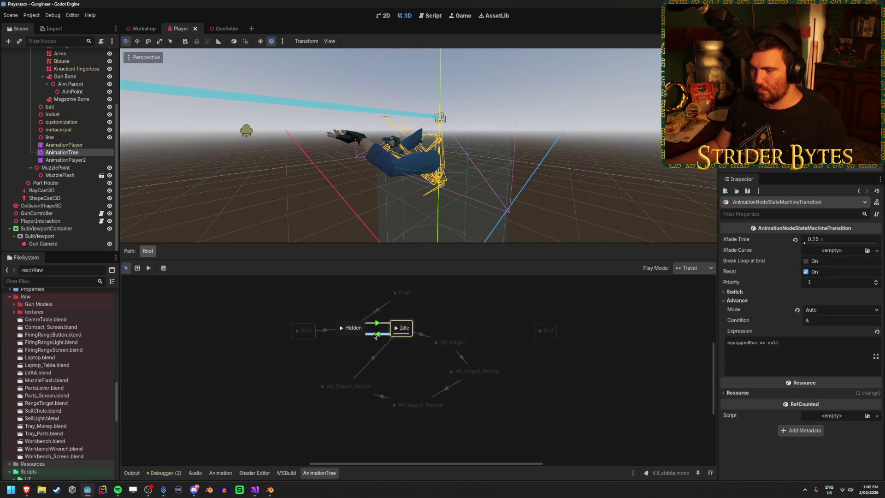
{"action": "left_click", "coordinate": [421, 334]}
{"action": "left_click", "coordinate": [461, 357]}
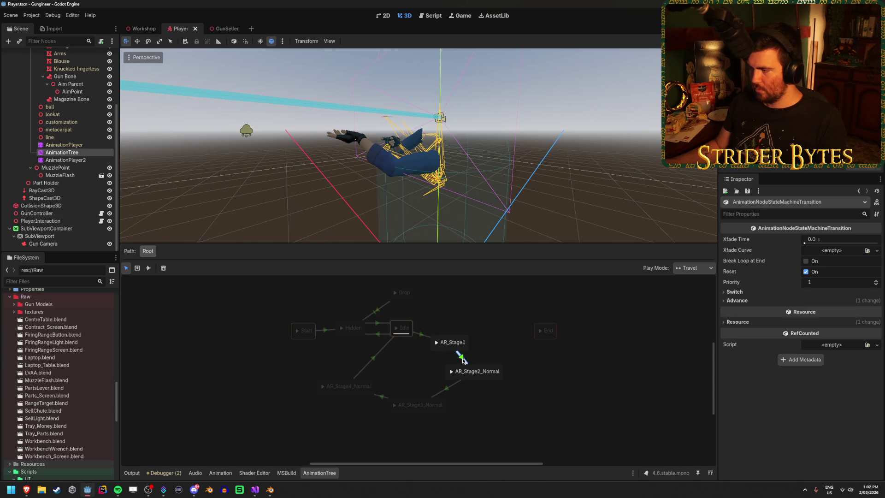
{"action": "left_click", "coordinate": [738, 300]}
{"action": "left_click", "coordinate": [821, 309]}
{"action": "left_click", "coordinate": [822, 312]}
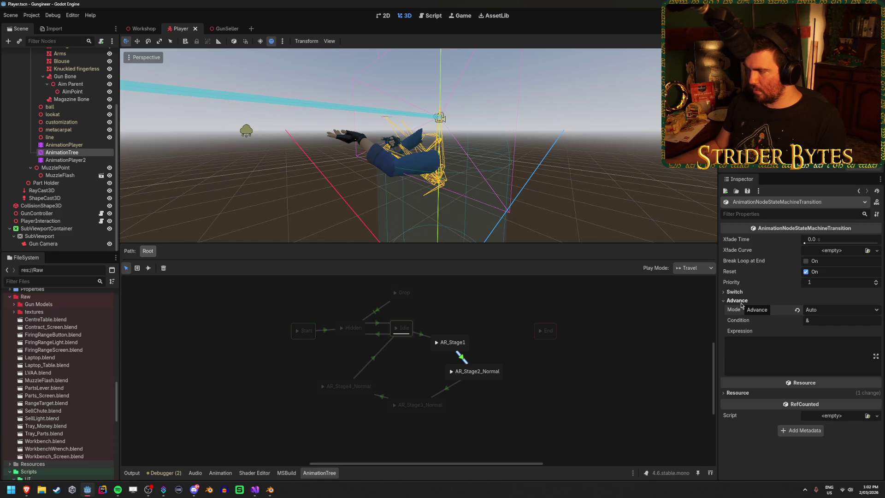
Step: Set AR_Stage1→AR_Stage2_Normal and AR_Stage2_Normal→AR_Stage3_Normal switch mode to At End
{"action": "left_click", "coordinate": [735, 292]}
{"action": "left_click", "coordinate": [835, 302]}
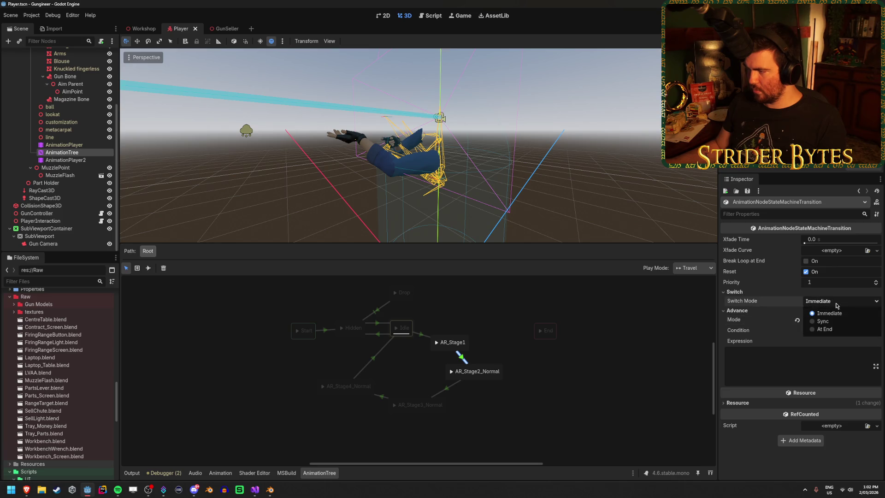
{"action": "left_click", "coordinate": [833, 327]}
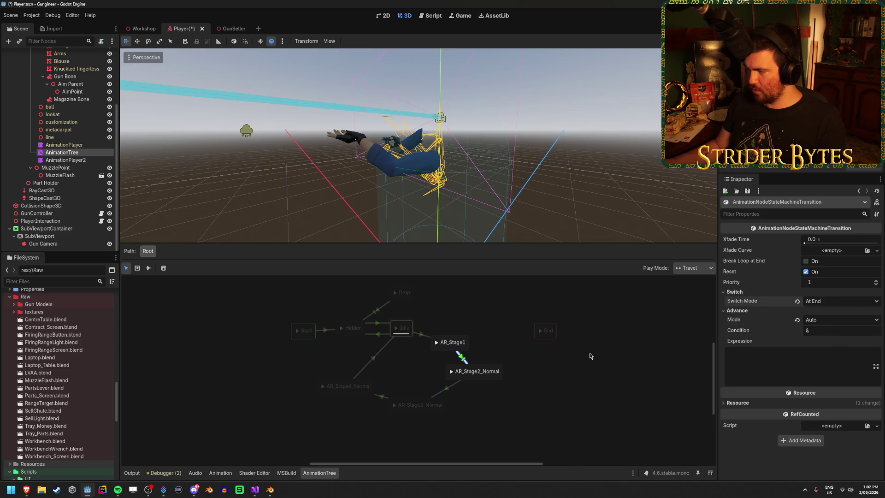
{"action": "left_click", "coordinate": [446, 389]}
{"action": "left_click", "coordinate": [756, 292]}
{"action": "left_click", "coordinate": [836, 301]}
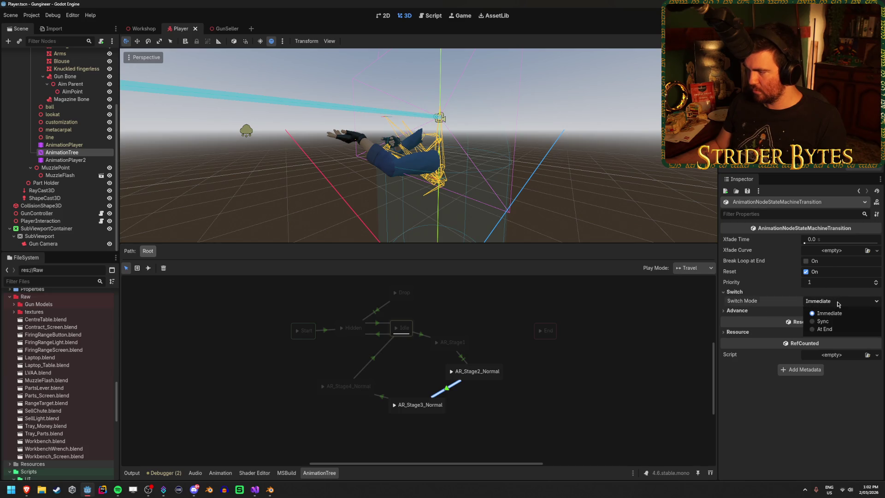
{"action": "left_click", "coordinate": [832, 328]}
Step: Set AR_Stage3_Normal→AR_Stage4_Normal and AR_Stage4_Normal→Idle to At End, save, and run
{"action": "left_click", "coordinate": [382, 396]}
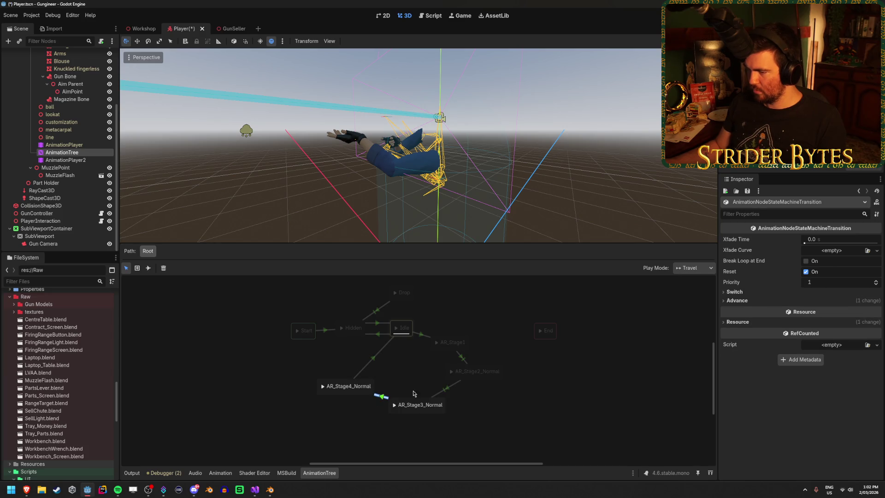
{"action": "left_click", "coordinate": [737, 292]}
{"action": "left_click", "coordinate": [835, 301]}
{"action": "left_click", "coordinate": [832, 328]}
{"action": "left_click", "coordinate": [374, 358]}
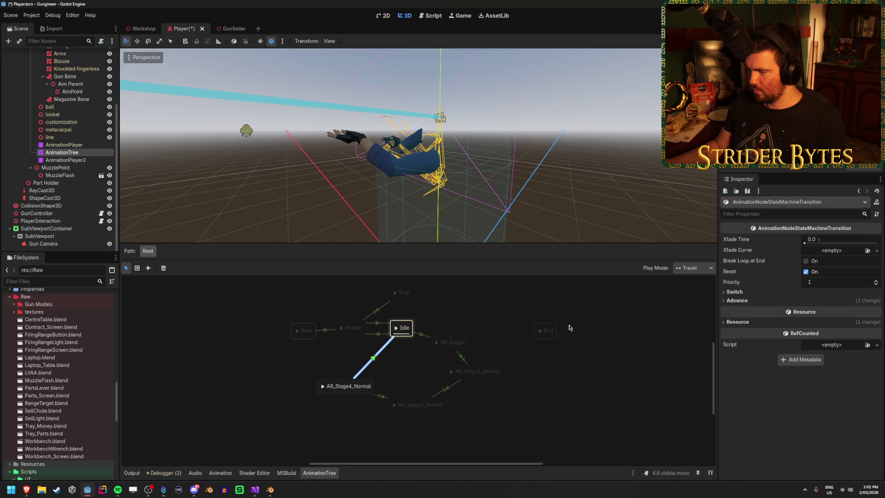
{"action": "left_click", "coordinate": [756, 292]}
{"action": "left_click", "coordinate": [835, 301]}
{"action": "left_click", "coordinate": [832, 328]}
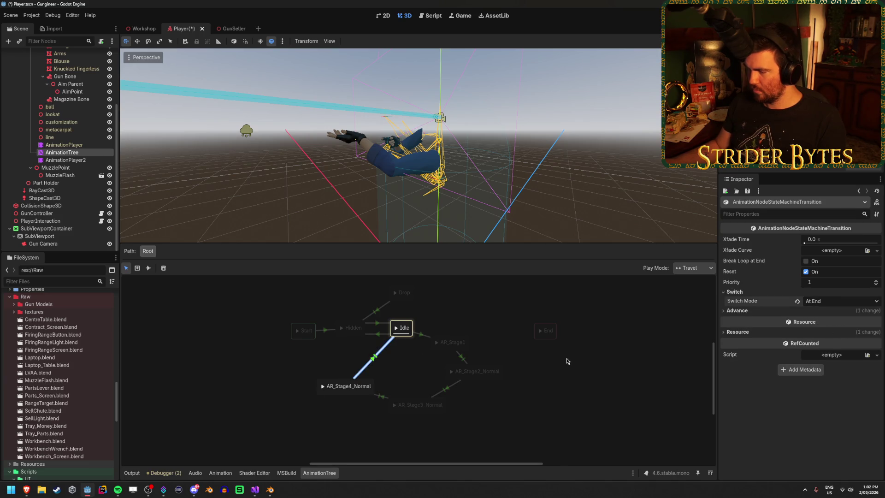
{"action": "key", "text": "ctrl+s"}
{"action": "key", "text": "F5"}
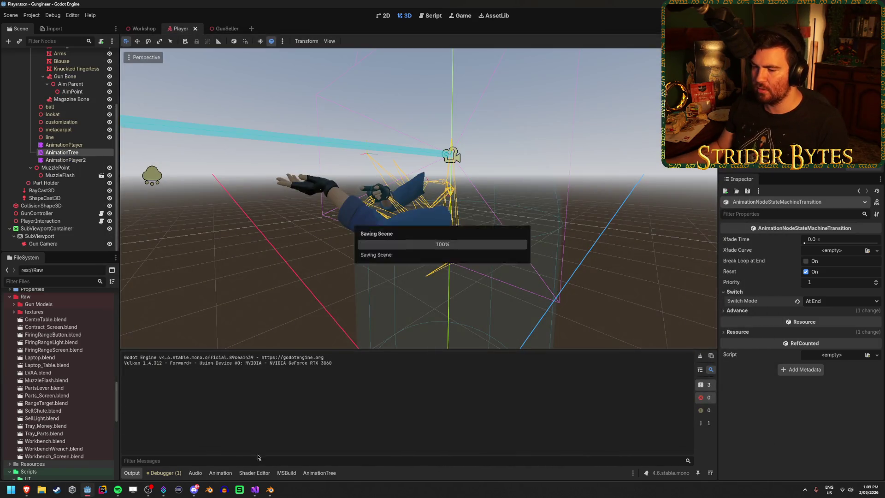
Step: After play-testing the reload, switch over to LVAA.blend in Blender
{"action": "left_click", "coordinate": [271, 489]}
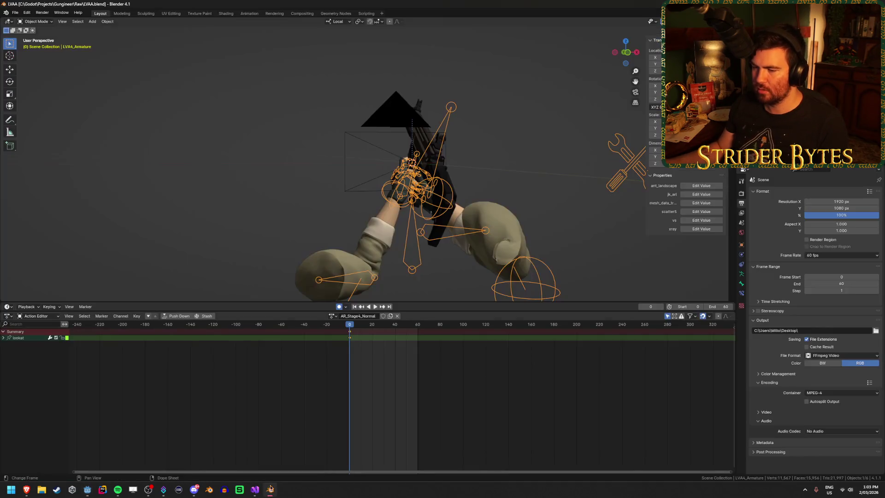
Step: Preview the AR_Stage2_Normal action at frame 60 and play back AR_Stage3_Normal
{"action": "left_click", "coordinate": [331, 316]}
{"action": "left_click", "coordinate": [355, 336]}
{"action": "key", "text": "space"}
{"action": "left_click_drag", "start_coordinate": [391, 330], "coordinate": [419, 330]}
{"action": "middle_click_drag", "start_coordinate": [262, 197], "coordinate": [318, 196]}
{"action": "left_click", "coordinate": [328, 316]}
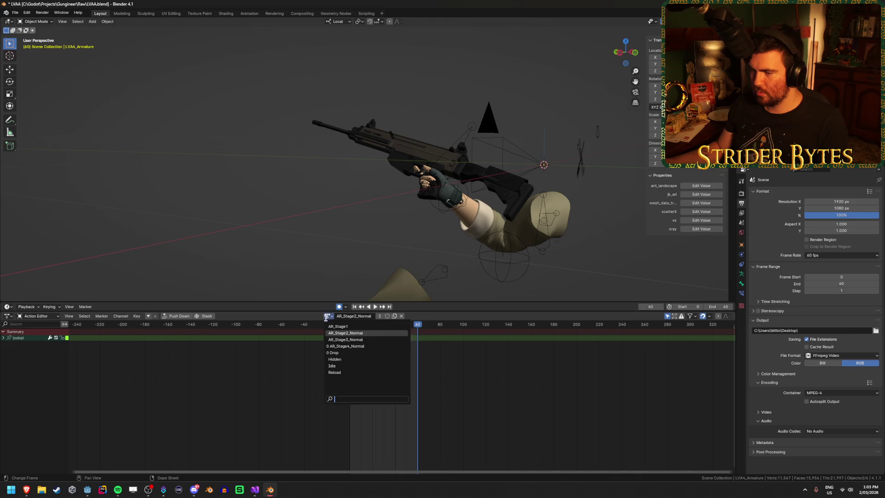
{"action": "left_click", "coordinate": [361, 340]}
{"action": "key", "text": "space"}
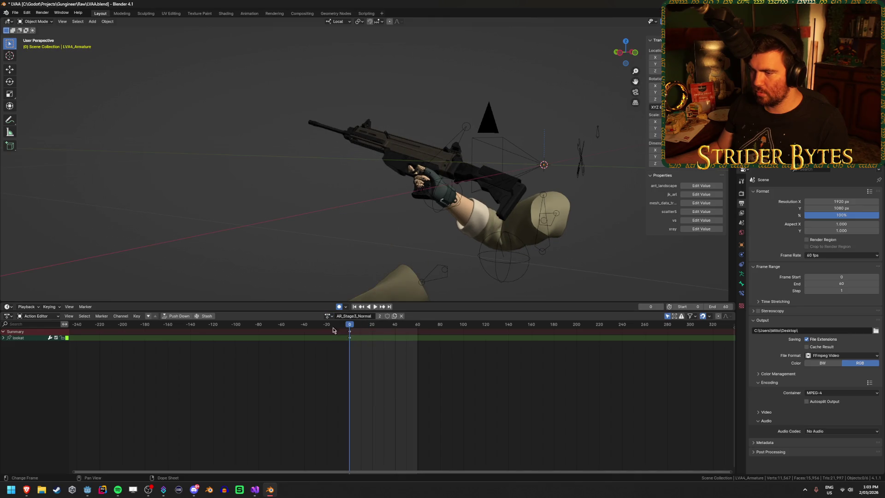
{"action": "scroll", "coordinate": [296, 262], "scroll_direction": "down", "scroll_amount": 2}
Step: Select the LVA4_Armature and enter Pose Mode
{"action": "left_click", "coordinate": [339, 223]}
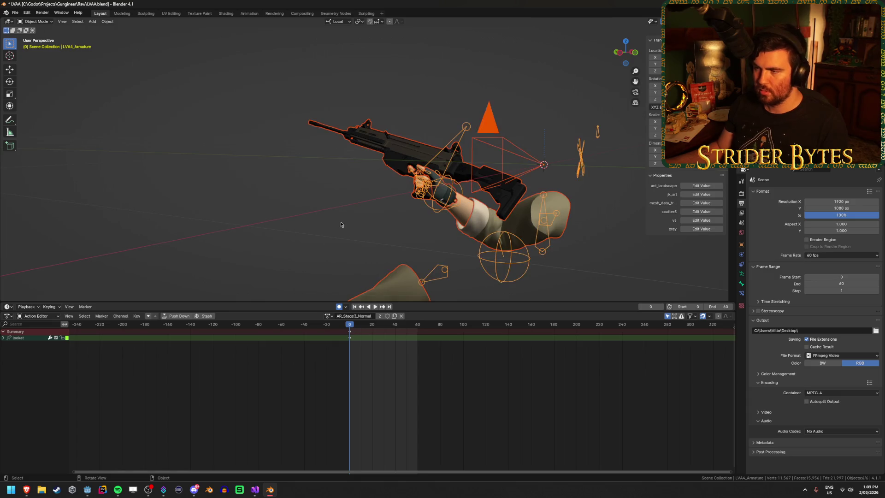
{"action": "key", "text": "Tab"}
{"action": "key", "text": "Tab"}
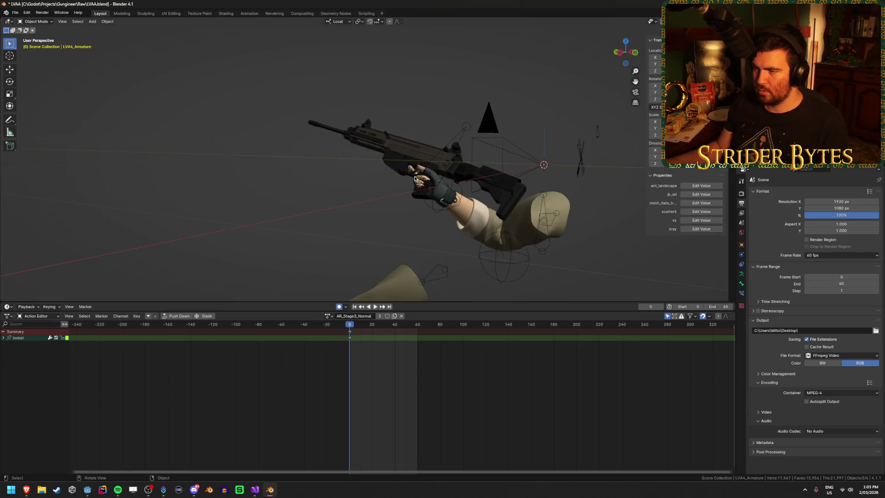
{"action": "left_click", "coordinate": [446, 152]}
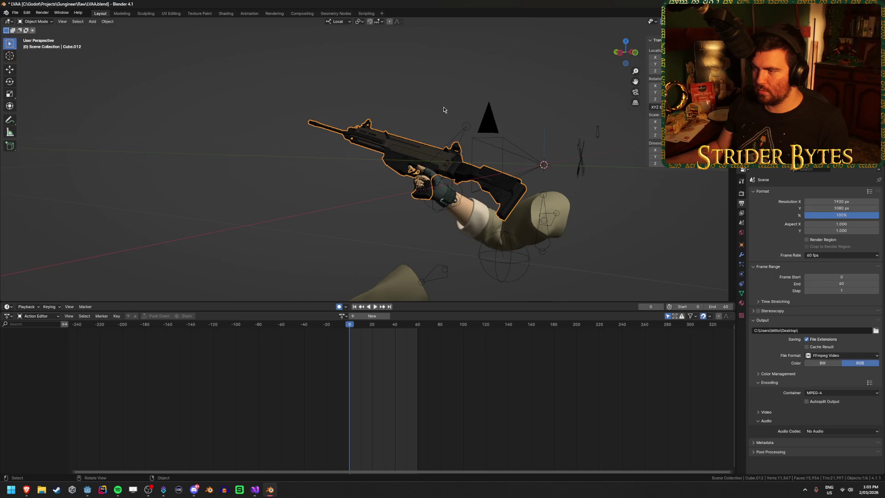
{"action": "left_click", "coordinate": [461, 134]}
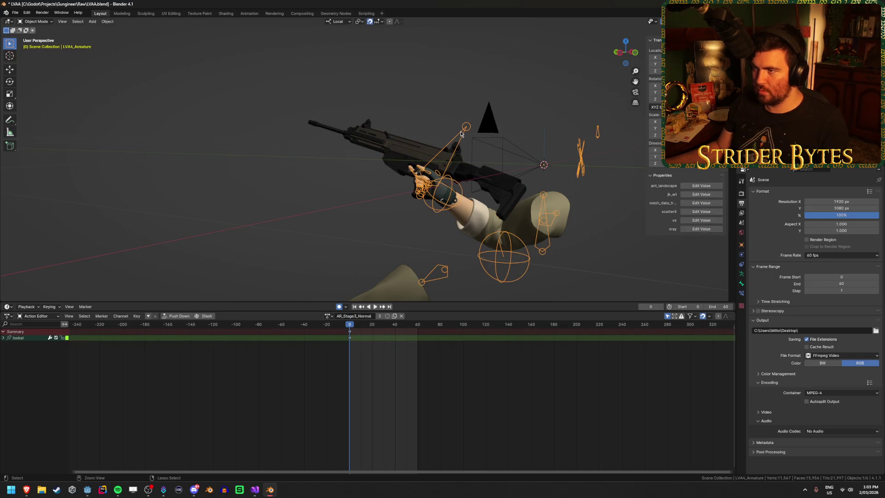
{"action": "key", "text": "ctrl+Tab"}
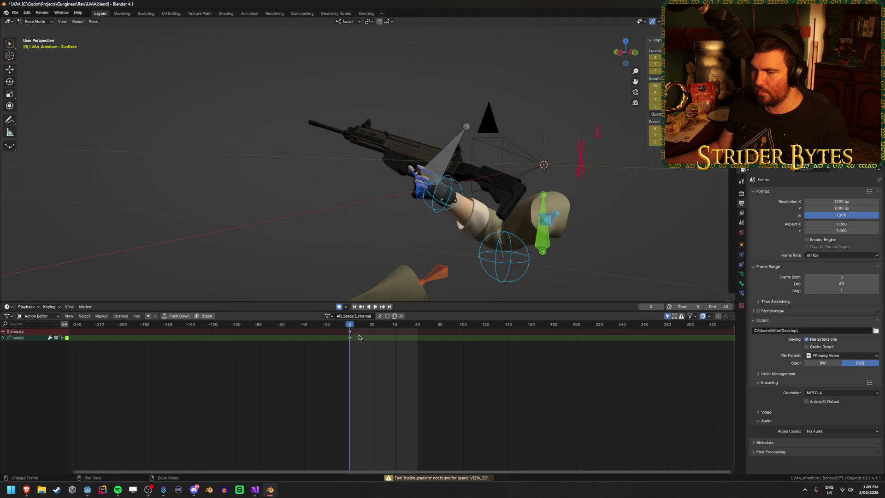
Step: Copy AR_Stage2_Normal's frame 60 pose of all bones onto frame 0 of AR_Stage3_Normal
{"action": "left_click", "coordinate": [328, 315]}
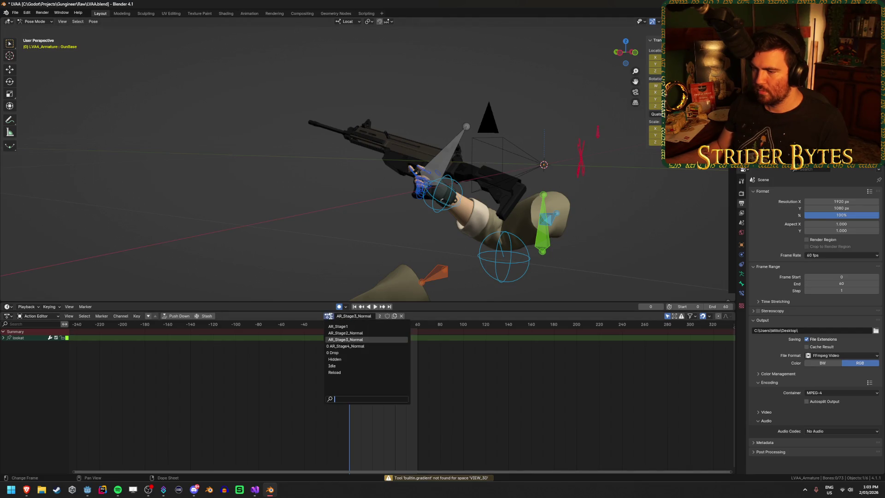
{"action": "left_click", "coordinate": [343, 333]}
{"action": "left_click_drag", "start_coordinate": [377, 324], "coordinate": [418, 326]}
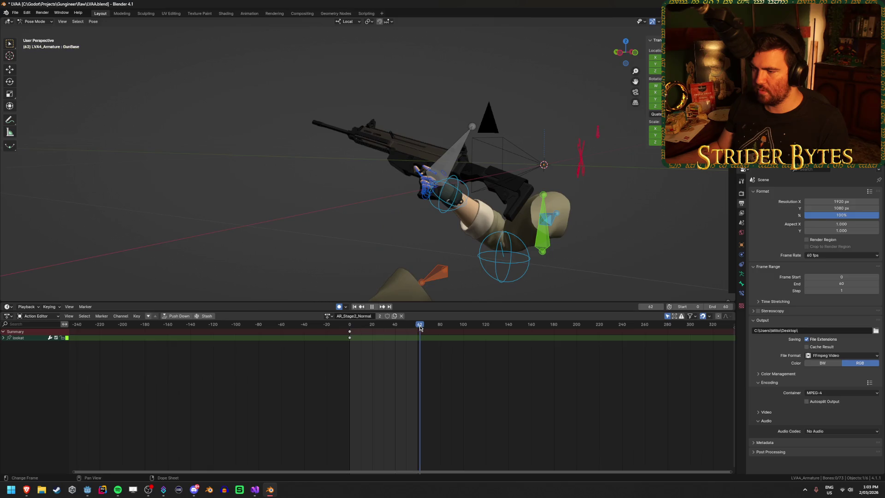
{"action": "key", "text": "a"}
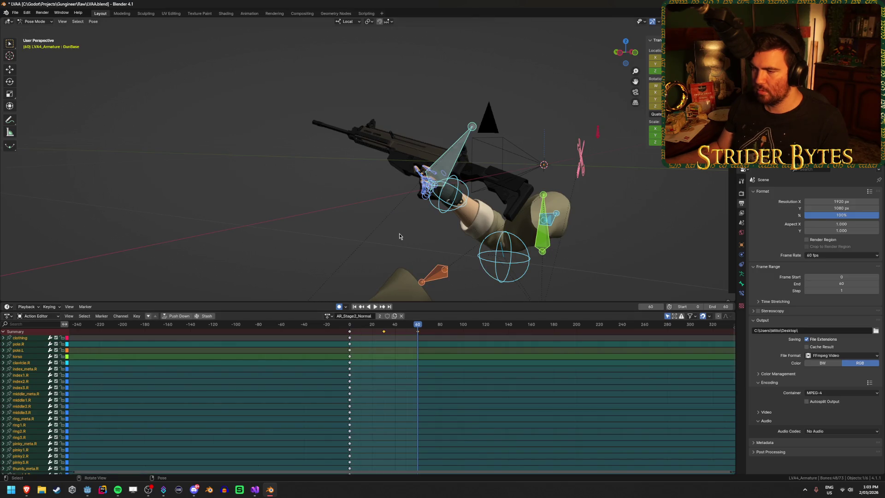
{"action": "key", "text": "ctrl+c"}
{"action": "left_click", "coordinate": [328, 316]}
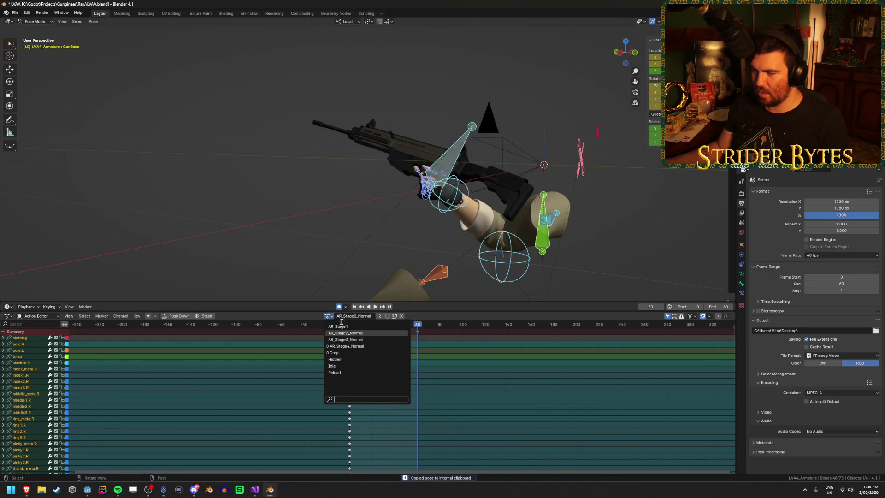
{"action": "left_click", "coordinate": [352, 339]}
{"action": "key", "text": "space"}
{"action": "left_click", "coordinate": [350, 326]}
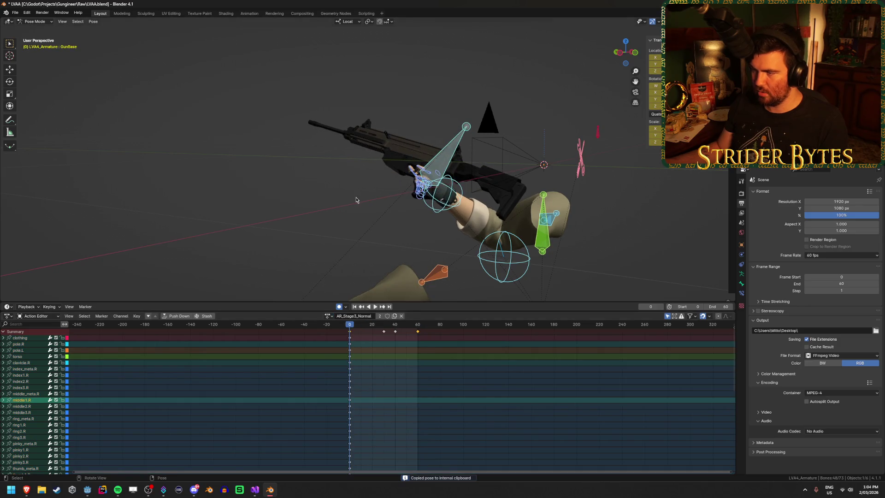
{"action": "key", "text": "ctrl+v"}
Step: Save LVAA.blend, re-export it as glTF to LVAA.glb, and return to Godot
{"action": "key", "text": "ctrl+s"}
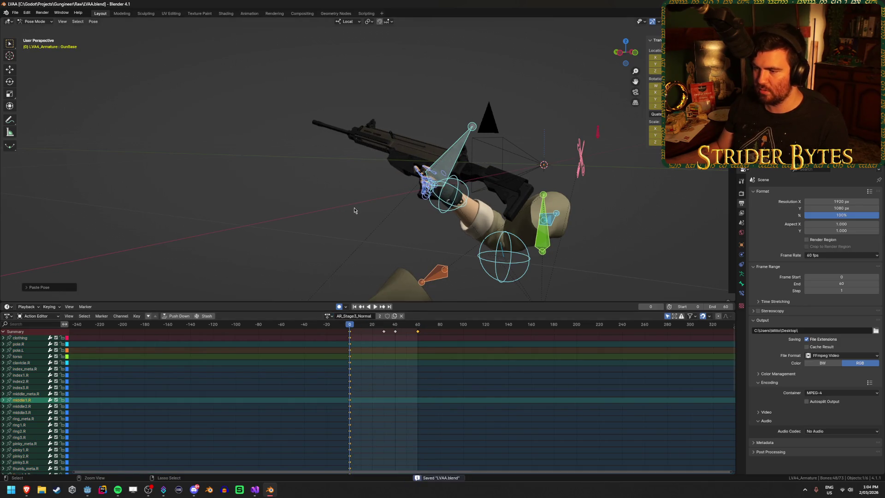
{"action": "key", "text": "ctrl+shift+e"}
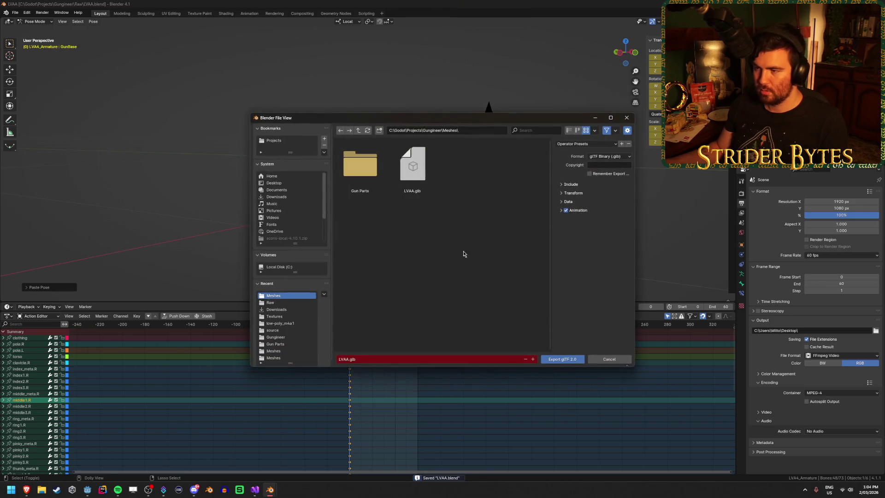
{"action": "left_click", "coordinate": [415, 168]}
{"action": "left_click", "coordinate": [561, 359]}
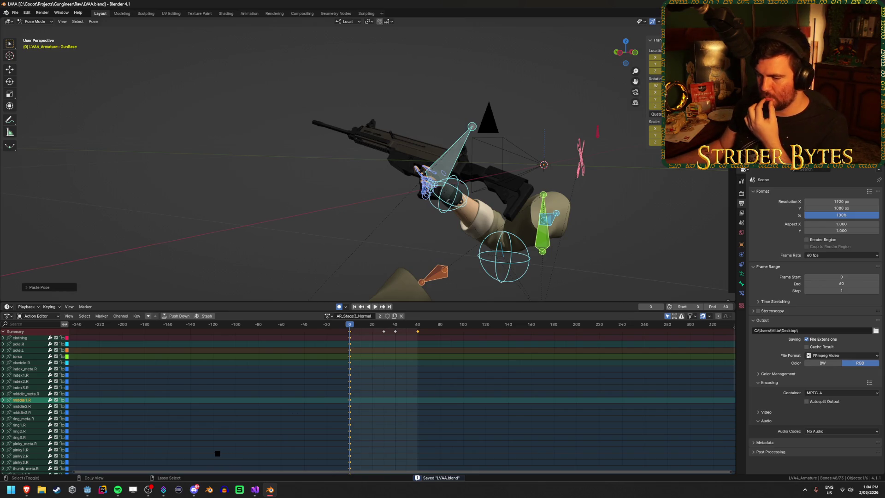
{"action": "left_click", "coordinate": [87, 490]}
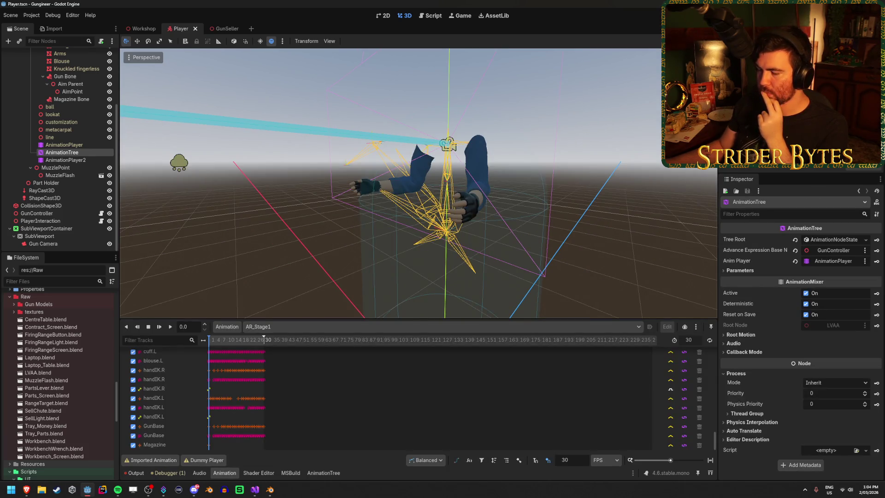
Step: Run the game again with F5 to test the updated reload poses
{"action": "key", "text": "F5"}
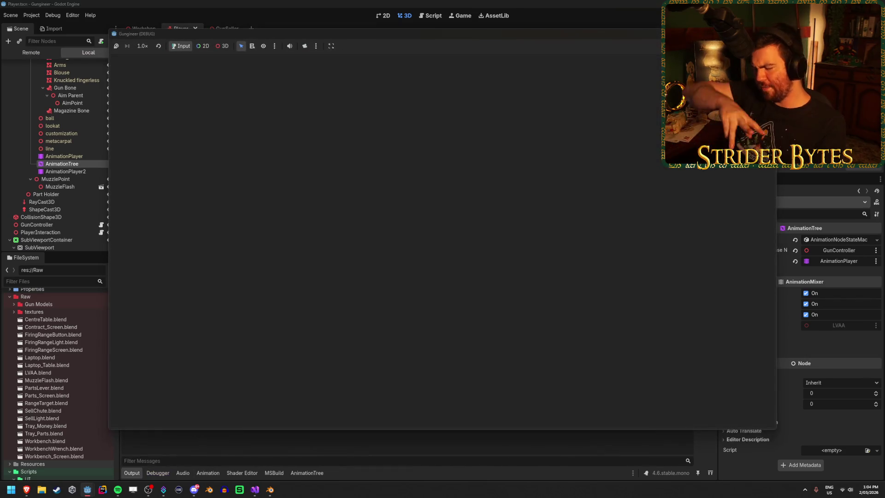
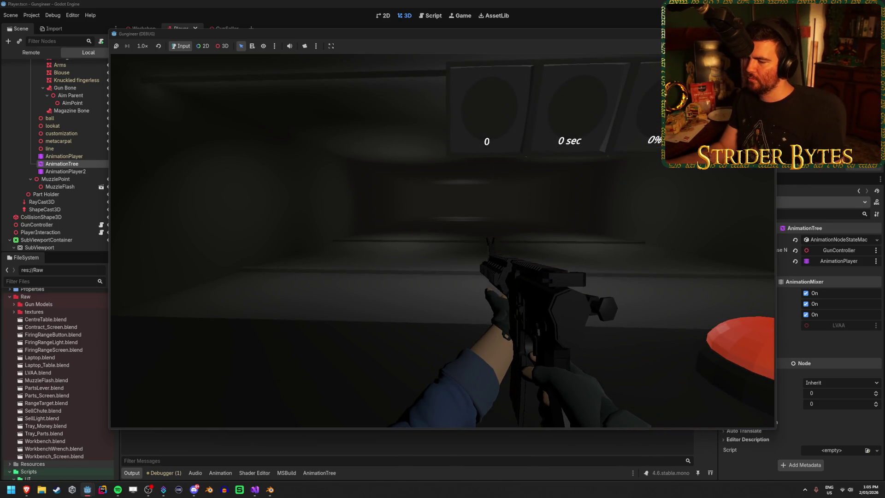
Step: In the running game, strafe the player and trigger the gun's reload (R) and inspect (F) animations
{"action": "key", "text": "d"}
{"action": "key", "text": "r"}
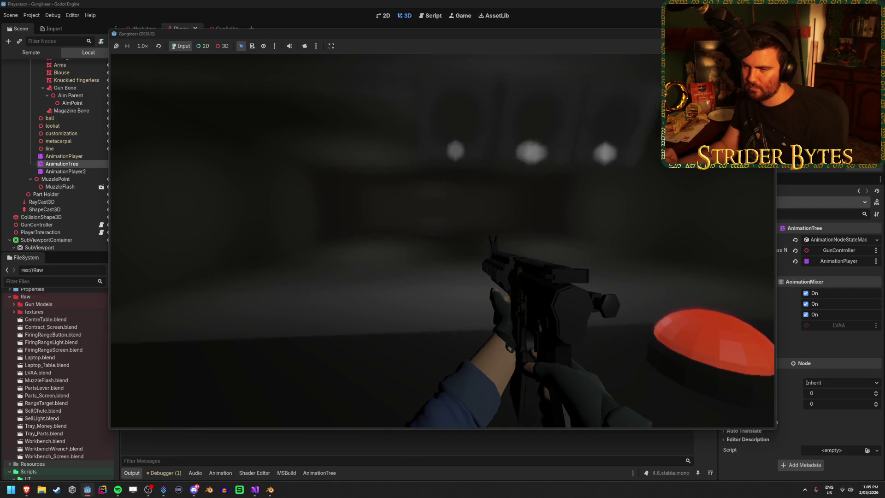
{"action": "key", "text": "f"}
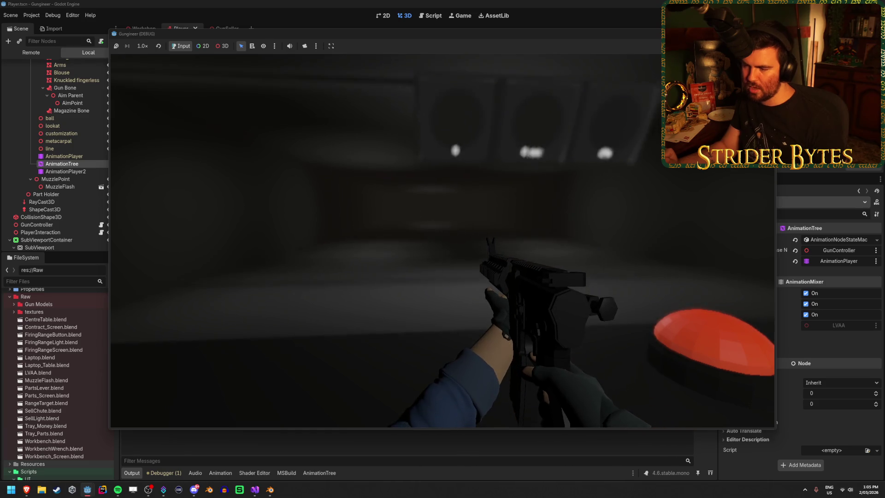
{"action": "key", "text": "d"}
{"action": "key", "text": "a"}
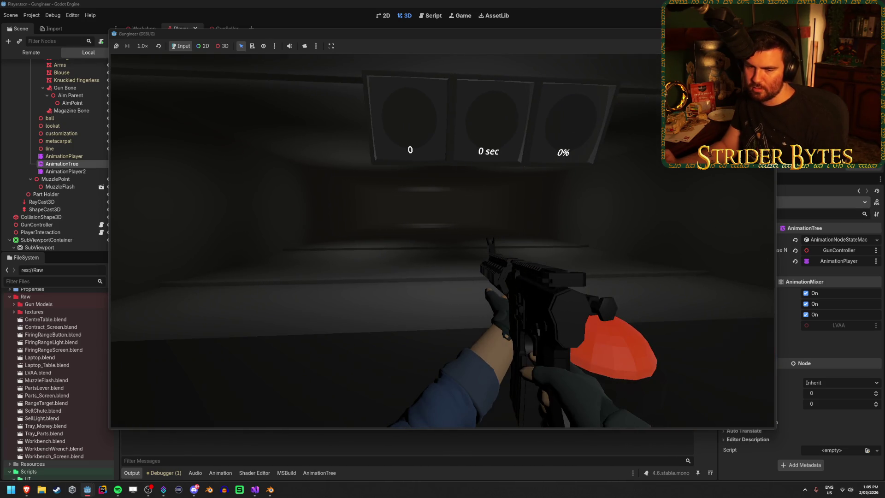
{"action": "key", "text": "f"}
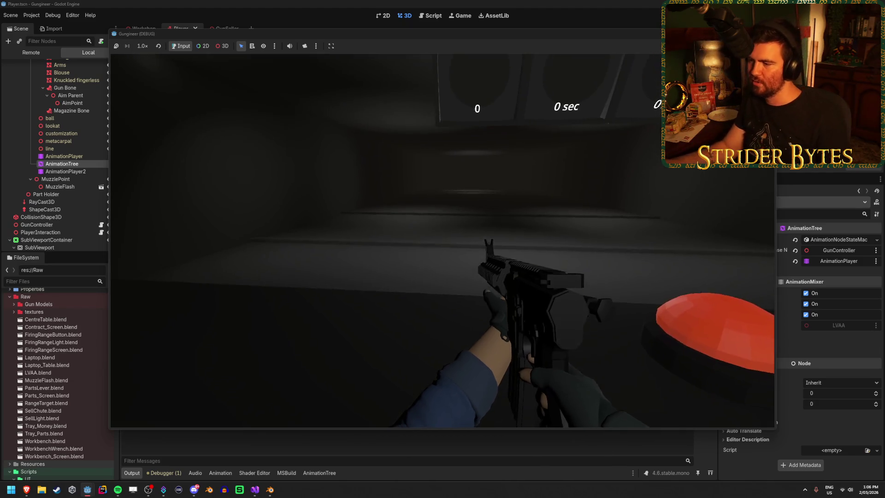
Step: Stop the game with F8 and pan the Godot 3D view in the editor
{"action": "key", "text": "F8"}
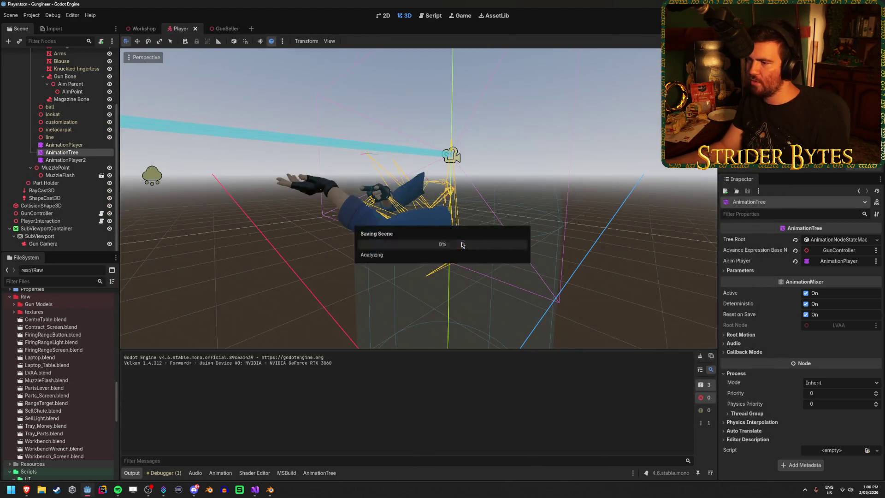
{"action": "left_click", "coordinate": [251, 262]}
{"action": "middle_click_drag", "start_coordinate": [262, 264], "coordinate": [320, 312], "text": "shift"}
Step: In Blender, load the AR_Stage1 action on the arms and play it once
{"action": "left_click", "coordinate": [270, 490]}
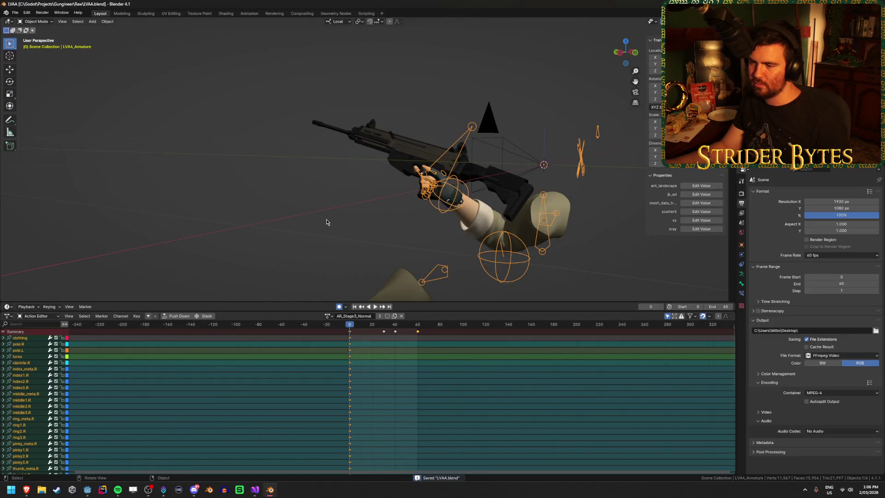
{"action": "left_click", "coordinate": [329, 316]}
{"action": "left_click", "coordinate": [339, 326]}
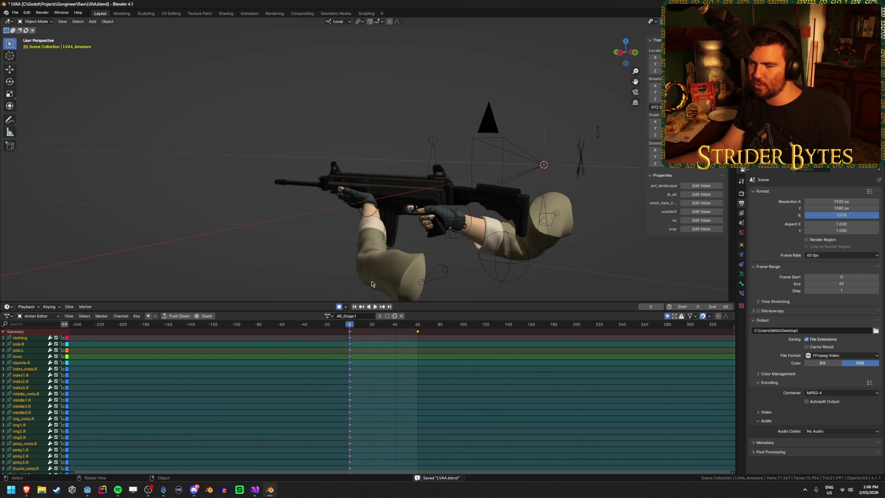
{"action": "key", "text": "space"}
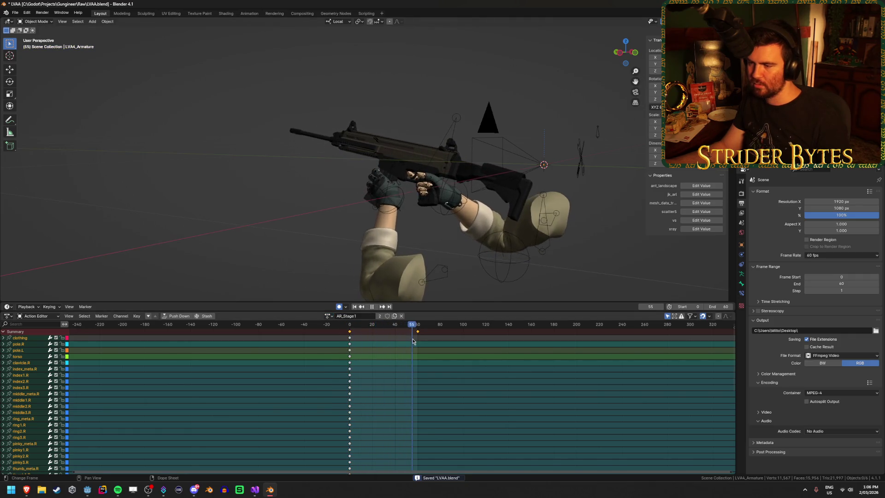
{"action": "key", "text": "space"}
Step: Move AR_Stage1's summary keyframe from frame 60 to frame 30 and preview the shortened motion
{"action": "left_click", "coordinate": [419, 343]}
{"action": "scroll", "coordinate": [421, 374], "scroll_direction": "up", "scroll_amount": 2}
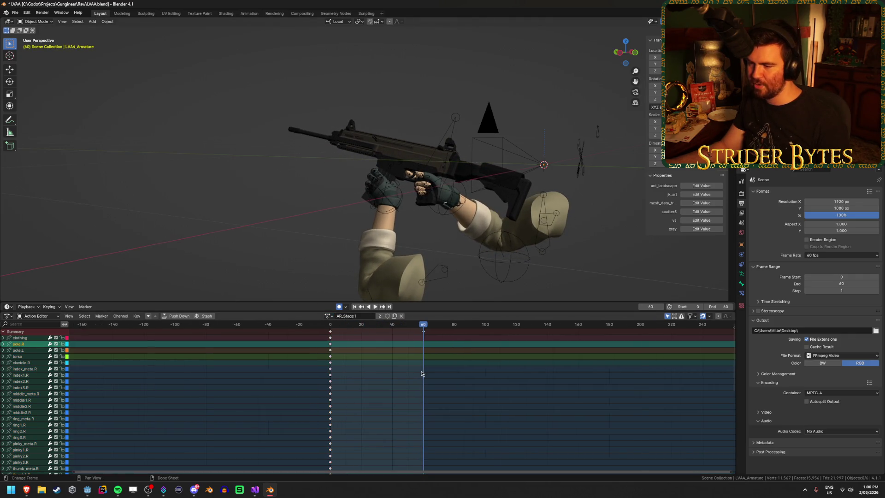
{"action": "left_click", "coordinate": [424, 332]}
{"action": "key", "text": "g"}
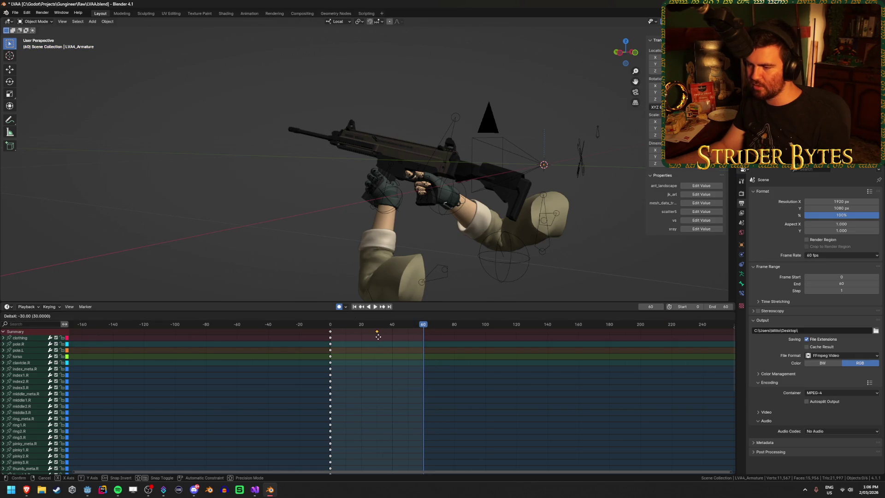
{"action": "left_click", "coordinate": [378, 337]}
{"action": "key", "text": "space"}
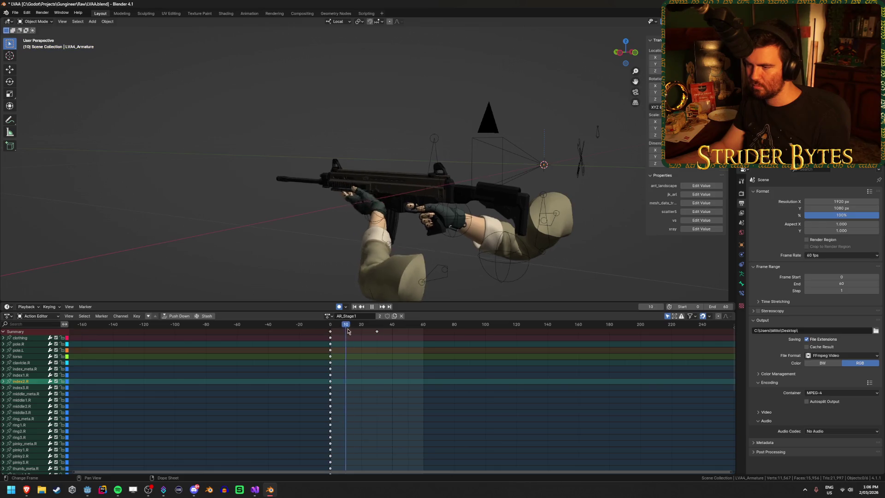
{"action": "key", "text": "space"}
{"action": "left_click", "coordinate": [381, 339]}
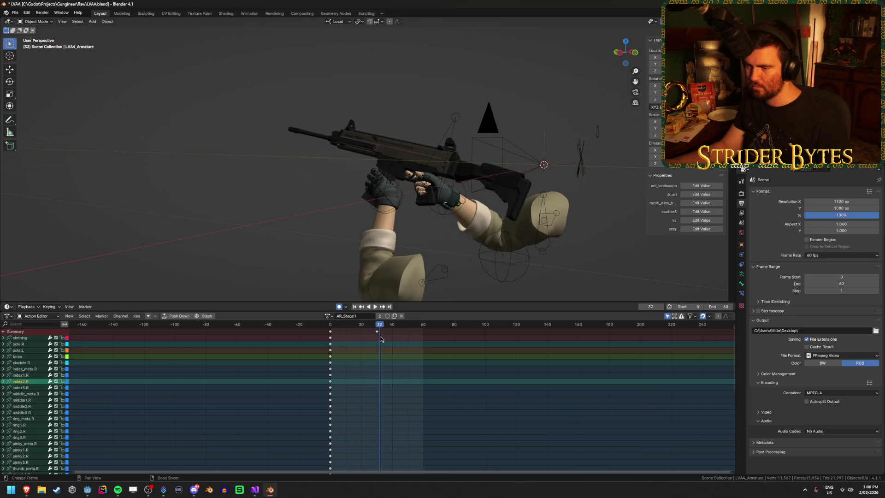
Step: Select only the arm rig armature and enter Pose Mode
{"action": "key", "text": "a"}
{"action": "left_click", "coordinate": [442, 145]}
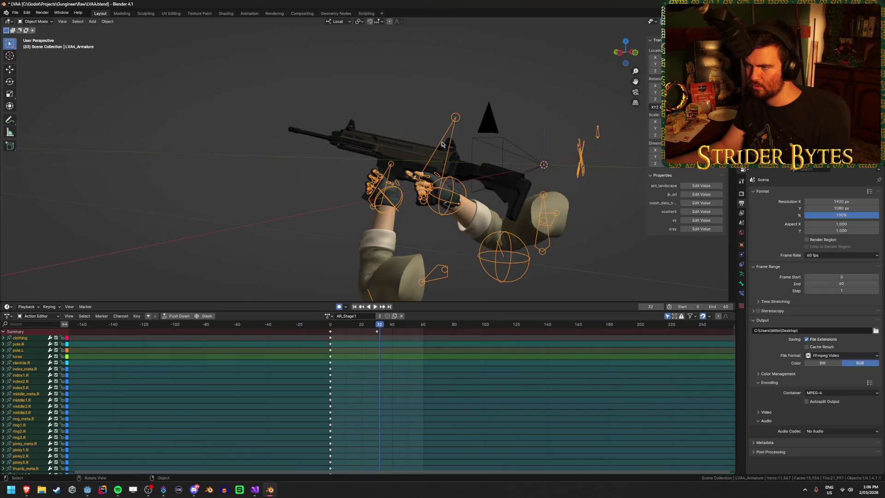
{"action": "scroll", "coordinate": [401, 343], "scroll_direction": "down", "scroll_amount": 10}
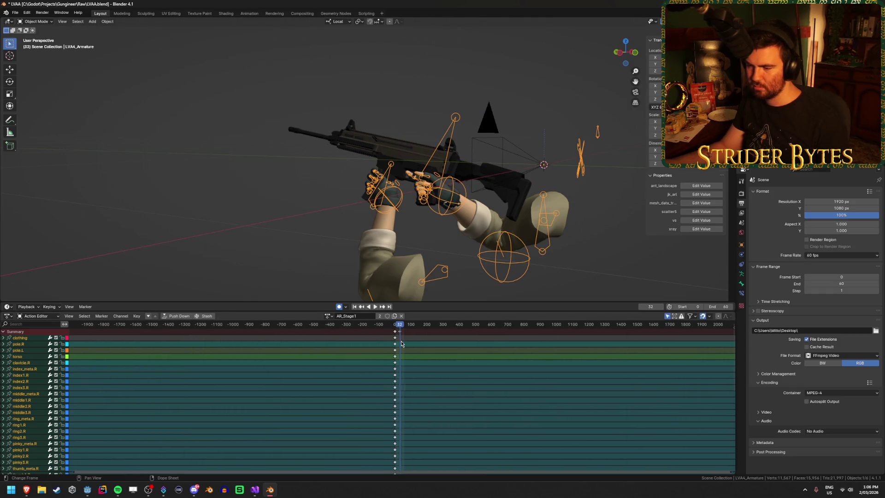
{"action": "scroll", "coordinate": [413, 371], "scroll_direction": "up", "scroll_amount": 12}
{"action": "left_click", "coordinate": [266, 198]}
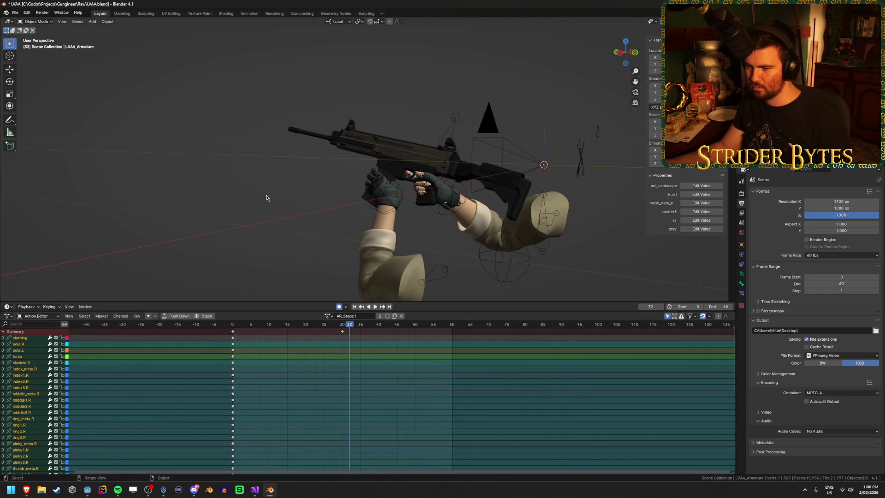
{"action": "left_click", "coordinate": [456, 123]}
{"action": "key", "text": "ctrl+Tab"}
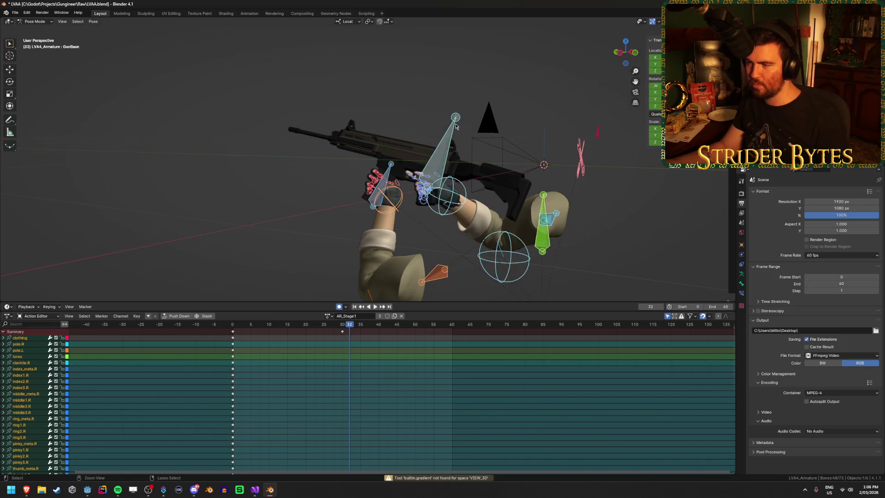
Step: Select all rig bones and play back the shortened AR_Stage1 animation from frame 0
{"action": "key", "text": "a"}
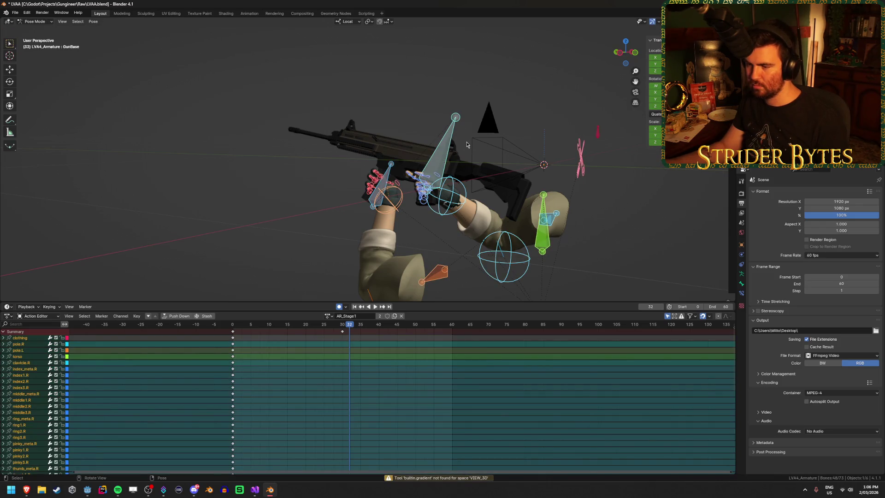
{"action": "scroll", "coordinate": [529, 356], "scroll_direction": "down", "scroll_amount": 8}
{"action": "mouse_move", "coordinate": [529, 356]}
{"action": "middle_mouse_down"}
{"action": "mouse_move", "coordinate": [453, 415]}
{"action": "mouse_move", "coordinate": [461, 383]}
{"action": "mouse_move", "coordinate": [466, 461]}
{"action": "mouse_move", "coordinate": [493, 480]}
{"action": "middle_mouse_up"}
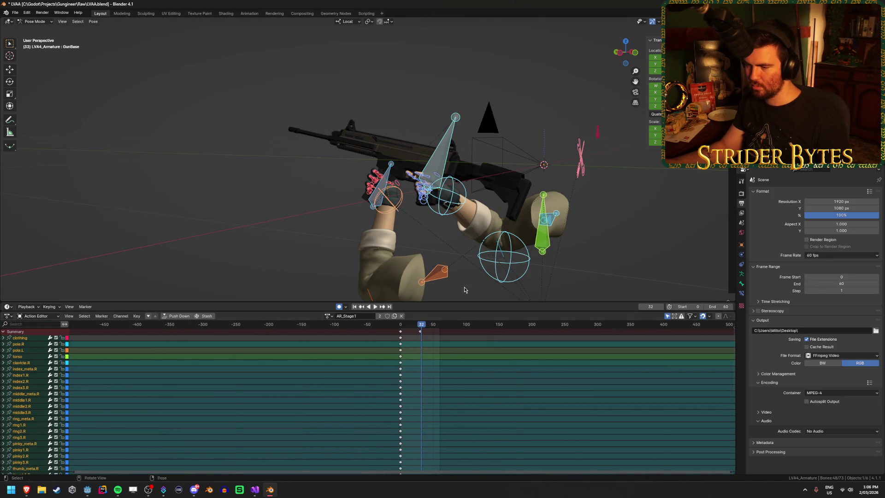
{"action": "left_click", "coordinate": [354, 307]}
{"action": "left_click", "coordinate": [375, 306]}
{"action": "left_click", "coordinate": [375, 307]}
{"action": "mouse_move", "coordinate": [419, 329]}
{"action": "left_mouse_down"}
{"action": "mouse_move", "coordinate": [450, 329]}
{"action": "mouse_move", "coordinate": [365, 320]}
{"action": "left_mouse_up"}
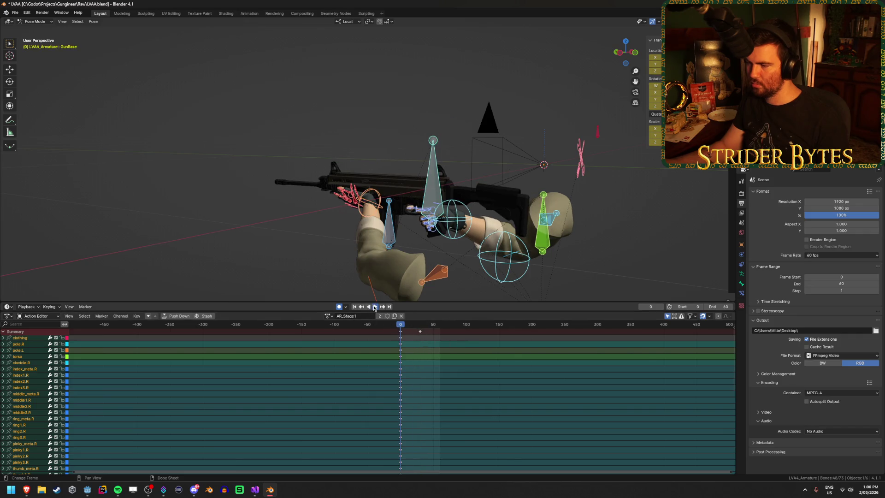
{"action": "left_click", "coordinate": [374, 306]}
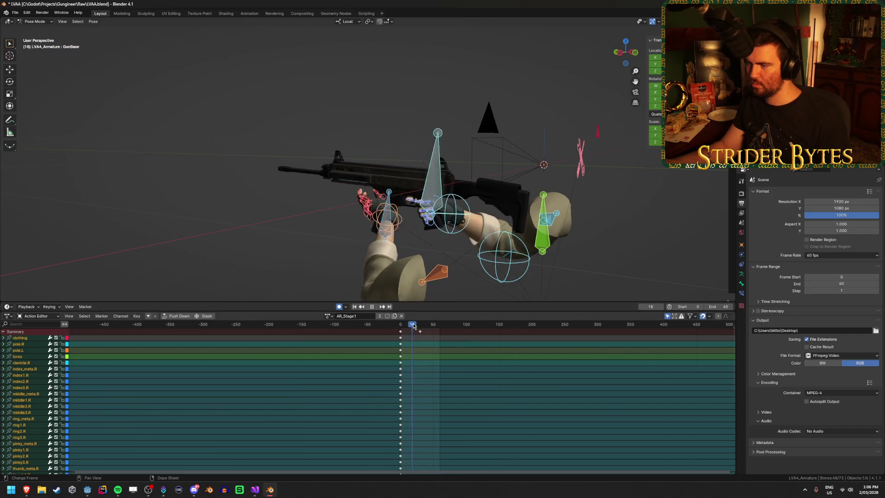
{"action": "scroll", "coordinate": [432, 222], "scroll_direction": "up", "scroll_amount": 4}
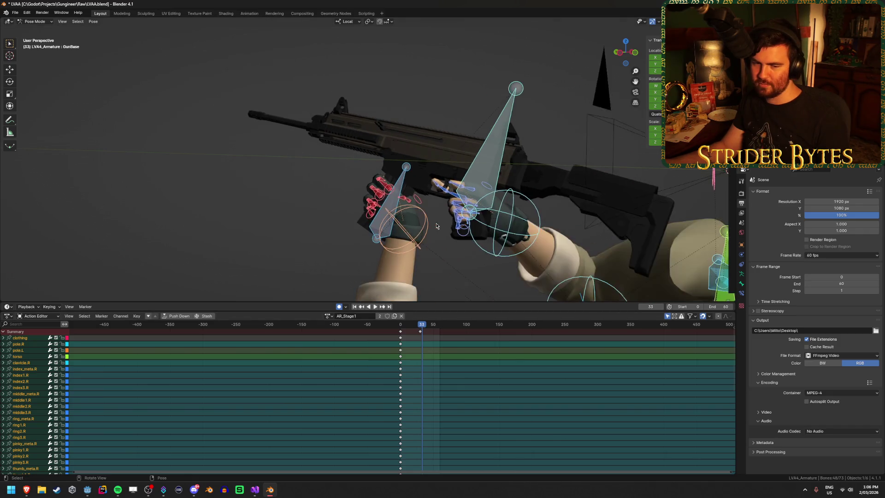
{"action": "middle_click_drag", "start_coordinate": [437, 226], "coordinate": [460, 203]}
Step: Save LVAA.blend, replay frames 0 to 30, and bring up the action list
{"action": "key", "text": "ctrl+s"}
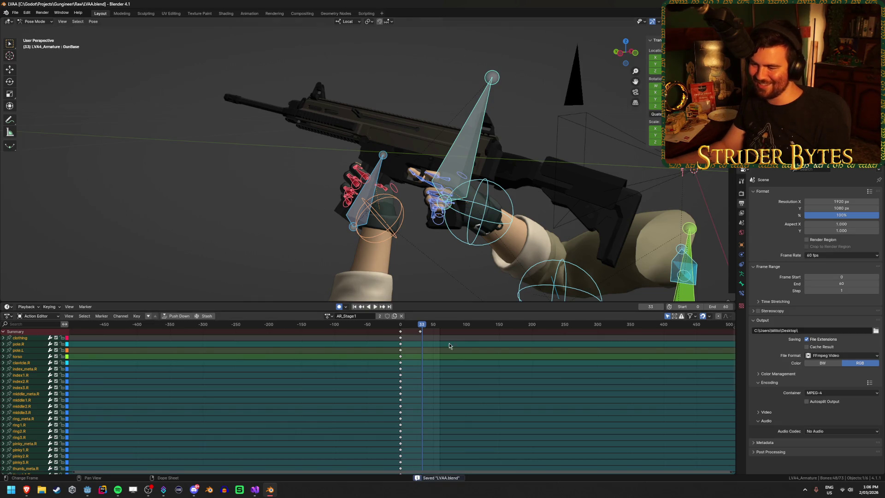
{"action": "left_click", "coordinate": [420, 326]}
{"action": "key", "text": "space"}
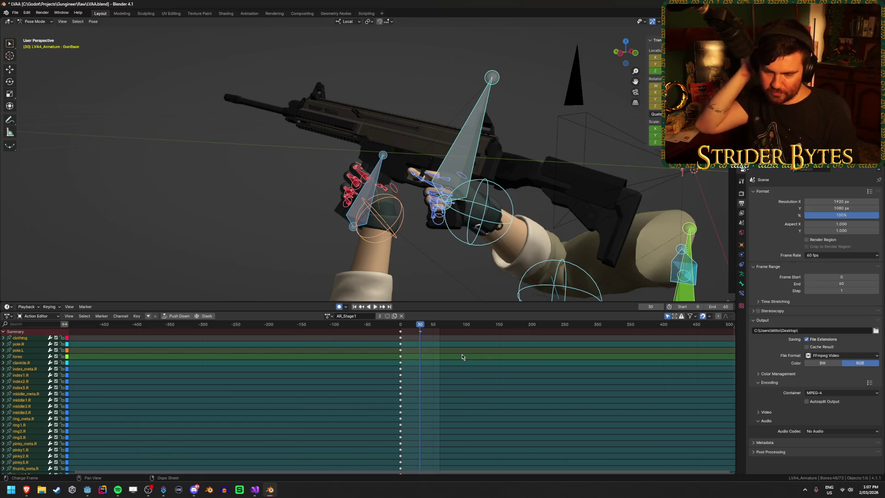
{"action": "left_click", "coordinate": [401, 326]}
{"action": "key", "text": "space"}
{"action": "left_click_drag", "start_coordinate": [401, 326], "coordinate": [420, 329]}
{"action": "key", "text": "ctrl+s"}
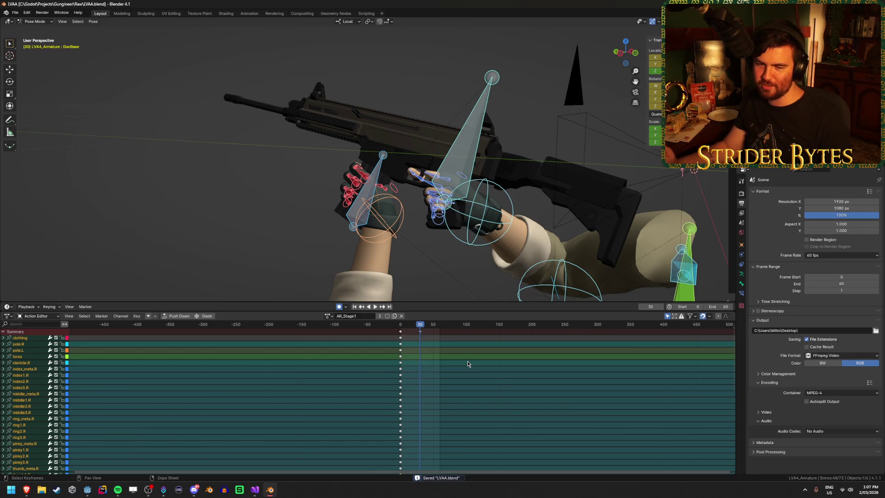
{"action": "key", "text": "space"}
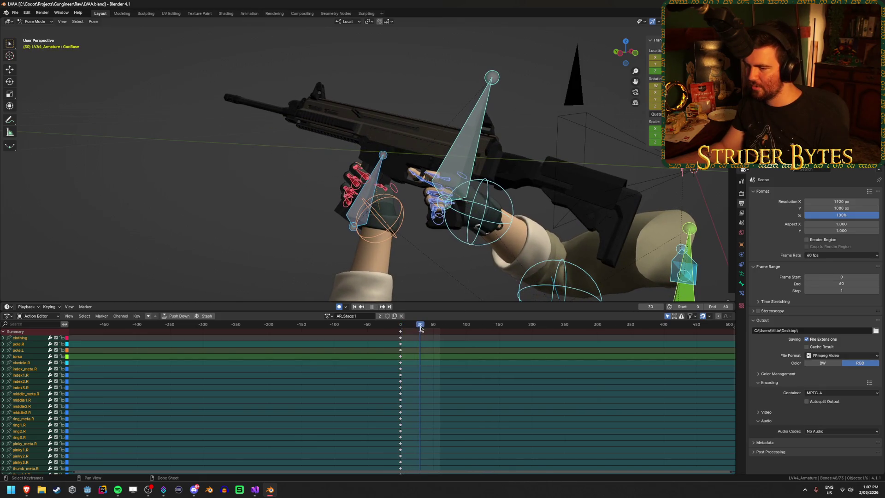
{"action": "left_click", "coordinate": [327, 316]}
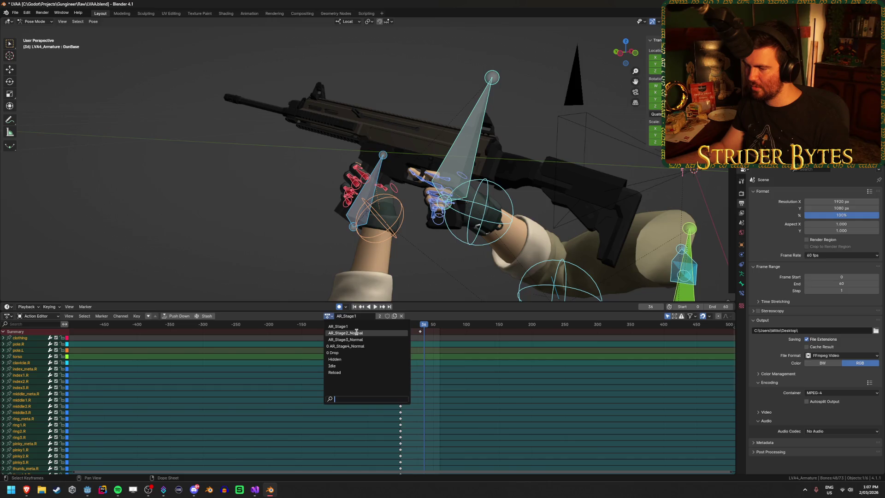
Step: Preview AR_Stage2_Normal, then switch the arms to AR_Stage3_Normal and play it
{"action": "left_click", "coordinate": [351, 334]}
{"action": "left_click_drag", "start_coordinate": [401, 331], "coordinate": [440, 334]}
{"action": "key", "text": "space"}
{"action": "left_click", "coordinate": [328, 316]}
{"action": "left_click", "coordinate": [349, 341]}
{"action": "scroll", "coordinate": [466, 351], "scroll_direction": "down", "scroll_amount": 1}
{"action": "key", "text": "space"}
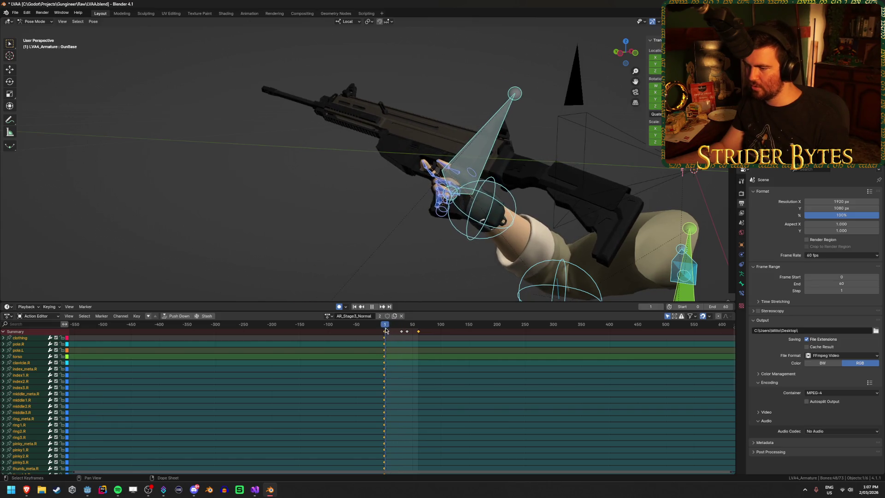
{"action": "key", "text": "space"}
Step: Set the end frame to 90 and shift the frame-40 and 60 keys to frames 70 and 90
{"action": "left_click", "coordinate": [469, 362]}
{"action": "type", "text": "90"}
{"action": "key", "text": "Return"}
{"action": "scroll", "coordinate": [479, 380], "scroll_direction": "up", "scroll_amount": 4}
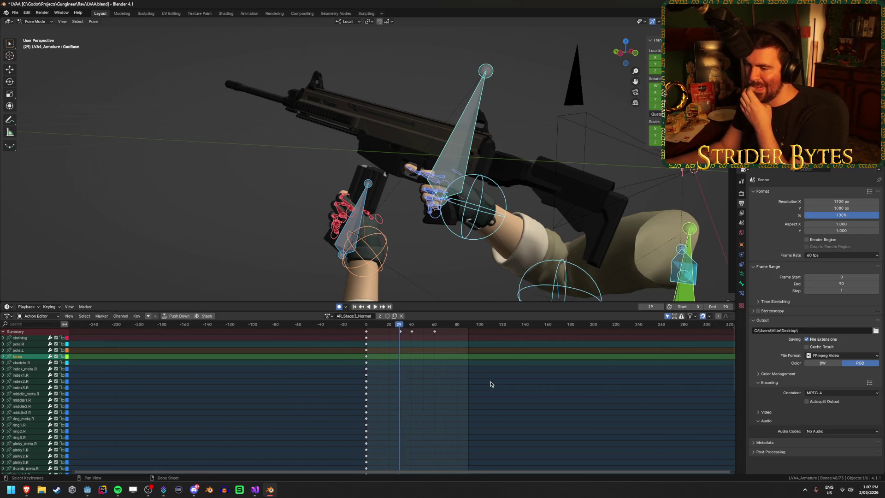
{"action": "scroll", "coordinate": [410, 341], "scroll_direction": "up", "scroll_amount": 1}
{"action": "mouse_move", "coordinate": [510, 361]}
{"action": "left_mouse_down"}
{"action": "mouse_move", "coordinate": [389, 339]}
{"action": "mouse_move", "coordinate": [393, 332]}
{"action": "left_mouse_up"}
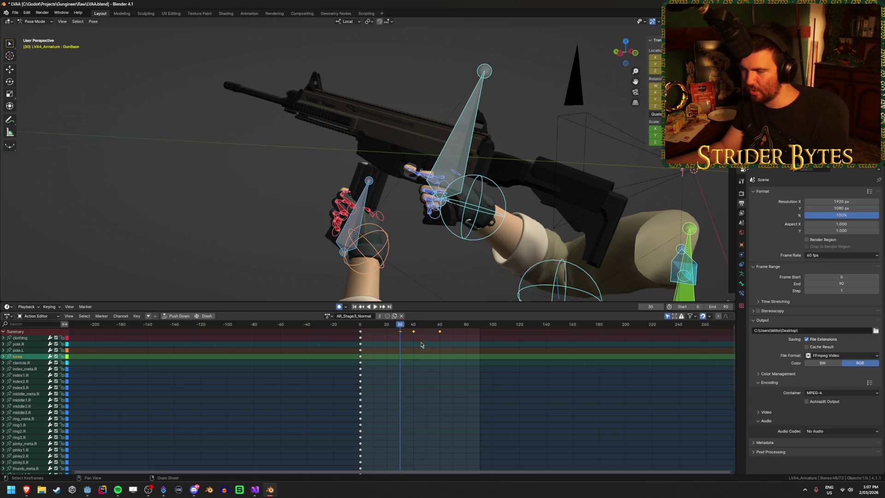
{"action": "key", "text": "g"}
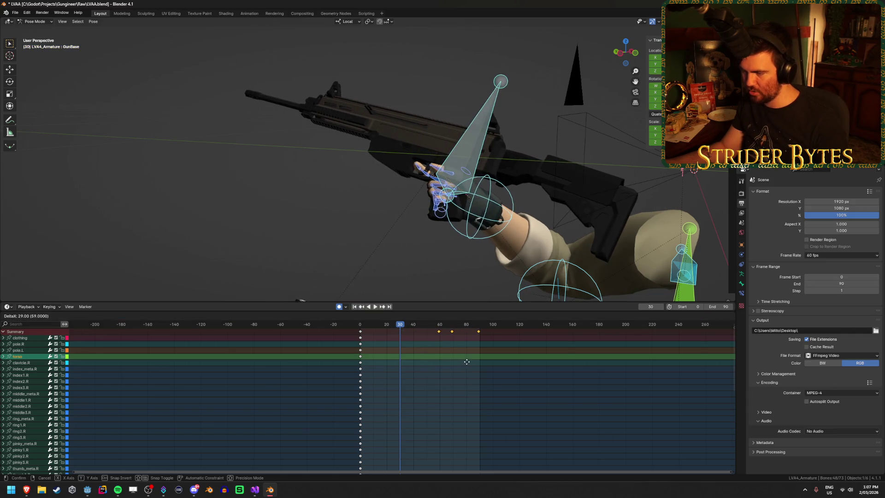
{"action": "left_click", "coordinate": [469, 365]}
Step: Review the new AR_Stage3_Normal timing and save LVAA.blend, keeping the current action
{"action": "key", "text": "space"}
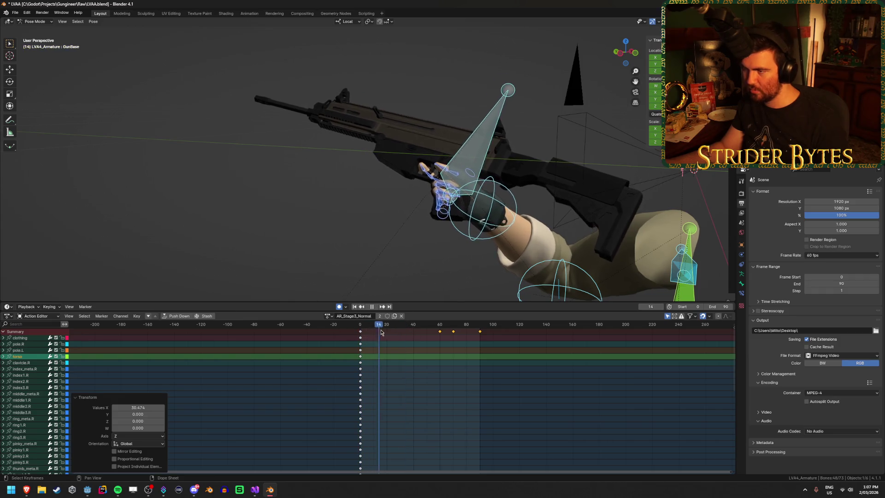
{"action": "key", "text": "space"}
{"action": "mouse_move", "coordinate": [480, 325]}
{"action": "left_mouse_down"}
{"action": "mouse_move", "coordinate": [491, 331]}
{"action": "mouse_move", "coordinate": [480, 327]}
{"action": "left_mouse_up"}
{"action": "key", "text": "ctrl+s"}
{"action": "left_click", "coordinate": [571, 395]}
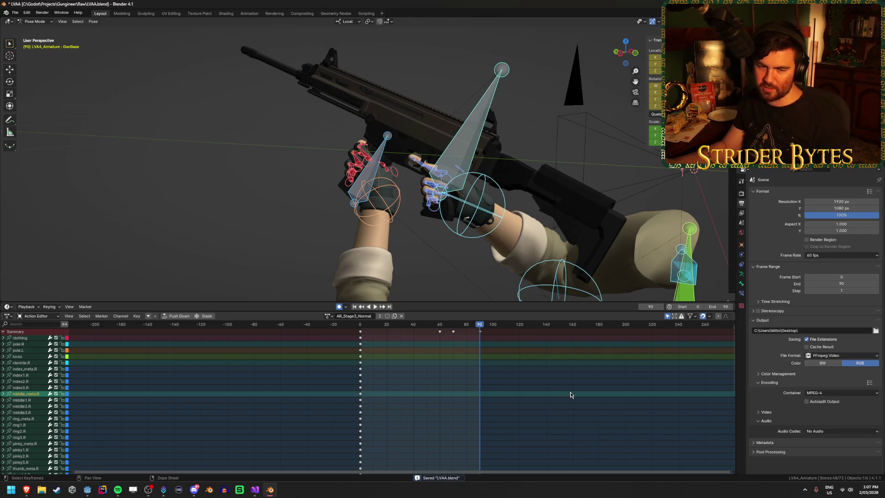
{"action": "left_click", "coordinate": [576, 420]}
{"action": "left_click", "coordinate": [328, 316]}
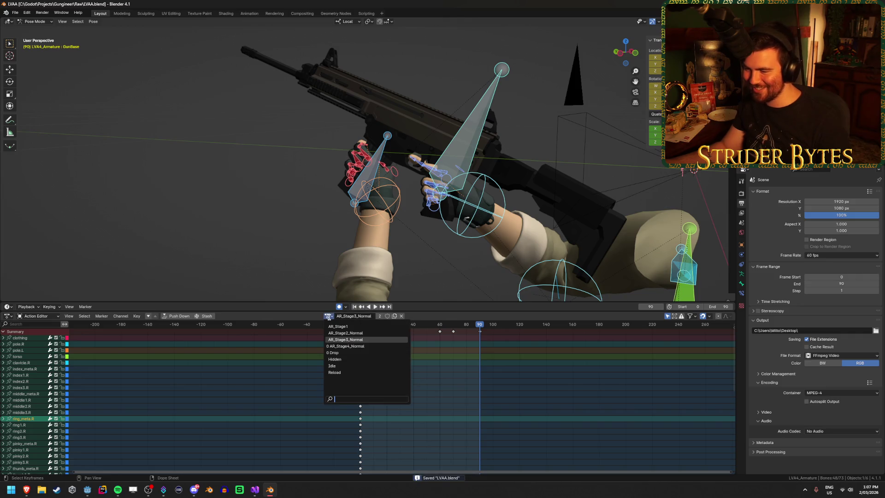
{"action": "left_click", "coordinate": [571, 410]}
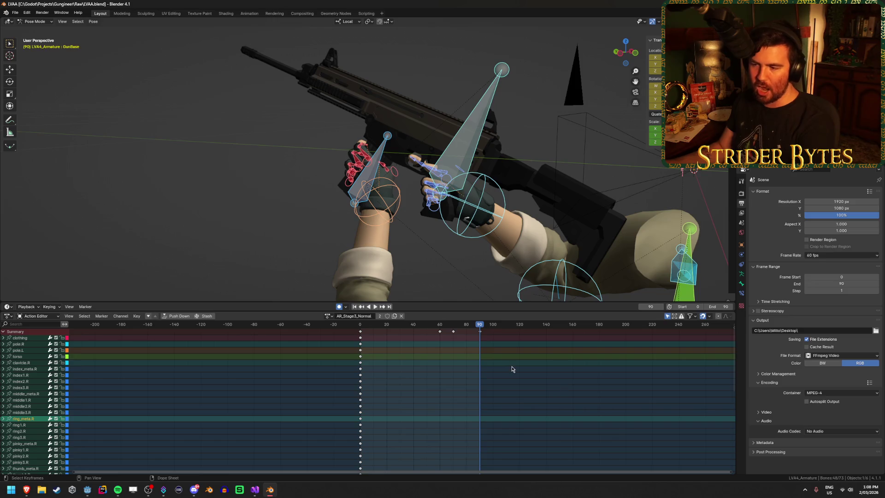
Step: Replay AR_Stage3_Normal, stopping at frame 90, and bring up the editor-type menu
{"action": "key", "text": "space"}
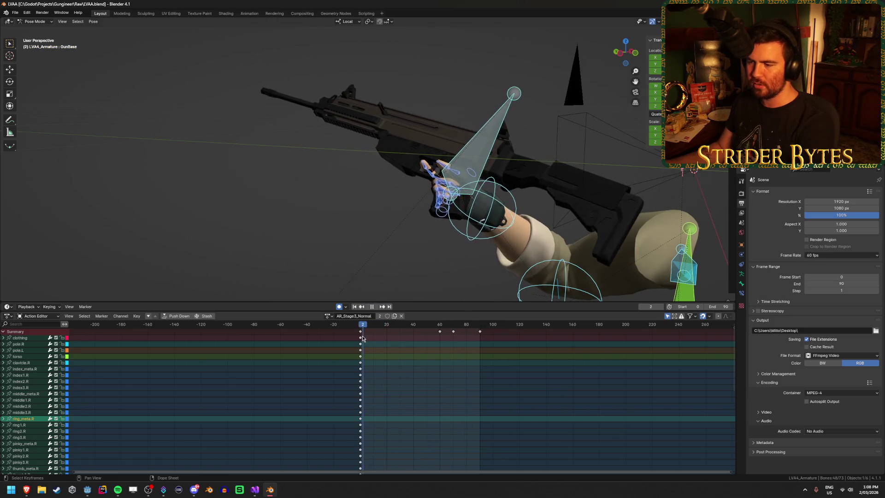
{"action": "left_click_drag", "start_coordinate": [438, 334], "coordinate": [480, 335]}
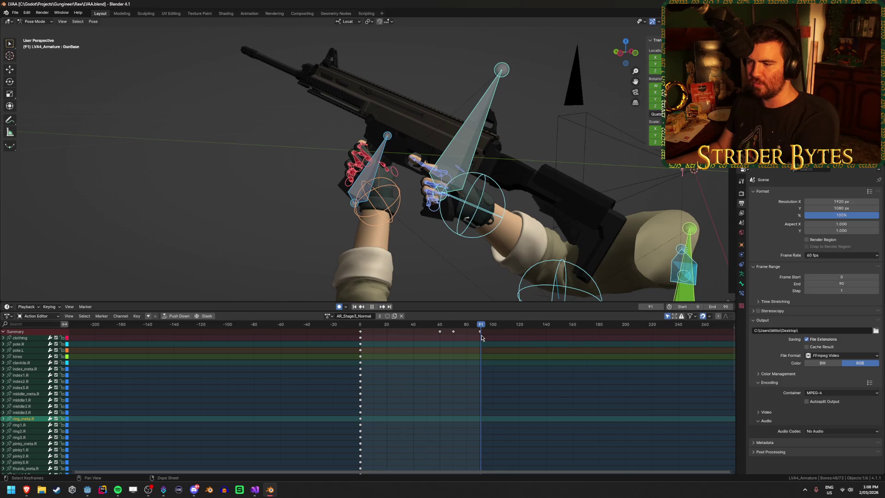
{"action": "key", "text": "space"}
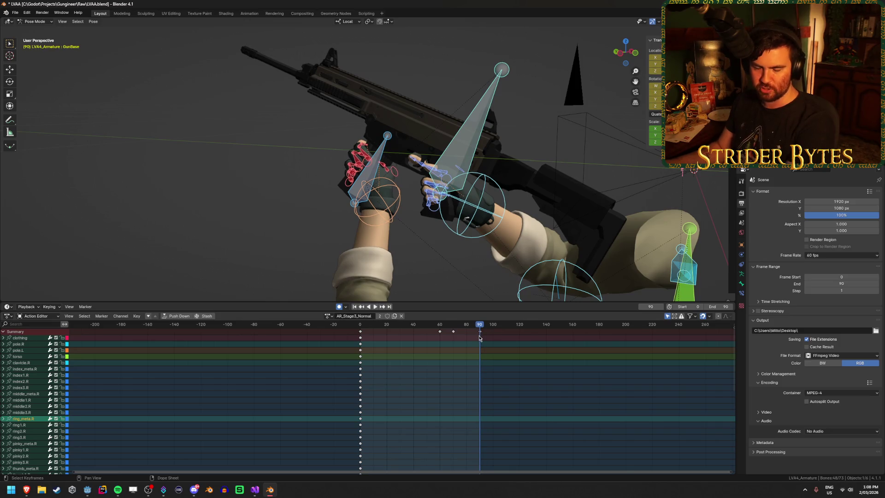
{"action": "left_click", "coordinate": [9, 317]}
{"action": "left_click", "coordinate": [9, 317]}
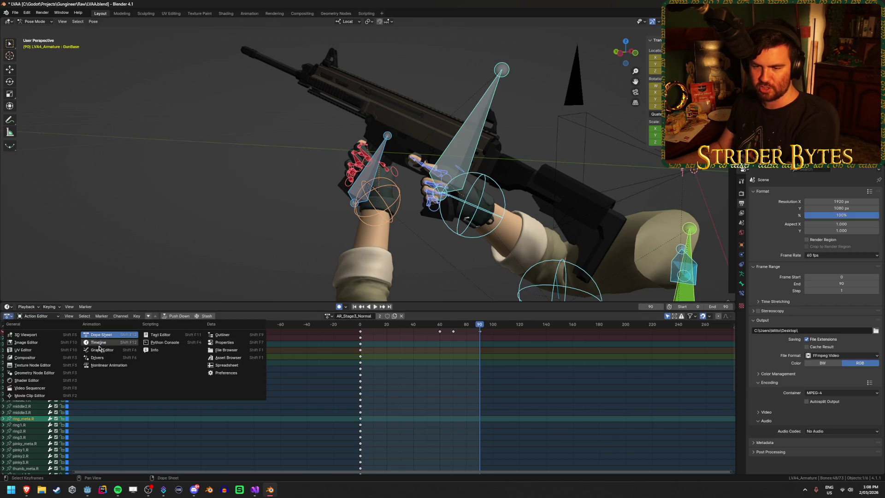
Step: Show the GunBase bone's curves in the Graph Editor and select the frame-70 X Quaternion key
{"action": "left_click", "coordinate": [100, 349]}
{"action": "left_click", "coordinate": [296, 133]}
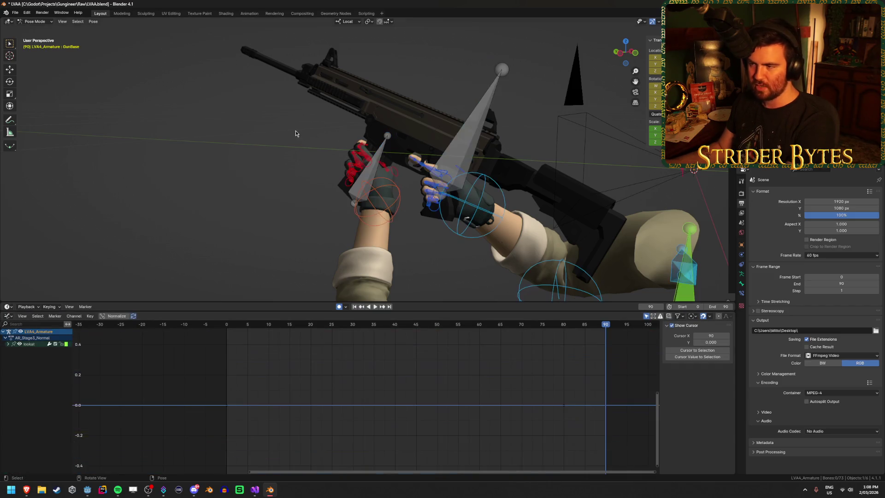
{"action": "left_click", "coordinate": [477, 122]}
{"action": "key", "text": "Home"}
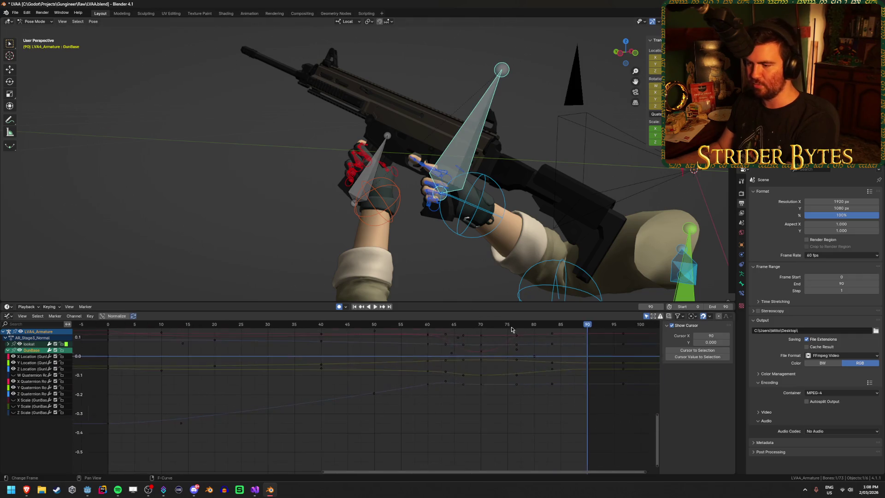
{"action": "scroll", "coordinate": [452, 408], "scroll_direction": "up", "scroll_amount": 3}
{"action": "left_click", "coordinate": [411, 399]}
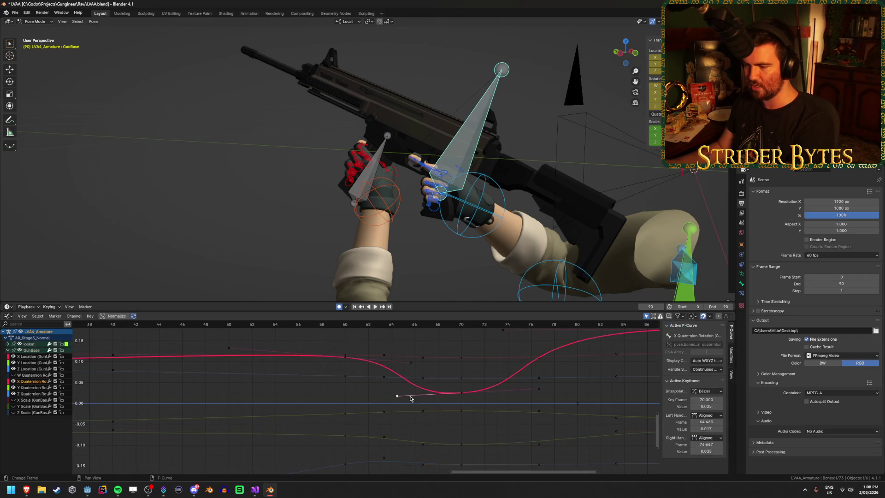
Step: Try Quadratic and then Exponential interpolation on the frame-70 key, undoing each
{"action": "right_click", "coordinate": [461, 397]}
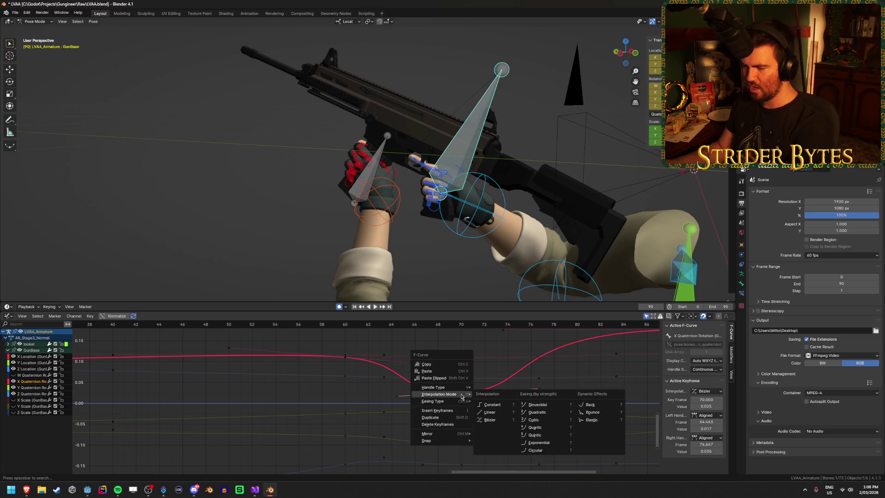
{"action": "left_click", "coordinate": [549, 413]}
{"action": "scroll", "coordinate": [539, 406], "scroll_direction": "down", "scroll_amount": 2}
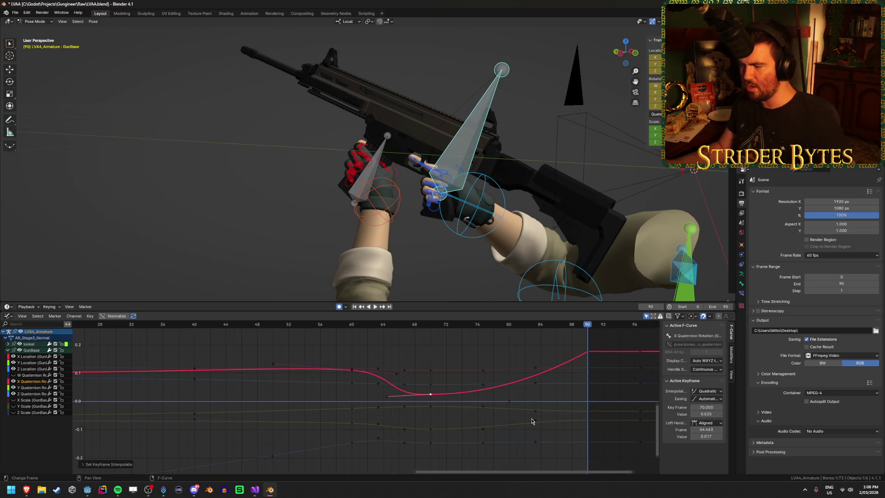
{"action": "key", "text": "ctrl+z"}
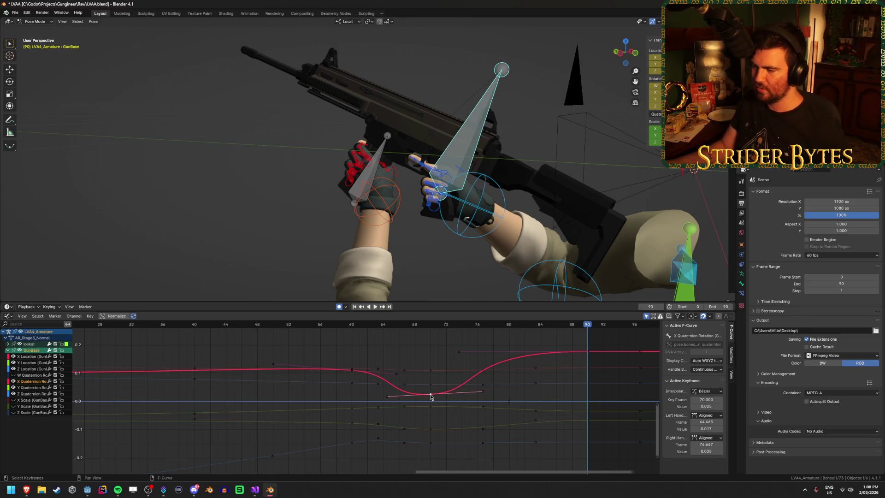
{"action": "right_click", "coordinate": [431, 397]}
{"action": "mouse_move", "coordinate": [431, 397]}
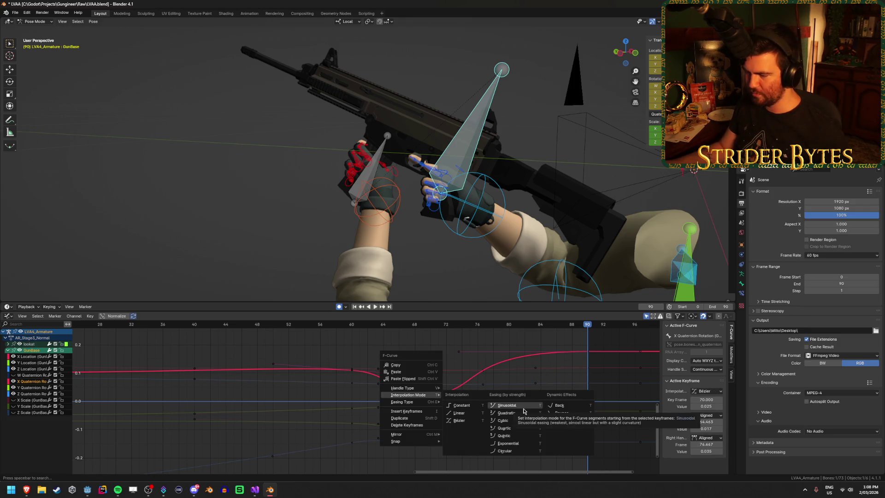
{"action": "left_click", "coordinate": [508, 443]}
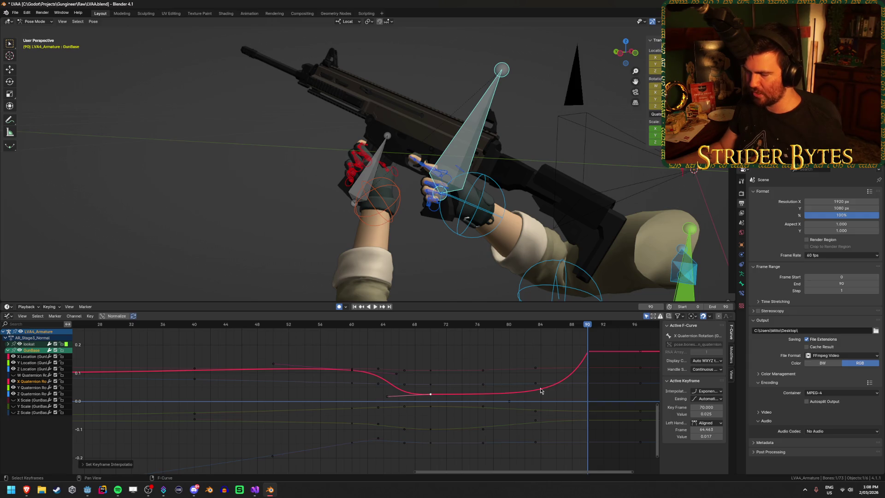
{"action": "key", "text": "ctrl+z"}
Step: Try Bounce interpolation, preview it up to frame 86, then undo it
{"action": "right_click", "coordinate": [432, 397]}
{"action": "mouse_move", "coordinate": [432, 396]}
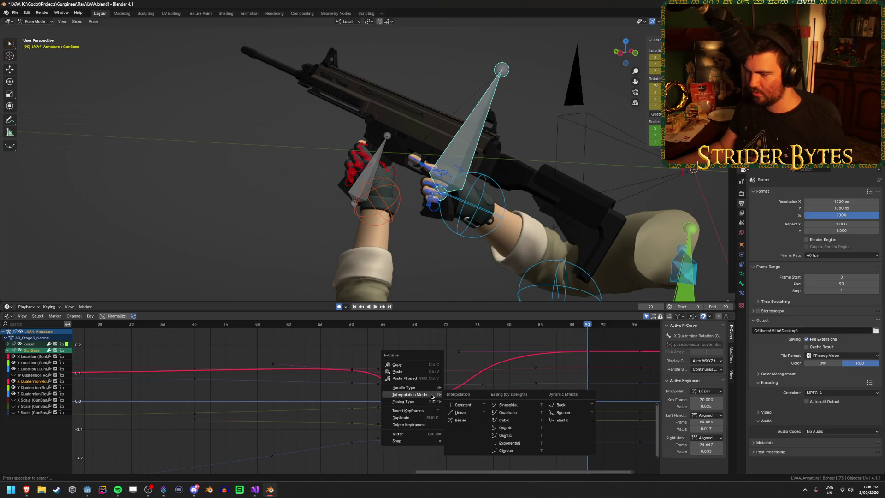
{"action": "left_click", "coordinate": [580, 413]}
{"action": "left_click_drag", "start_coordinate": [415, 325], "coordinate": [557, 328]}
{"action": "key", "text": "Escape"}
{"action": "key", "text": "ctrl+z"}
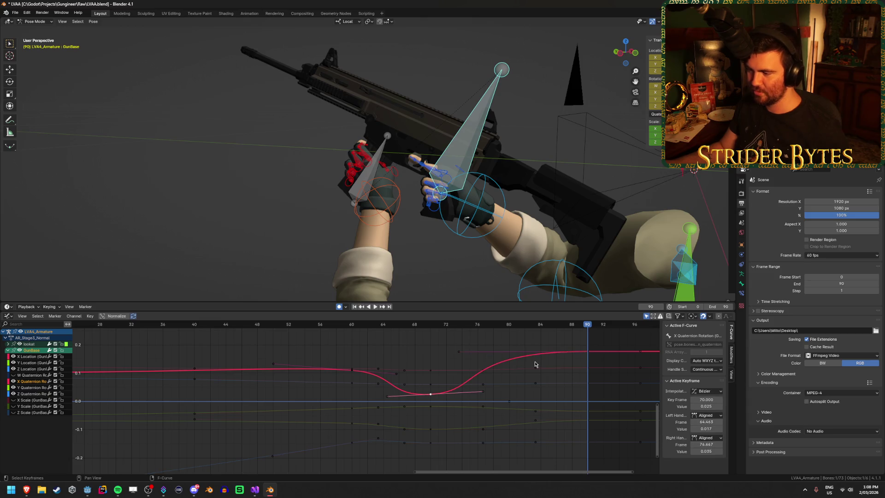
Step: Make the frame-60 key's handles Automatic and rotate them to flatten the curve
{"action": "left_click", "coordinate": [352, 370]}
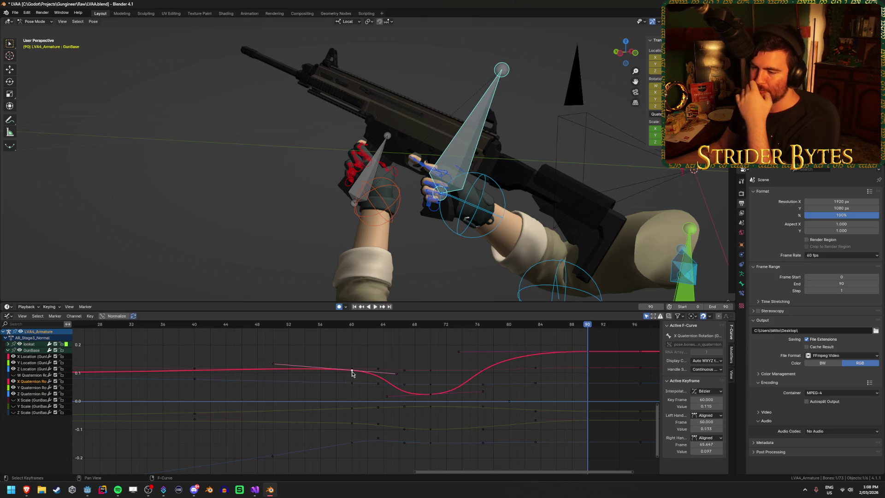
{"action": "right_click", "coordinate": [352, 372]}
{"action": "mouse_move", "coordinate": [354, 365]}
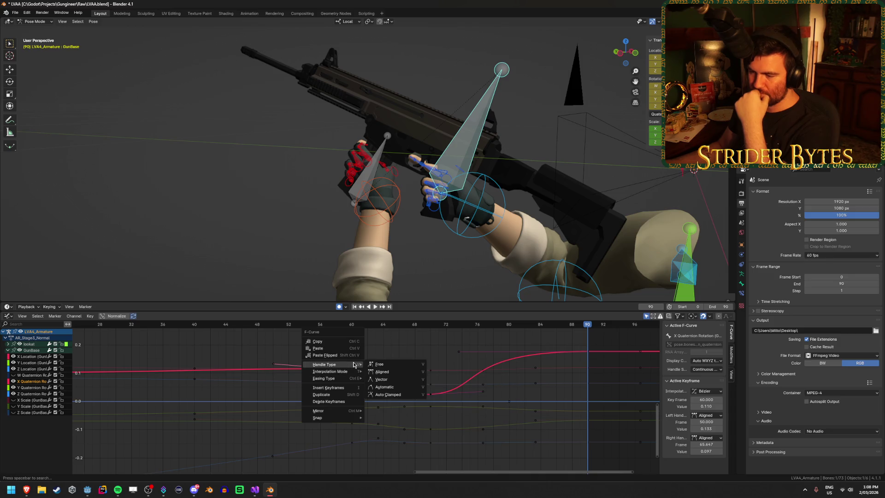
{"action": "left_click", "coordinate": [402, 387]}
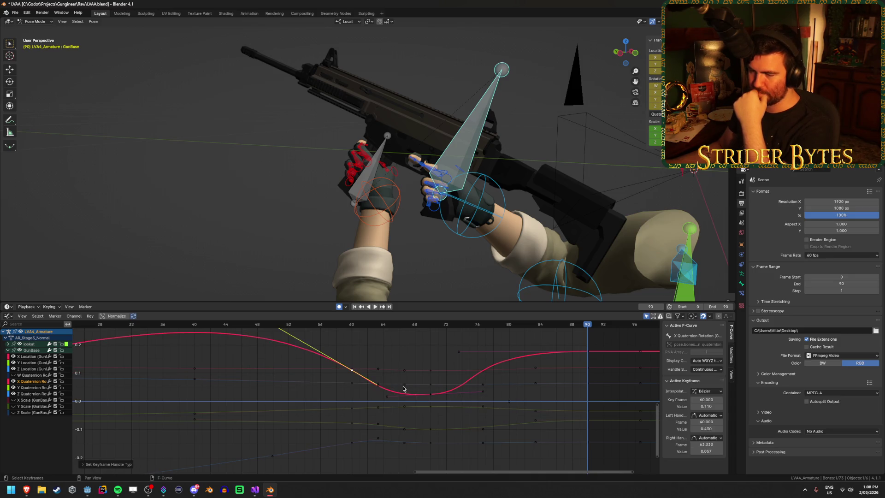
{"action": "scroll", "coordinate": [402, 386], "scroll_direction": "down", "scroll_amount": 2}
{"action": "left_click_drag", "start_coordinate": [390, 379], "coordinate": [354, 377]}
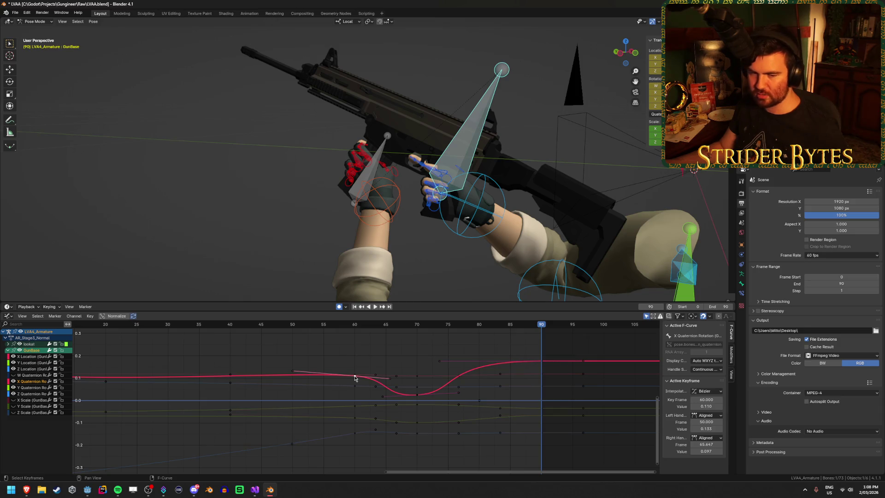
{"action": "scroll", "coordinate": [353, 373], "scroll_direction": "up", "scroll_amount": 2}
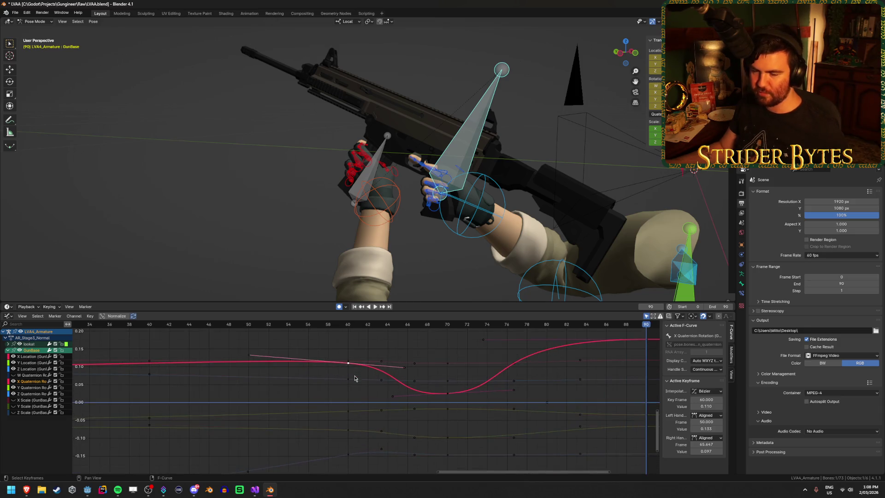
{"action": "left_click", "coordinate": [36, 438]}
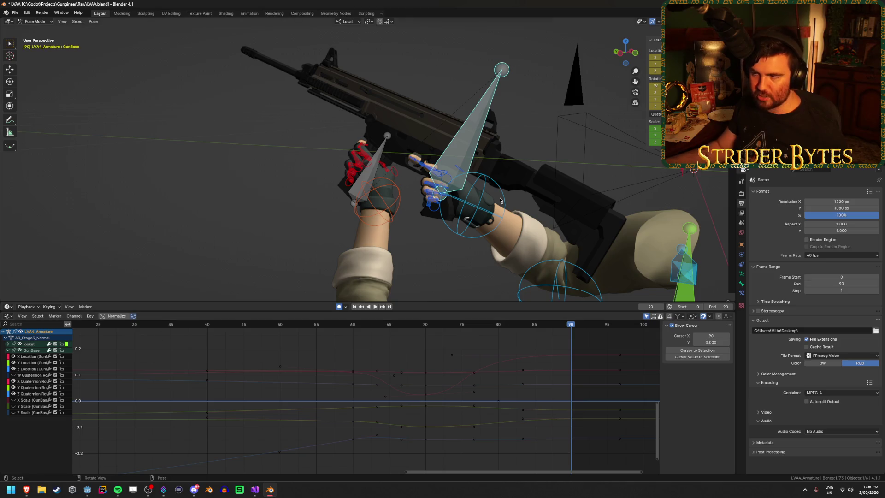
{"action": "key", "text": "KP_0"}
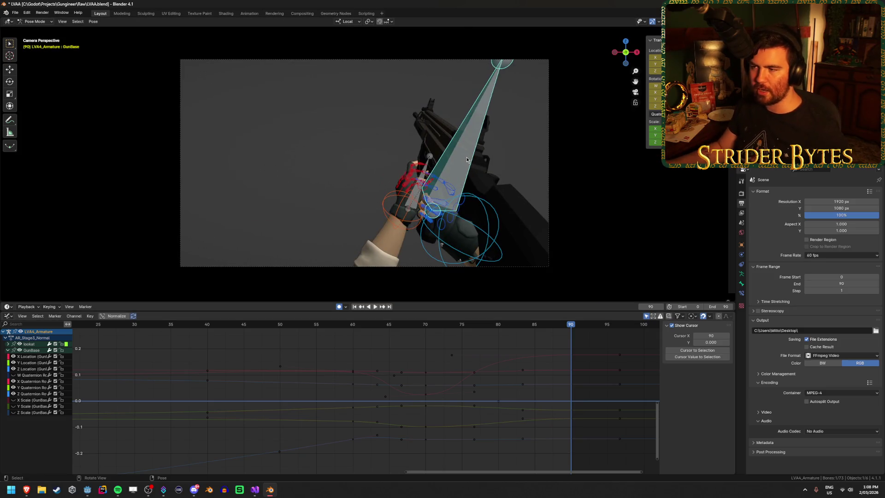
Step: Hide the X and Y Location curves and select the frame-70 X Quaternion key's right handle
{"action": "left_click_drag", "start_coordinate": [13, 358], "coordinate": [13, 363]}
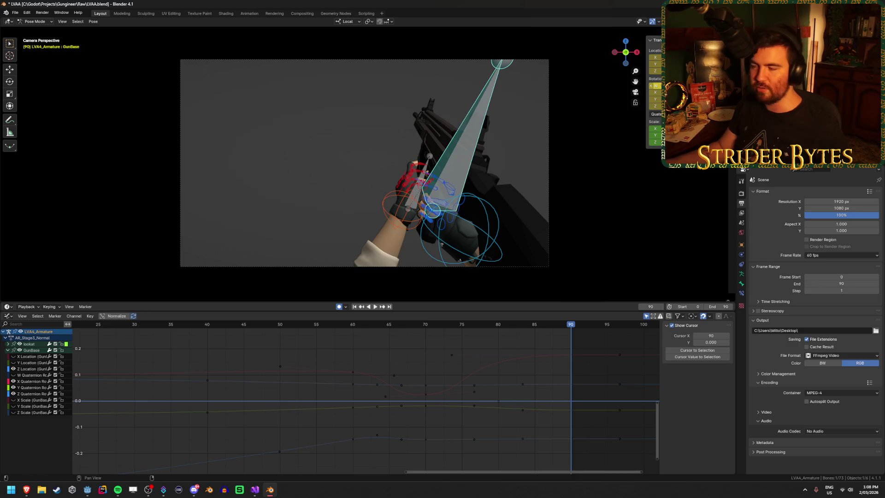
{"action": "mouse_move", "coordinate": [651, 92]}
{"action": "left_mouse_down"}
{"action": "mouse_move", "coordinate": [679, 92]}
{"action": "mouse_move", "coordinate": [652, 92]}
{"action": "mouse_move", "coordinate": [660, 93]}
{"action": "left_mouse_up"}
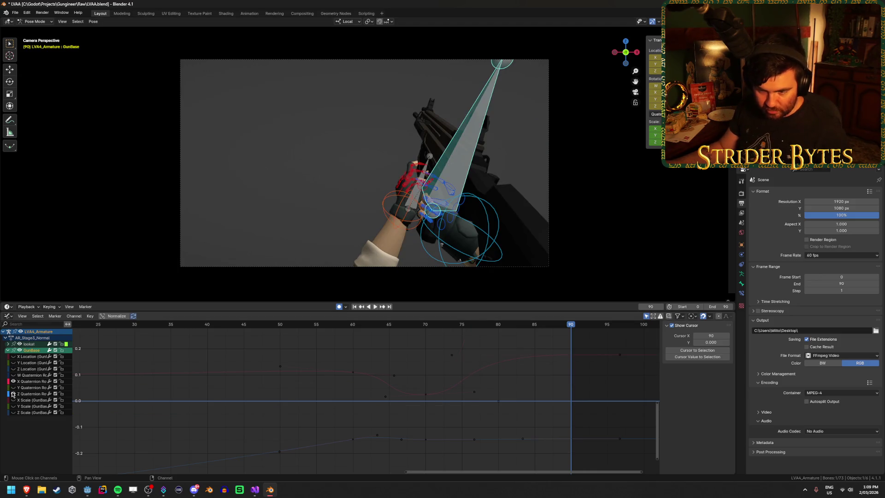
{"action": "left_click", "coordinate": [425, 395]}
{"action": "left_click", "coordinate": [475, 393]}
{"action": "key", "text": "ctrl+g"}
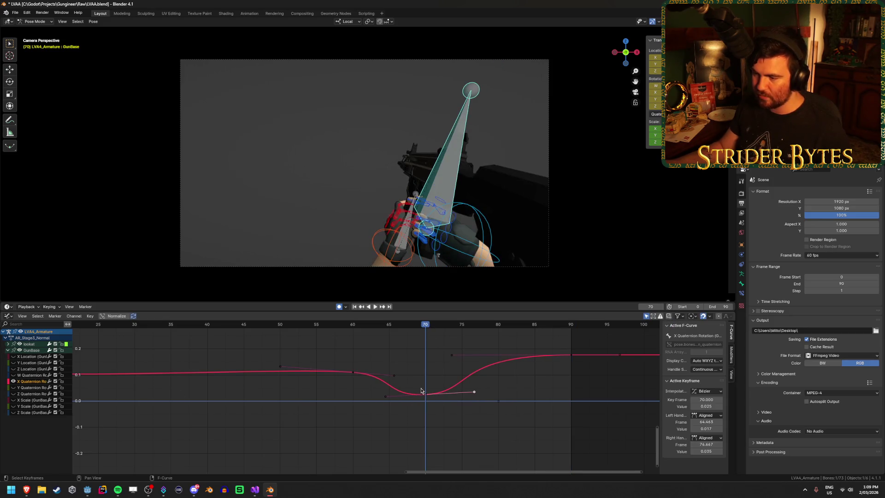
{"action": "key", "text": "g"}
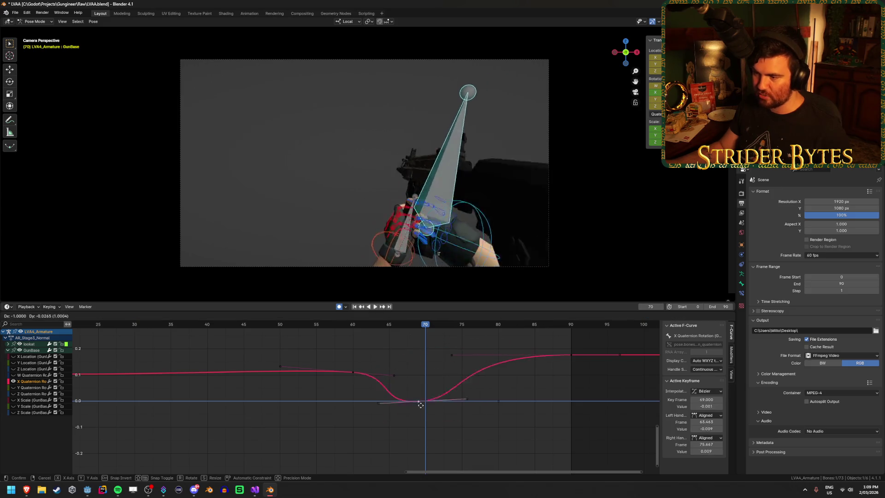
{"action": "key", "text": "Escape"}
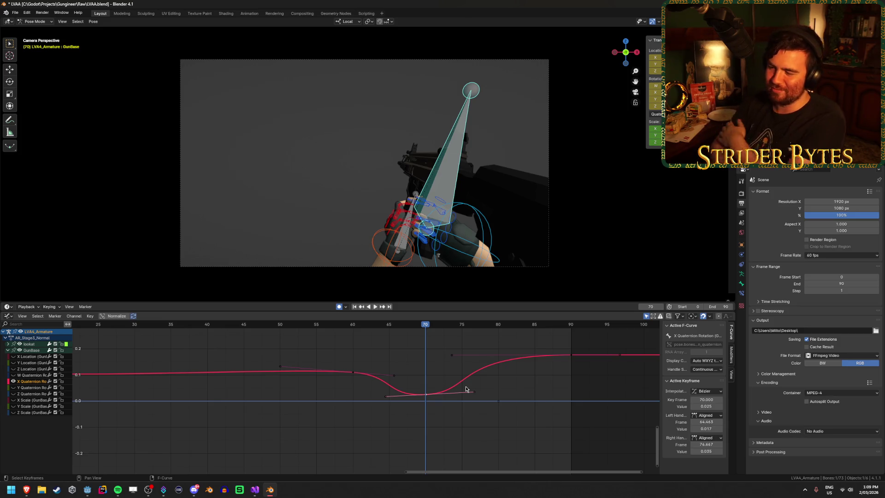
Step: Lower the frame-70 handle to ease the curve, save, and preview around frame 75
{"action": "left_click_drag", "start_coordinate": [474, 392], "coordinate": [476, 395]}
{"action": "left_click", "coordinate": [542, 380]}
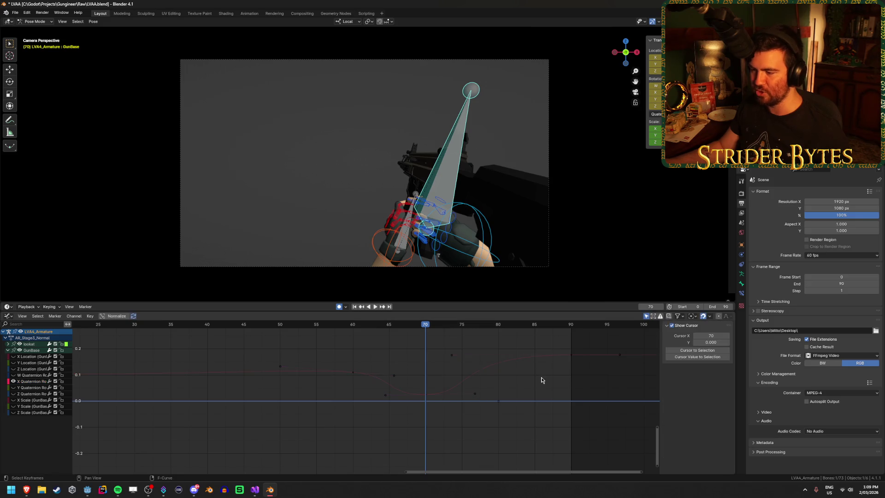
{"action": "key", "text": "ctrl+s"}
{"action": "key", "text": "space"}
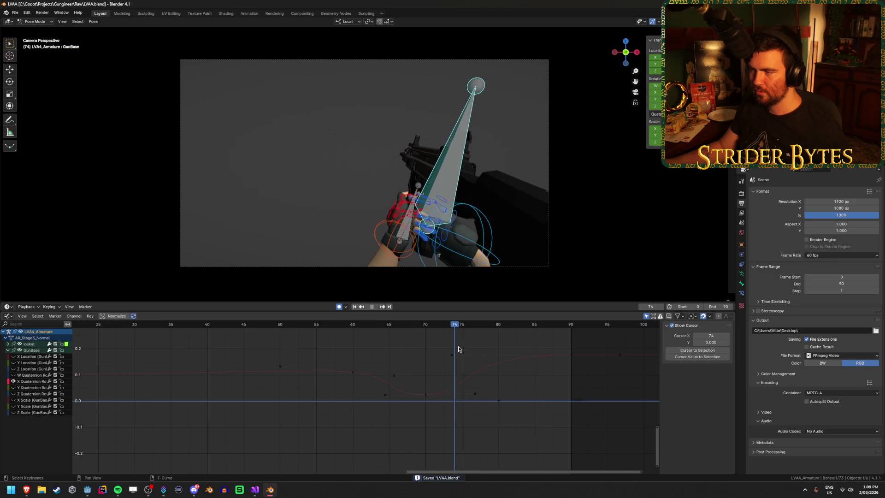
{"action": "mouse_move", "coordinate": [515, 352]}
{"action": "left_mouse_down"}
{"action": "mouse_move", "coordinate": [433, 354]}
{"action": "mouse_move", "coordinate": [543, 362]}
{"action": "mouse_move", "coordinate": [527, 364]}
{"action": "left_mouse_up"}
Step: Raise the curve's approach into the frame-90 key and preview the motion through frame 90
{"action": "left_click", "coordinate": [573, 356]}
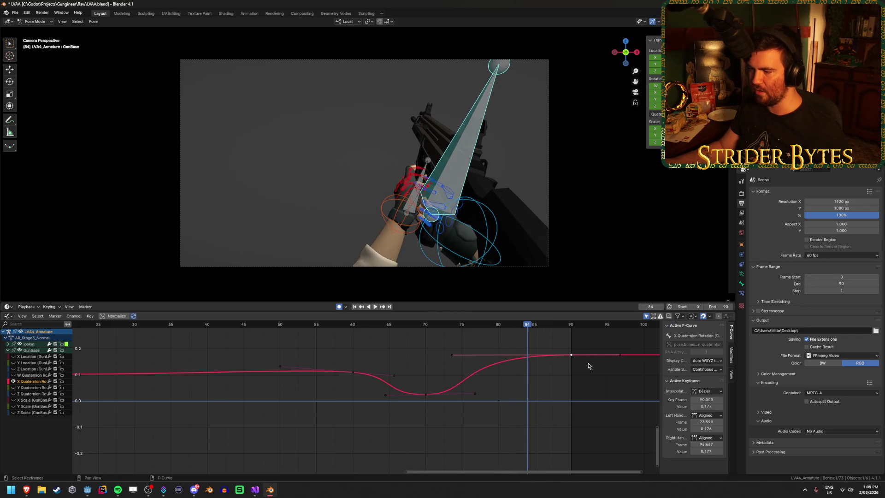
{"action": "key", "text": "g"}
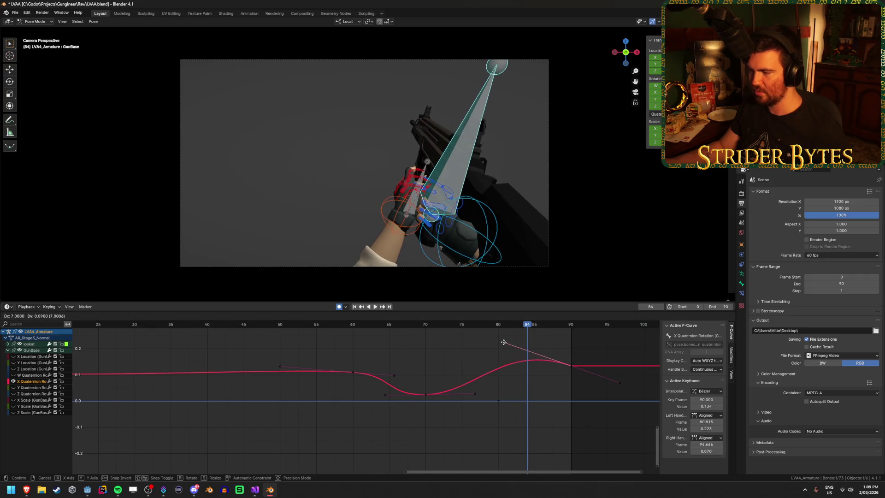
{"action": "left_click", "coordinate": [504, 343]}
{"action": "left_click_drag", "start_coordinate": [375, 324], "coordinate": [575, 345]}
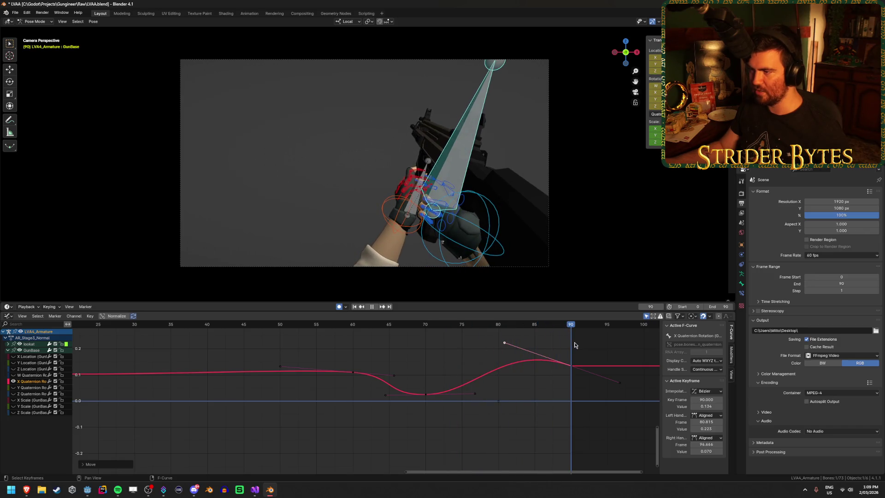
{"action": "left_click", "coordinate": [530, 414]}
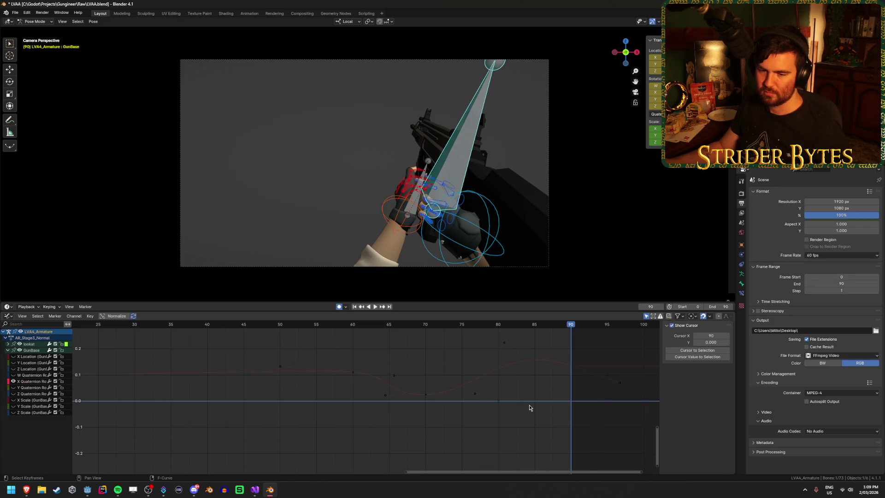
{"action": "key", "text": "space"}
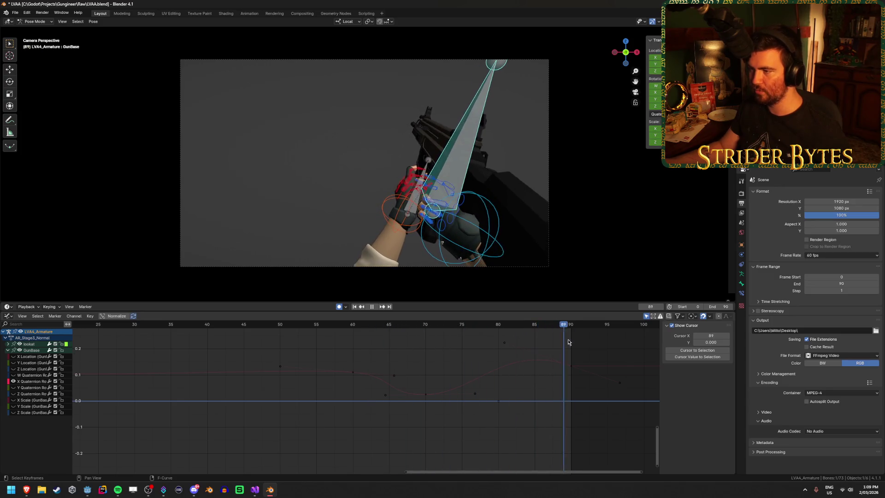
{"action": "mouse_move", "coordinate": [549, 354]}
{"action": "left_mouse_down"}
{"action": "mouse_move", "coordinate": [578, 357]}
{"action": "mouse_move", "coordinate": [571, 357]}
{"action": "left_mouse_up"}
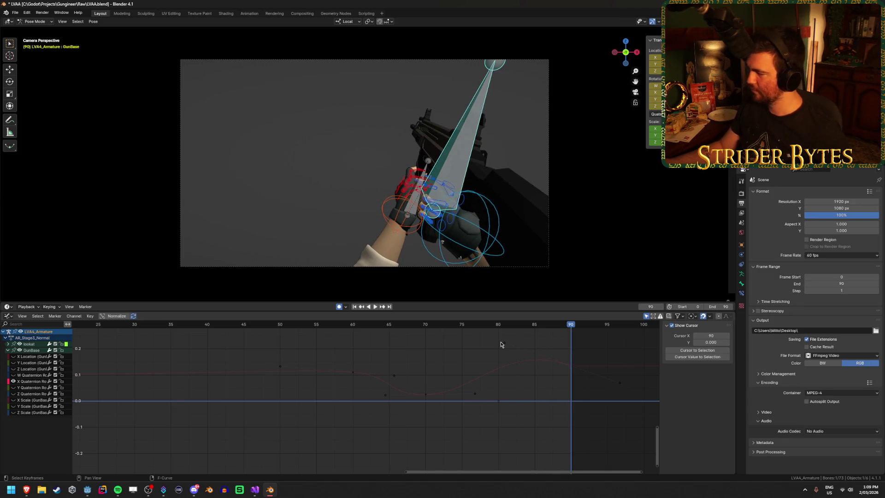
{"action": "key", "text": "KP_0"}
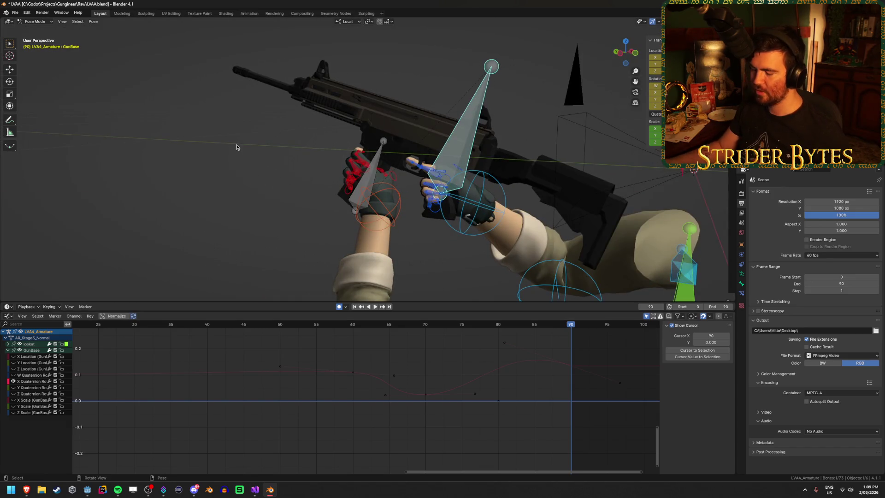
Step: Select the GunBase bone and copy its frame-90 pose
{"action": "middle_click_drag", "start_coordinate": [237, 144], "coordinate": [237, 153]}
{"action": "left_click", "coordinate": [239, 154]}
{"action": "left_click", "coordinate": [434, 146]}
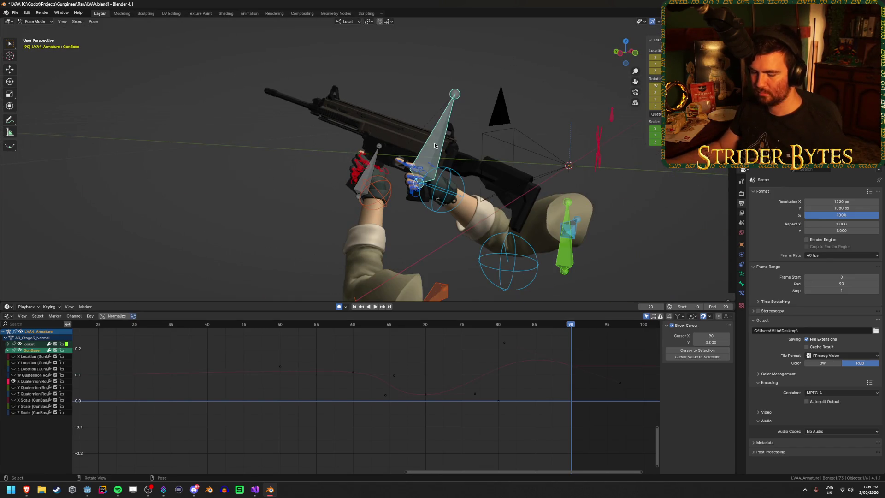
{"action": "key", "text": "ctrl+c"}
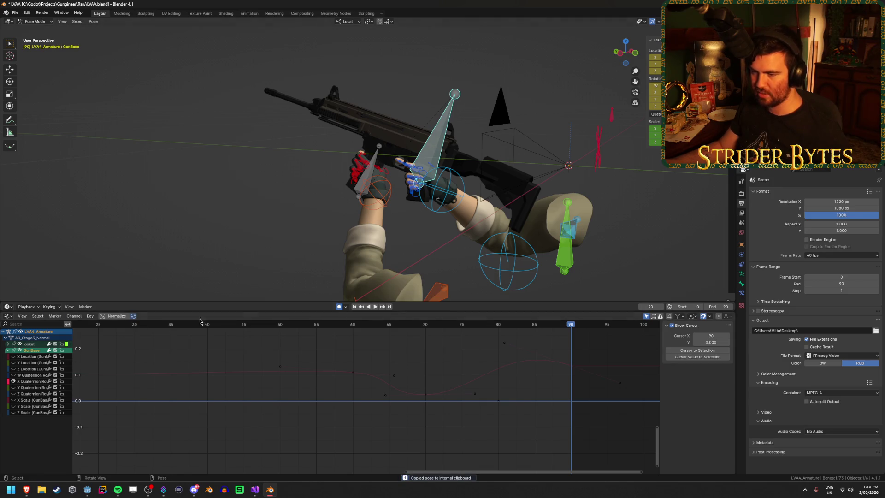
Step: In the Action Editor, paste the pose at frame 0 of AR_Stage4_Normal and save
{"action": "left_click", "coordinate": [7, 316]}
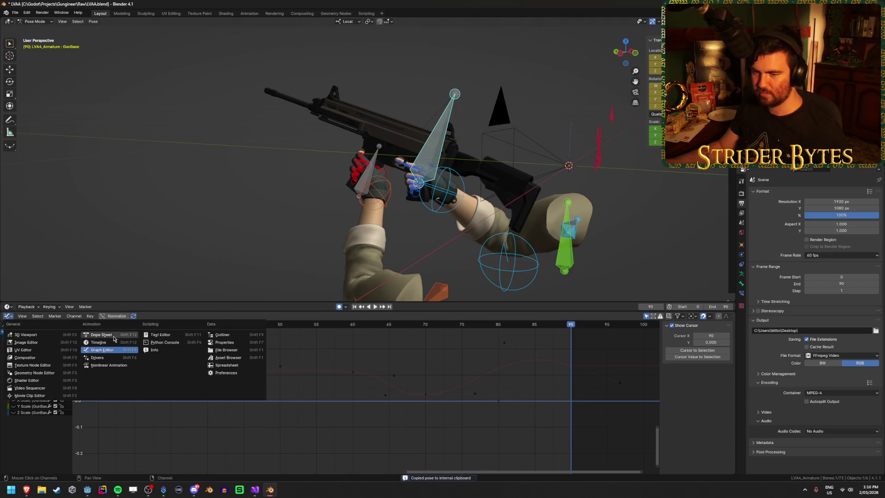
{"action": "left_click", "coordinate": [109, 337]}
{"action": "left_click", "coordinate": [325, 316]}
{"action": "left_click", "coordinate": [352, 349]}
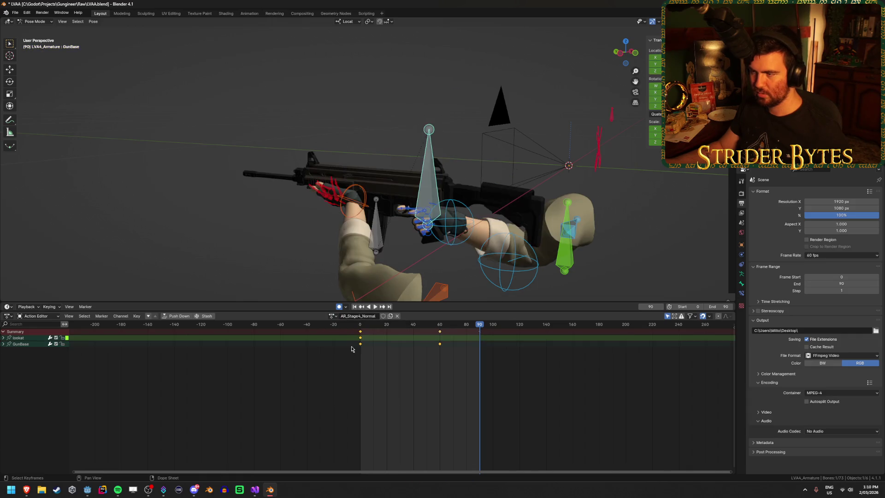
{"action": "left_click", "coordinate": [360, 320]}
{"action": "key", "text": "ctrl+v"}
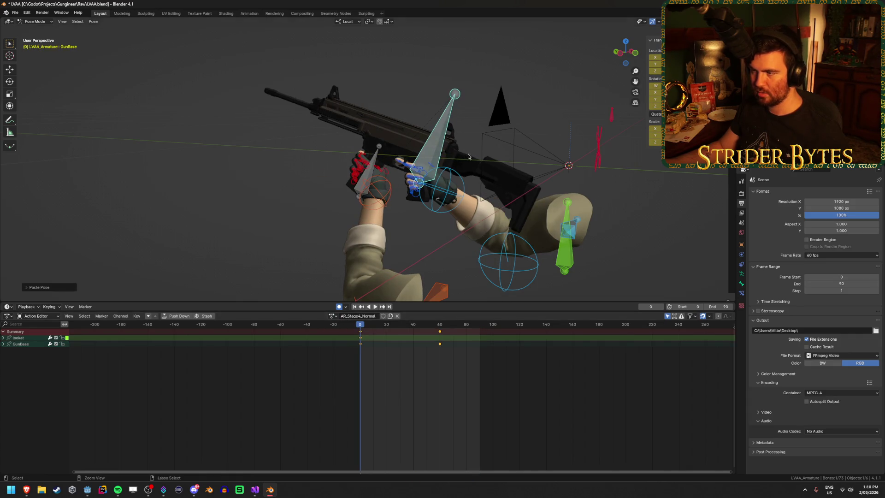
{"action": "key", "text": "ctrl+s"}
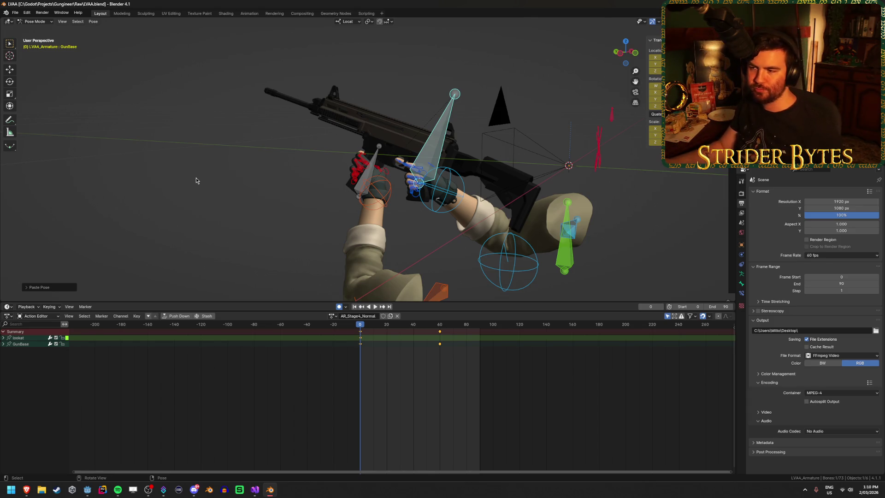
Step: Deselect GunBase, preview AR_Stage4_Normal, and leave Pose Mode
{"action": "left_click", "coordinate": [248, 153]}
{"action": "key", "text": "space"}
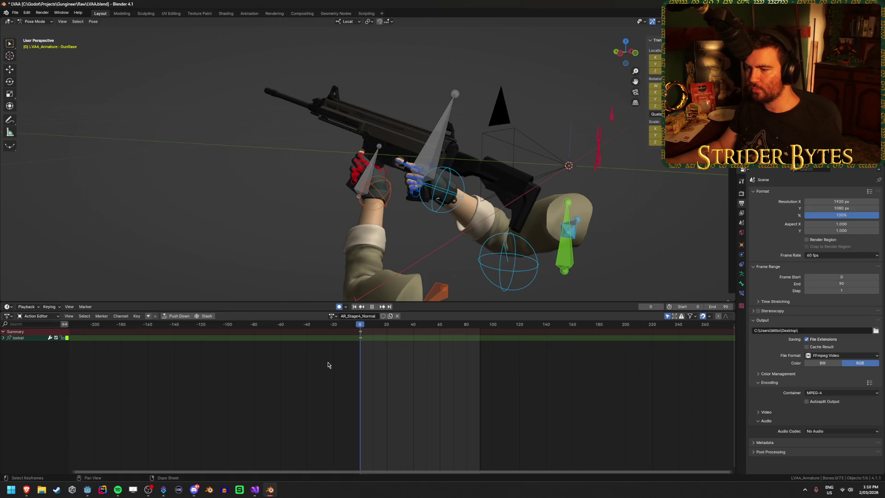
{"action": "key", "text": "ctrl+Tab"}
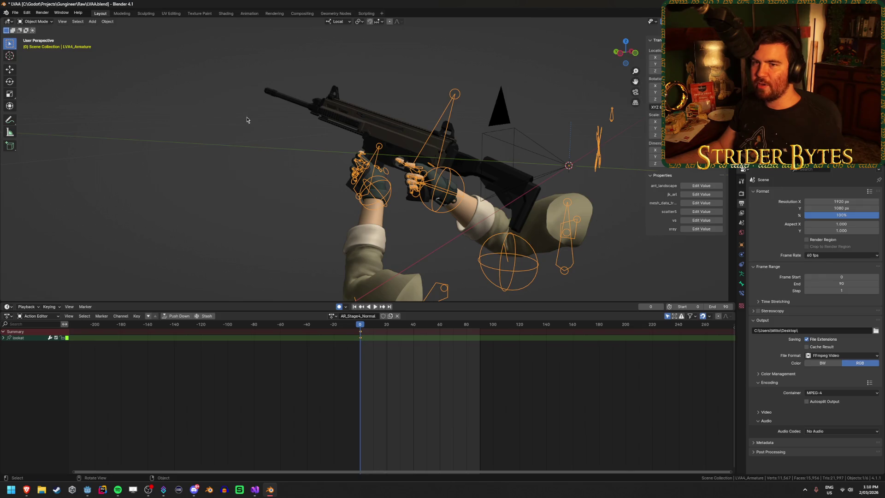
Step: Switch the rig's action to Idle, then Hidden, and finally back to Idle
{"action": "left_click", "coordinate": [330, 315]}
{"action": "left_click", "coordinate": [351, 362]}
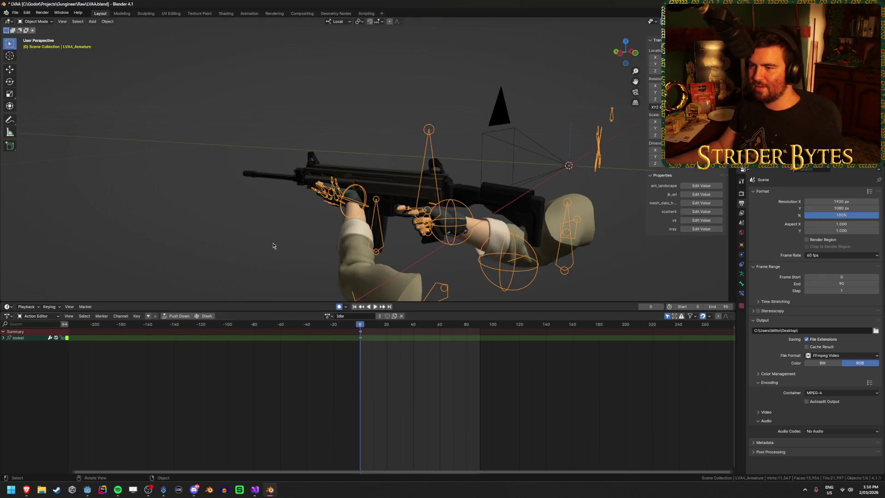
{"action": "left_click", "coordinate": [273, 245]}
{"action": "left_click", "coordinate": [330, 316]}
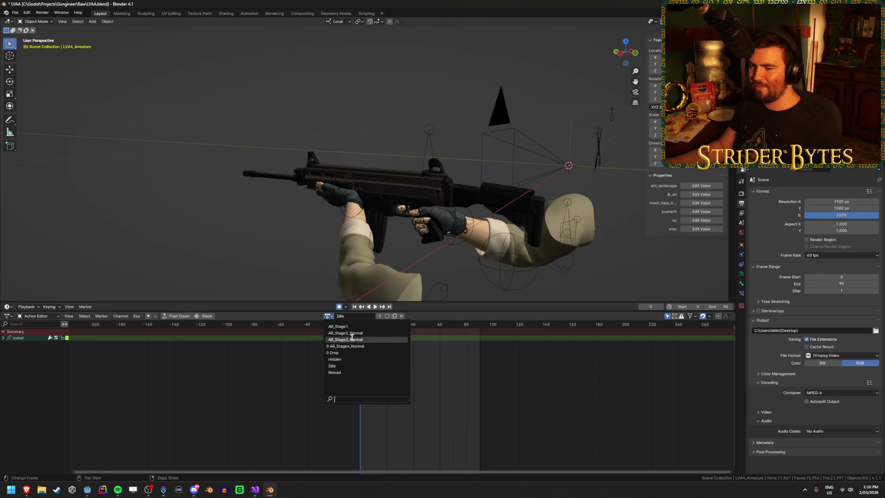
{"action": "left_click", "coordinate": [351, 364]}
{"action": "mouse_move", "coordinate": [305, 230]}
{"action": "middle_mouse_down"}
{"action": "mouse_move", "coordinate": [346, 238]}
{"action": "mouse_move", "coordinate": [369, 322]}
{"action": "middle_mouse_up"}
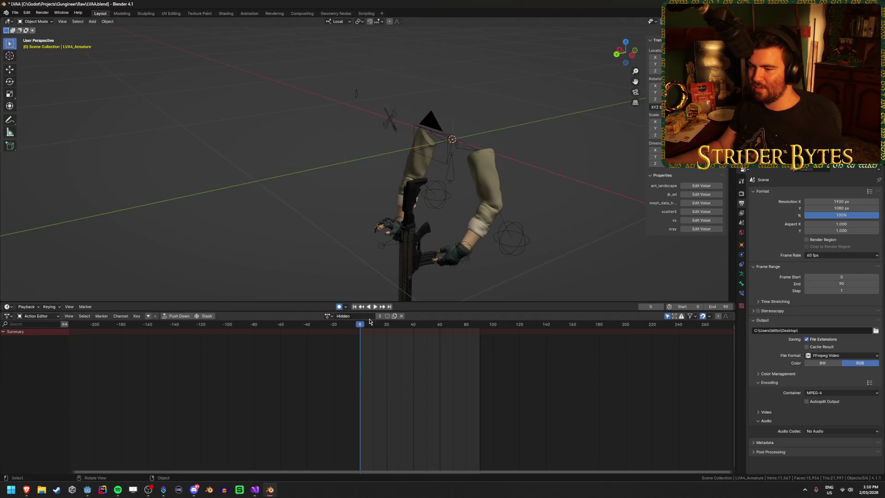
{"action": "left_click", "coordinate": [330, 317]}
{"action": "left_click", "coordinate": [344, 364]}
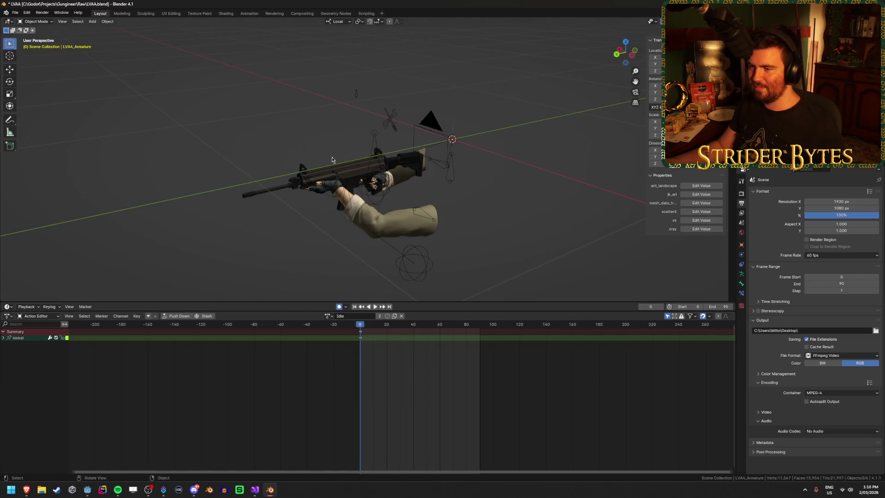
Step: Inspect the rig's gun and arms up close, then switch to the Godot editor
{"action": "left_click", "coordinate": [369, 147]}
{"action": "middle_click_drag", "start_coordinate": [369, 146], "coordinate": [227, 114]}
{"action": "left_click", "coordinate": [126, 181]}
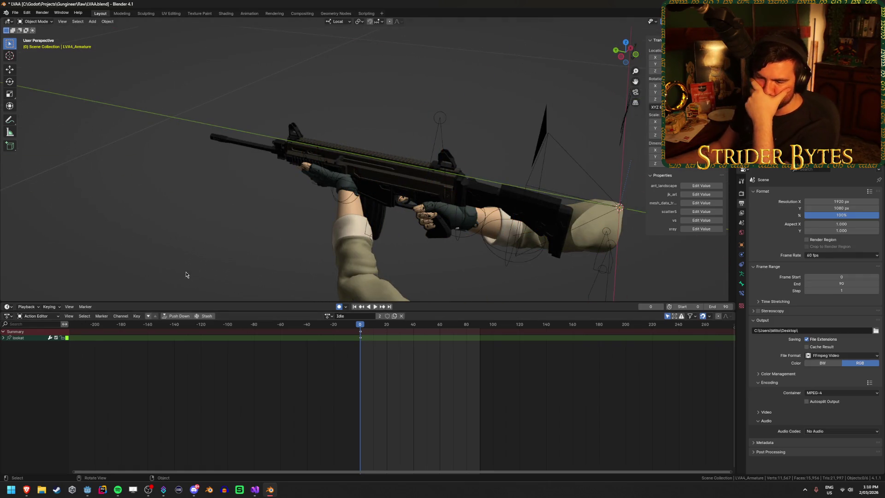
{"action": "left_click", "coordinate": [87, 489]}
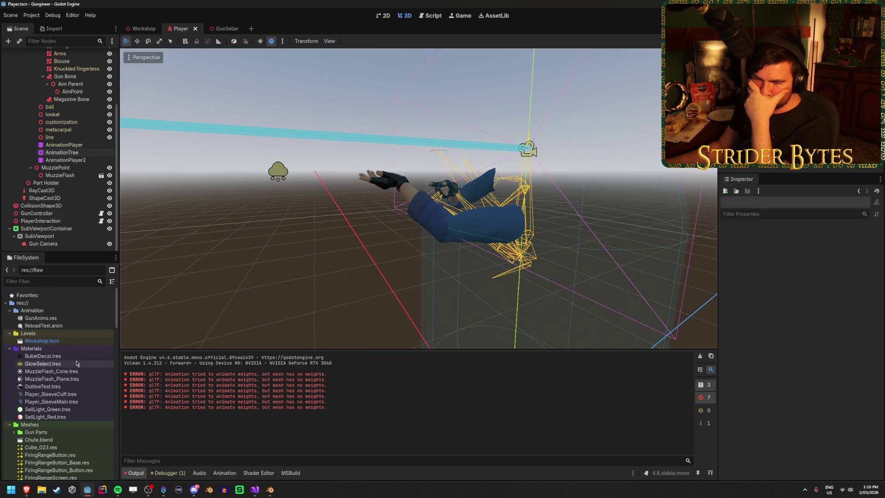
{"action": "scroll", "coordinate": [77, 355], "scroll_direction": "down", "scroll_amount": 3}
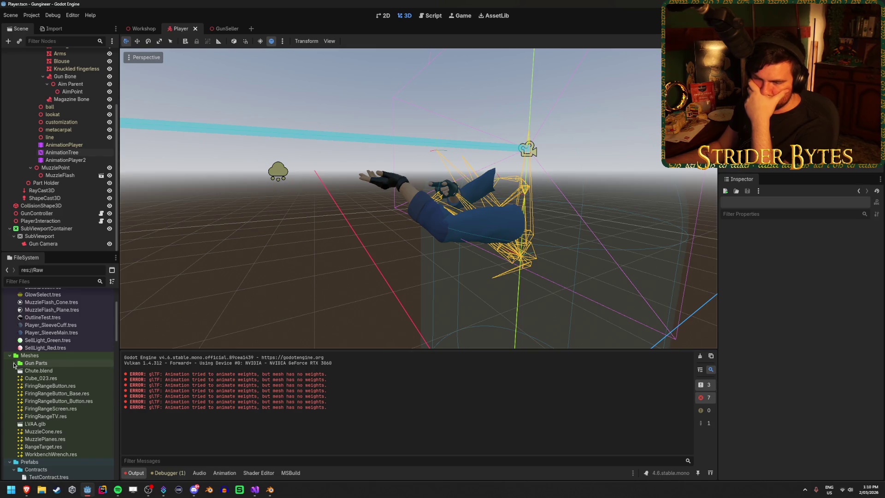
{"action": "left_click", "coordinate": [14, 363]}
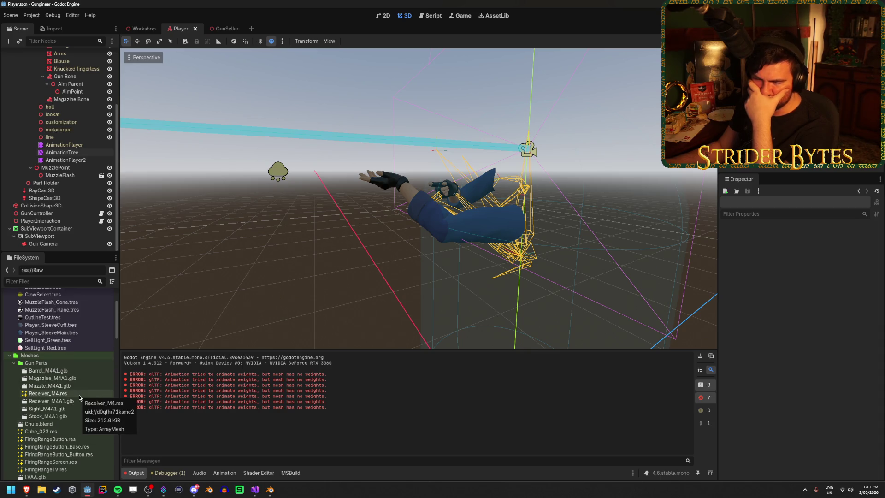
{"action": "double_click", "coordinate": [78, 401]}
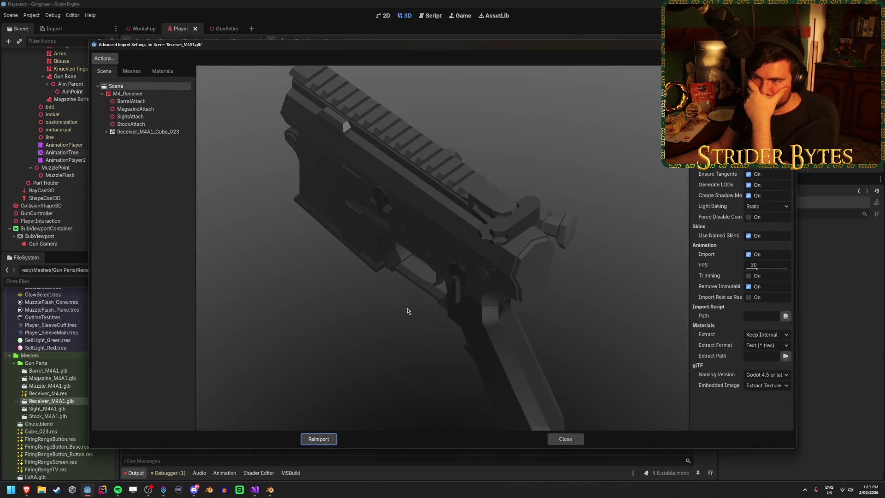
{"action": "left_click", "coordinate": [568, 441]}
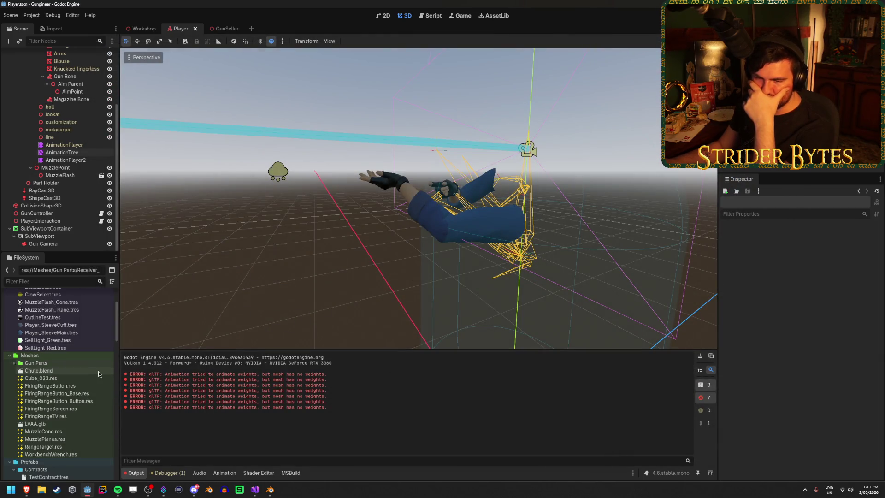
{"action": "scroll", "coordinate": [82, 386], "scroll_direction": "up", "scroll_amount": 3}
{"action": "scroll", "coordinate": [82, 386], "scroll_direction": "down", "scroll_amount": 10}
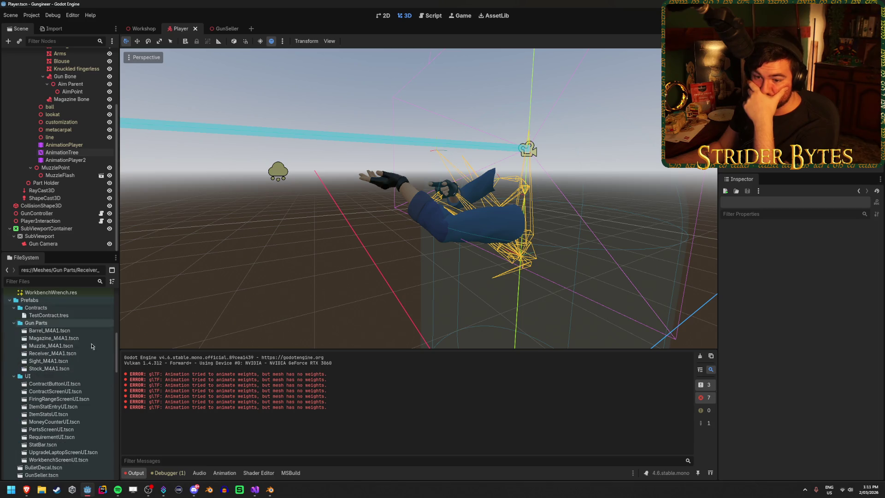
{"action": "double_click", "coordinate": [52, 353]}
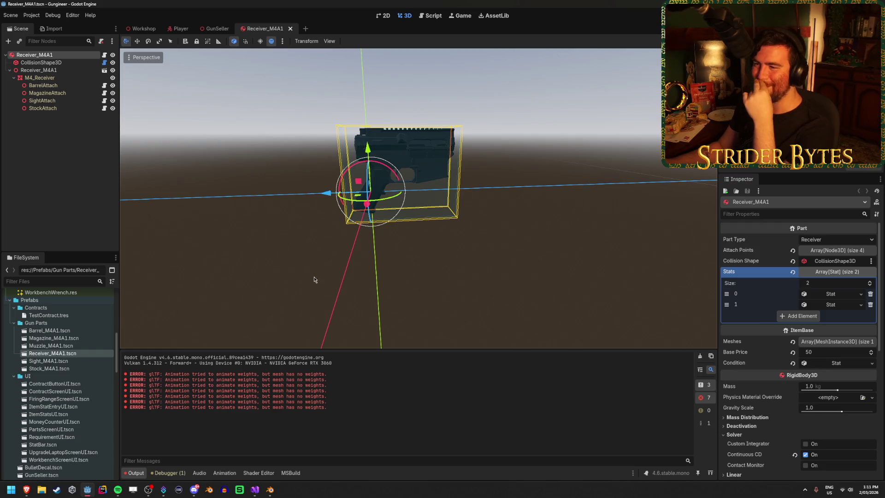
{"action": "left_click", "coordinate": [524, 263]}
{"action": "mouse_move", "coordinate": [270, 223]}
{"action": "middle_mouse_down"}
{"action": "mouse_move", "coordinate": [358, 241]}
{"action": "mouse_move", "coordinate": [393, 226]}
{"action": "mouse_move", "coordinate": [393, 200]}
{"action": "middle_mouse_up"}
{"action": "middle_click_drag", "start_coordinate": [365, 240], "coordinate": [404, 240]}
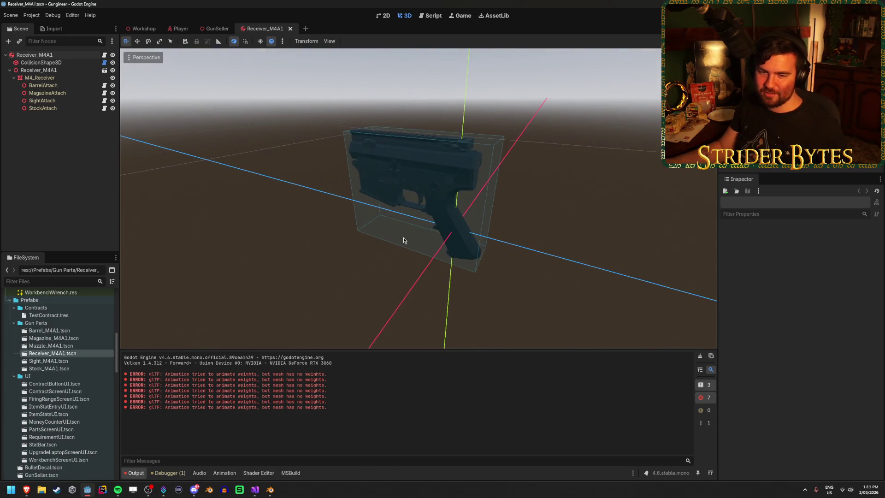
{"action": "middle_click_drag", "start_coordinate": [343, 251], "coordinate": [357, 253]}
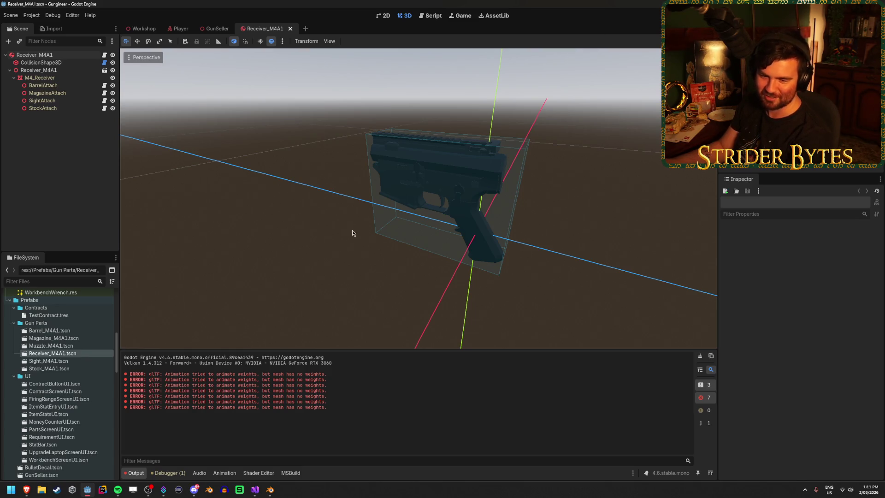
{"action": "scroll", "coordinate": [287, 189], "scroll_direction": "up", "scroll_amount": 5}
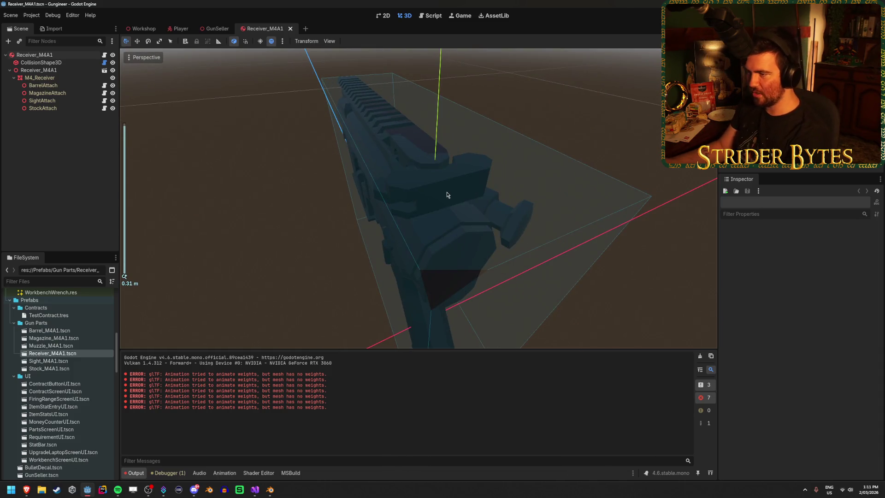
{"action": "left_click", "coordinate": [444, 194]}
{"action": "middle_click_drag", "start_coordinate": [449, 198], "coordinate": [513, 173]}
{"action": "left_click", "coordinate": [192, 156]}
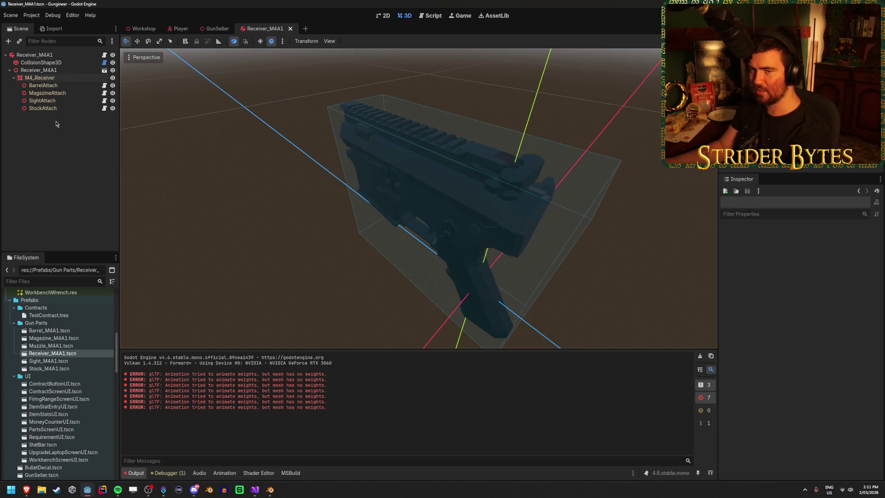
{"action": "left_click", "coordinate": [59, 78]}
{"action": "left_click", "coordinate": [64, 127]}
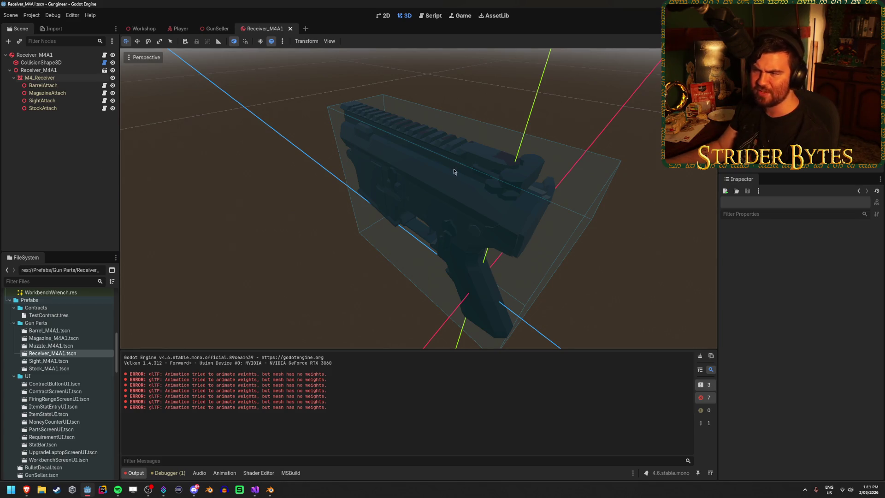
{"action": "mouse_move", "coordinate": [565, 239]}
{"action": "middle_mouse_down"}
{"action": "mouse_move", "coordinate": [544, 247]}
{"action": "mouse_move", "coordinate": [547, 257]}
{"action": "mouse_move", "coordinate": [643, 262]}
{"action": "middle_mouse_up"}
{"action": "middle_click_drag", "start_coordinate": [253, 212], "coordinate": [257, 202]}
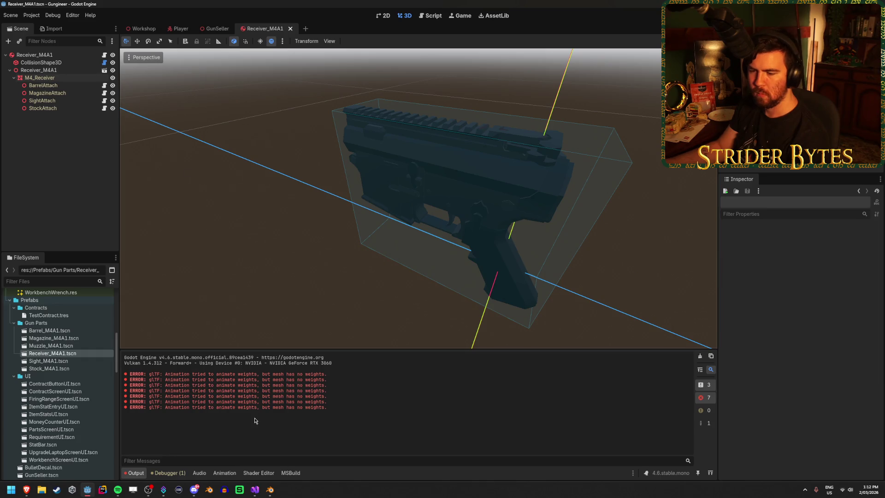
{"action": "left_click", "coordinate": [270, 490]}
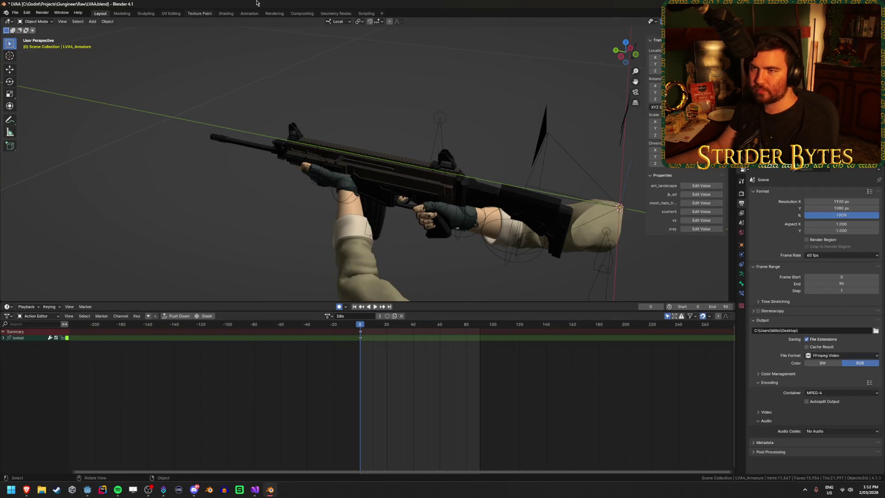
Step: Save LVAA.blend and bring the Blender window back into focus
{"action": "key", "text": "ctrl+s"}
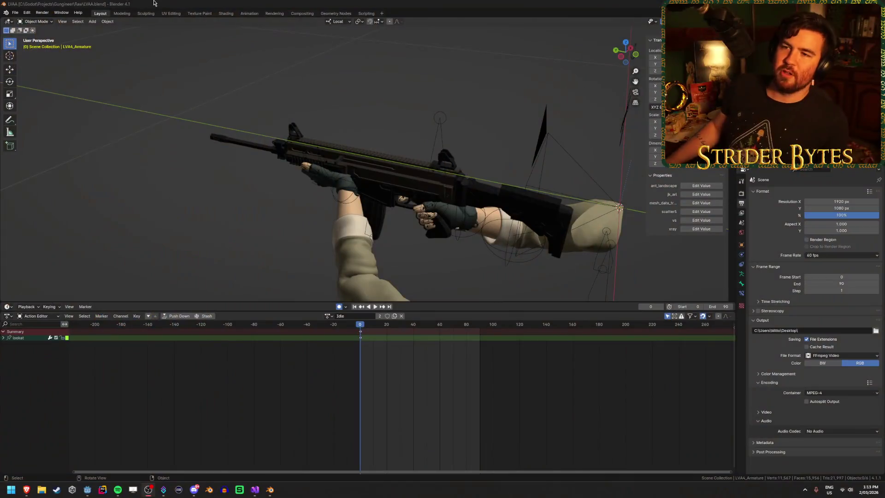
{"action": "left_click", "coordinate": [154, 3]}
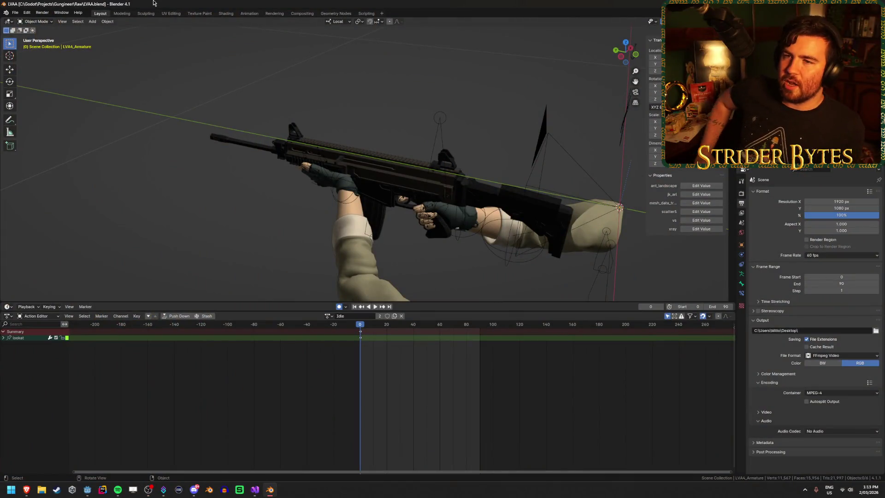
Step: Launch a second Blender instance and open M4A1.blend from recent files
{"action": "right_click", "coordinate": [270, 489]}
{"action": "left_click", "coordinate": [260, 450]}
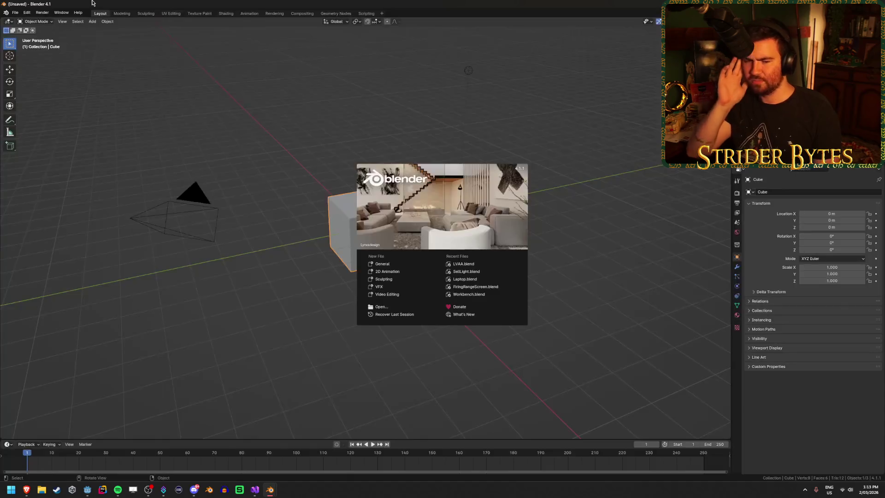
{"action": "left_click", "coordinate": [218, 146]}
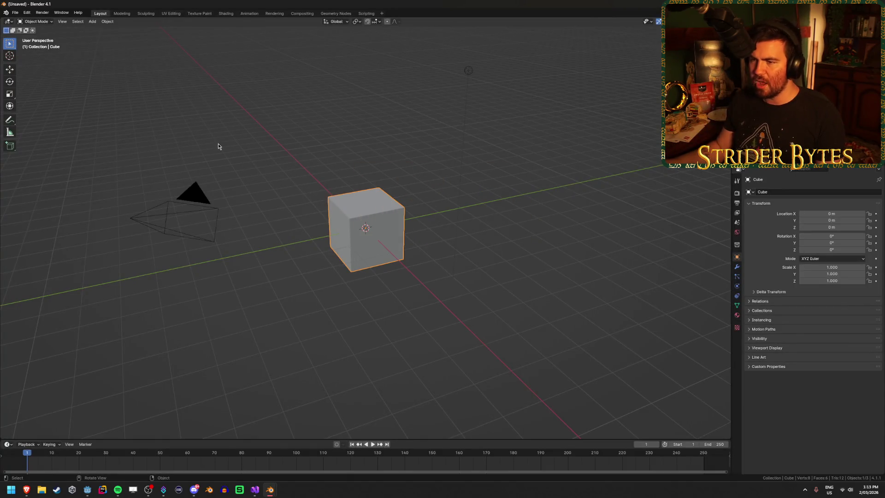
{"action": "left_click", "coordinate": [16, 12]}
{"action": "mouse_move", "coordinate": [31, 34]}
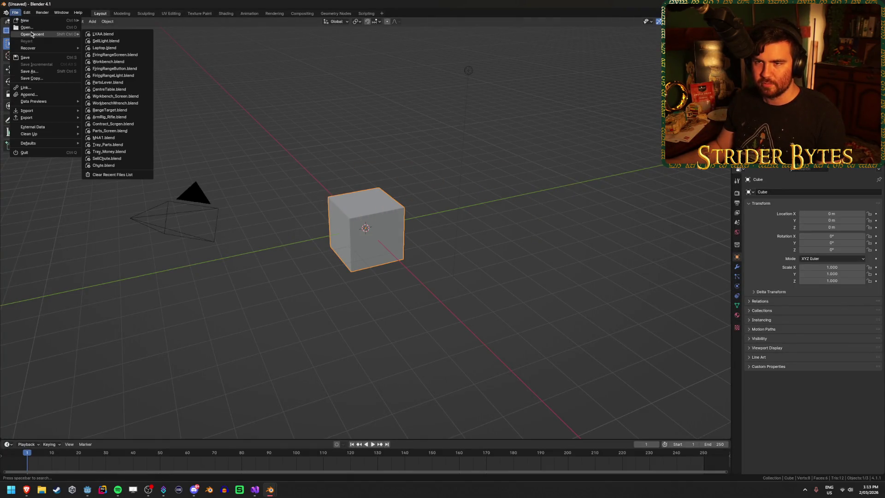
{"action": "left_click", "coordinate": [115, 139]}
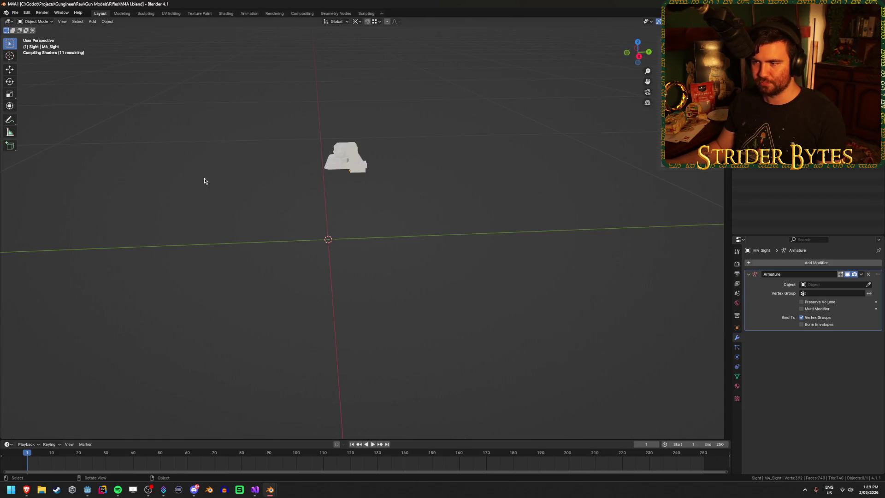
Step: Delete the M4_Sight object and reveal the hidden receiver and attach points
{"action": "key", "text": "Delete"}
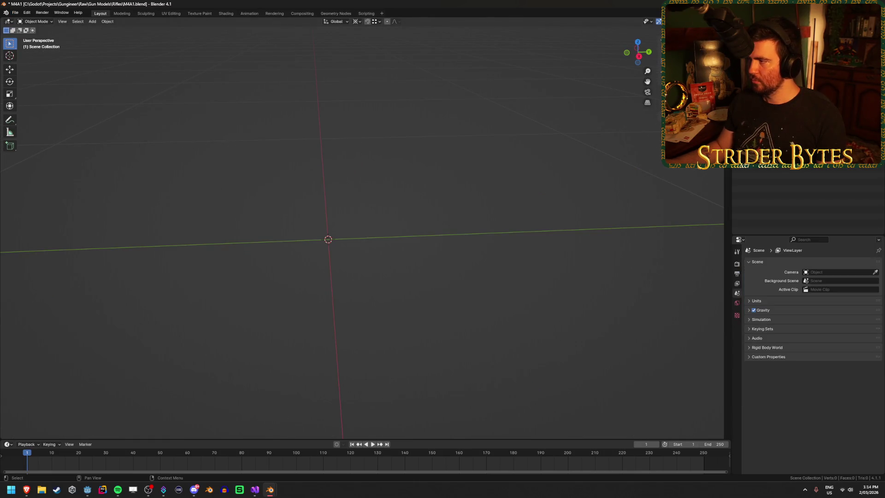
{"action": "key", "text": "ctrl+z"}
{"action": "mouse_move", "coordinate": [268, 147]}
{"action": "middle_mouse_down"}
{"action": "mouse_move", "coordinate": [336, 148]}
{"action": "mouse_move", "coordinate": [468, 185]}
{"action": "middle_mouse_up"}
{"action": "left_click", "coordinate": [395, 151]}
{"action": "middle_click_drag", "start_coordinate": [516, 149], "coordinate": [477, 148]}
{"action": "mouse_move", "coordinate": [495, 181]}
{"action": "middle_mouse_down"}
{"action": "mouse_move", "coordinate": [428, 236]}
{"action": "mouse_move", "coordinate": [408, 216]}
{"action": "mouse_move", "coordinate": [307, 165]}
{"action": "mouse_move", "coordinate": [348, 198]}
{"action": "mouse_move", "coordinate": [434, 217]}
{"action": "mouse_move", "coordinate": [181, 200]}
{"action": "middle_mouse_up"}
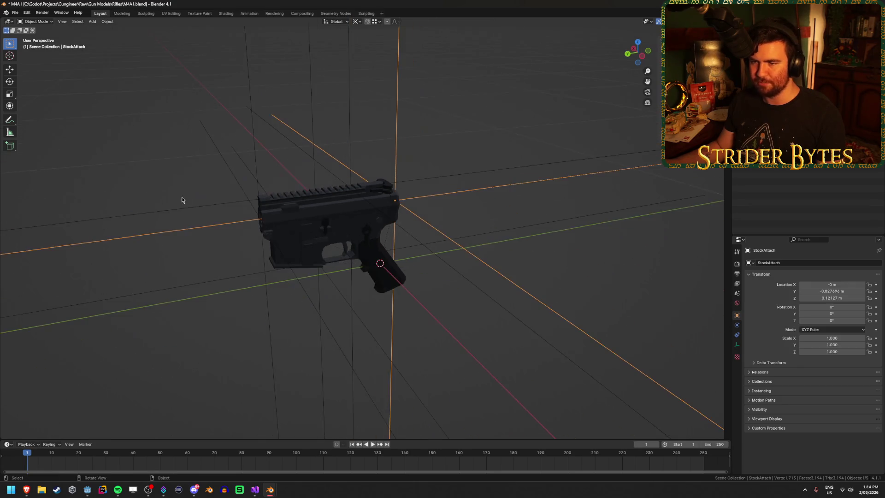
{"action": "left_click", "coordinate": [434, 99]}
Step: Select the M4_Receiver mesh and enter Edit Mode on it
{"action": "left_click", "coordinate": [387, 160]}
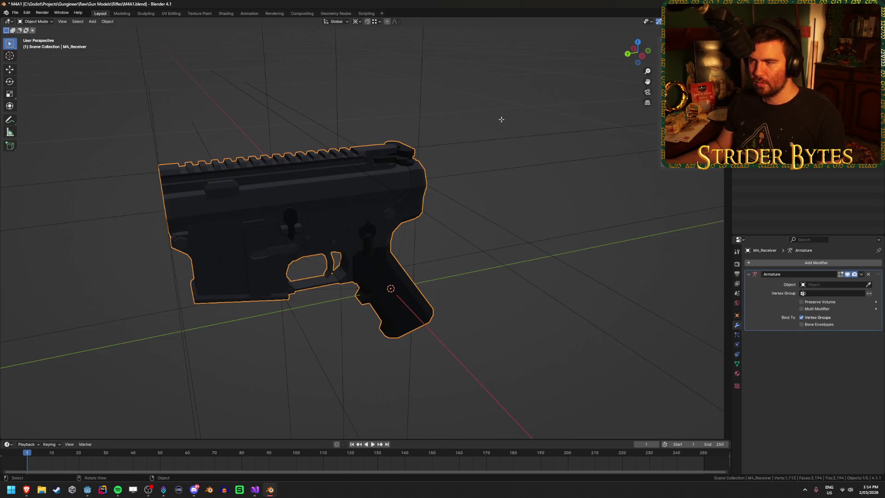
{"action": "key", "text": "Tab"}
{"action": "mouse_move", "coordinate": [480, 118]}
{"action": "middle_mouse_down"}
{"action": "mouse_move", "coordinate": [443, 162]}
{"action": "mouse_move", "coordinate": [554, 145]}
{"action": "mouse_move", "coordinate": [537, 138]}
{"action": "mouse_move", "coordinate": [523, 148]}
{"action": "mouse_move", "coordinate": [512, 208]}
{"action": "middle_mouse_up"}
{"action": "scroll", "coordinate": [513, 169], "scroll_direction": "down", "scroll_amount": 4}
{"action": "scroll", "coordinate": [514, 168], "scroll_direction": "up", "scroll_amount": 2}
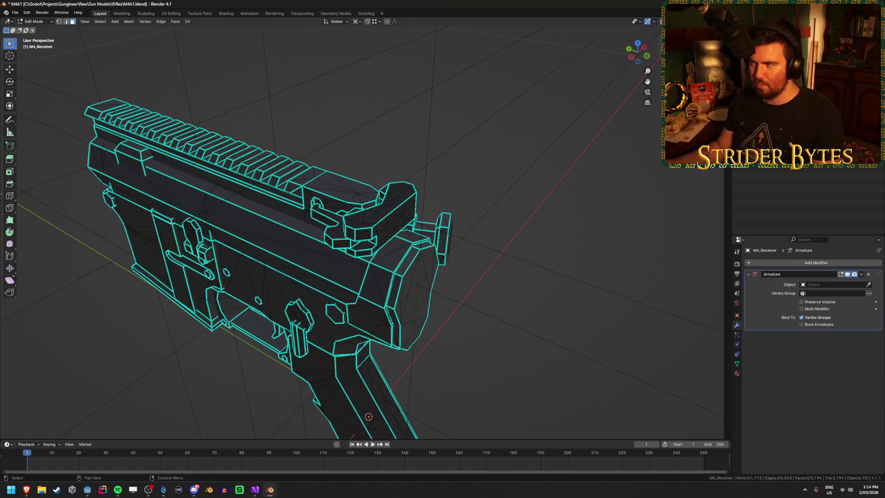
Step: Select the whole charging handle piece of the receiver mesh, leaving it in place
{"action": "key", "text": "l"}
{"action": "scroll", "coordinate": [400, 200], "scroll_direction": "up", "scroll_amount": 3}
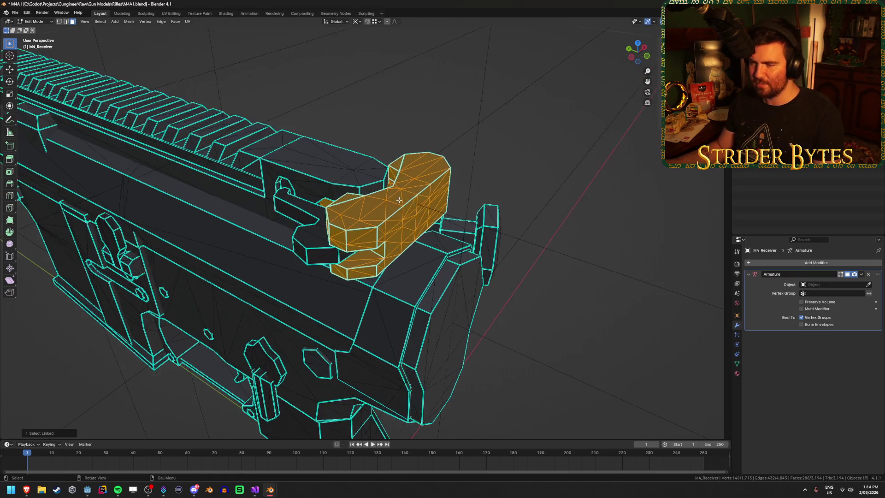
{"action": "key", "text": "g"}
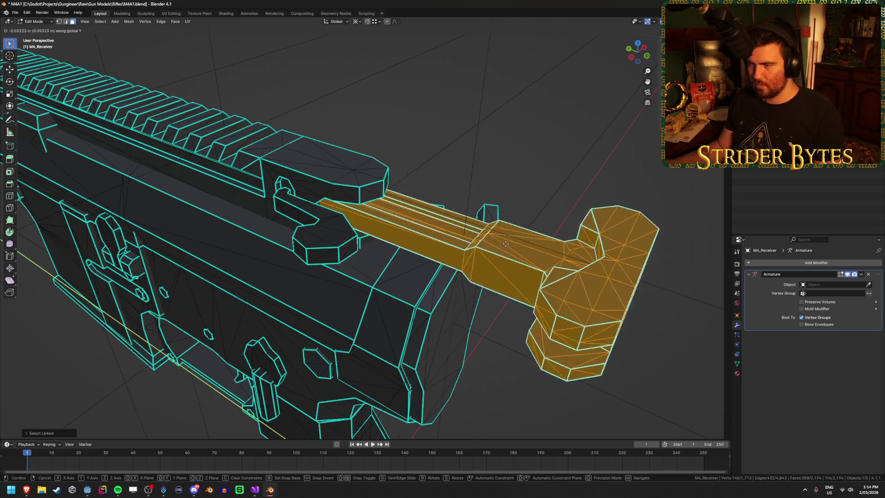
{"action": "right_click", "coordinate": [511, 255]}
{"action": "mouse_move", "coordinate": [511, 256]}
{"action": "middle_mouse_down"}
{"action": "mouse_move", "coordinate": [507, 245]}
{"action": "mouse_move", "coordinate": [284, 176]}
{"action": "mouse_move", "coordinate": [475, 298]}
{"action": "middle_mouse_up"}
{"action": "scroll", "coordinate": [284, 176], "scroll_direction": "up", "scroll_amount": 3}
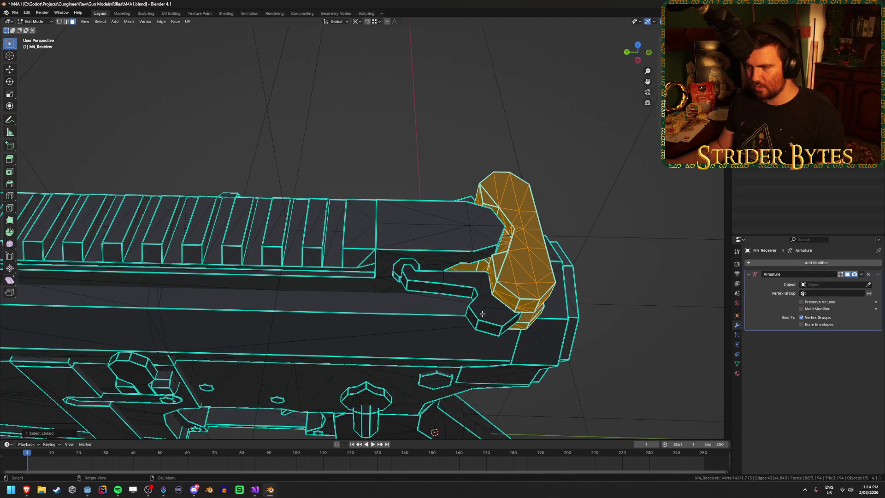
{"action": "key", "text": "l"}
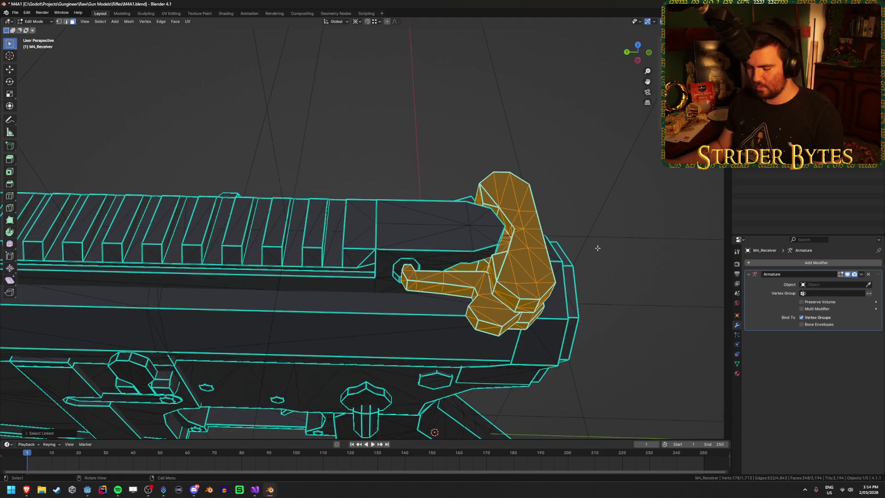
{"action": "key", "text": "ctrl+z"}
{"action": "scroll", "coordinate": [599, 247], "scroll_direction": "down", "scroll_amount": 4}
{"action": "mouse_move", "coordinate": [598, 248]}
{"action": "middle_mouse_down"}
{"action": "mouse_move", "coordinate": [603, 259]}
{"action": "mouse_move", "coordinate": [499, 274]}
{"action": "mouse_move", "coordinate": [363, 235]}
{"action": "mouse_move", "coordinate": [474, 245]}
{"action": "mouse_move", "coordinate": [302, 253]}
{"action": "mouse_move", "coordinate": [264, 279]}
{"action": "mouse_move", "coordinate": [290, 241]}
{"action": "middle_mouse_up"}
{"action": "scroll", "coordinate": [362, 236], "scroll_direction": "up", "scroll_amount": 5}
{"action": "scroll", "coordinate": [474, 245], "scroll_direction": "up", "scroll_amount": 5}
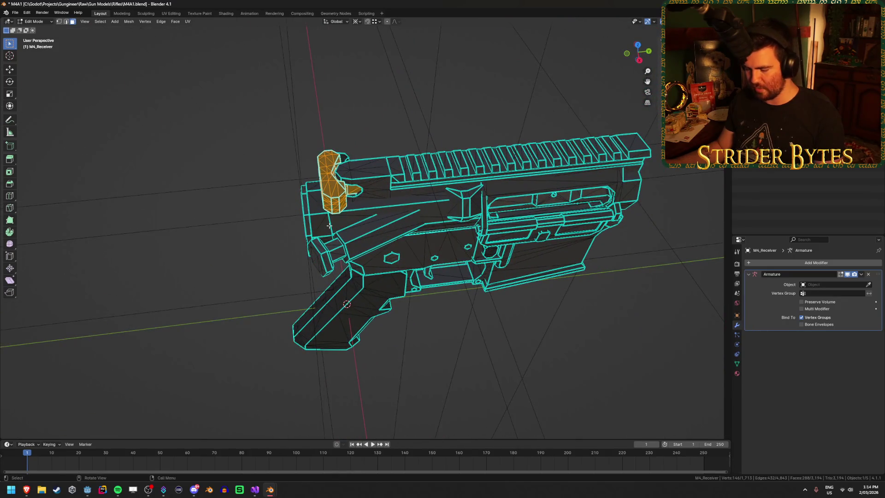
Step: Add the linked ejection-port piece and separate the selection into a new object
{"action": "key", "text": "l"}
{"action": "middle_click_drag", "start_coordinate": [417, 226], "coordinate": [500, 249]}
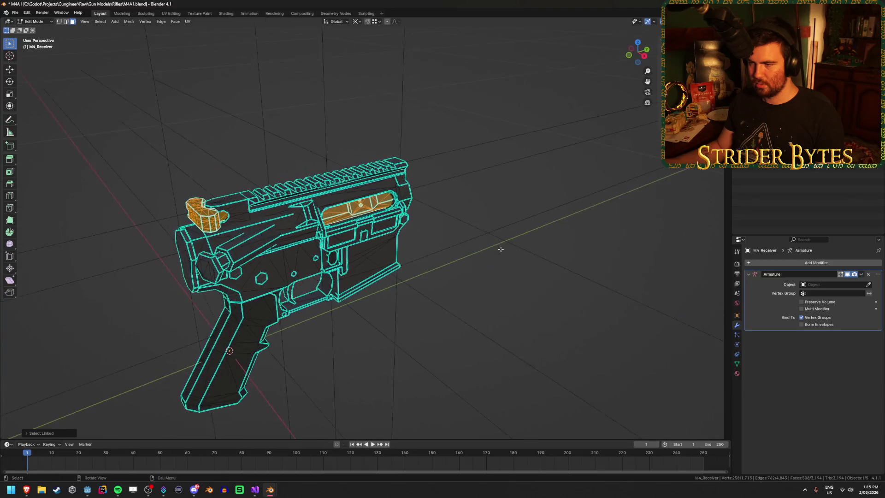
{"action": "middle_click_drag", "start_coordinate": [421, 254], "coordinate": [481, 241]}
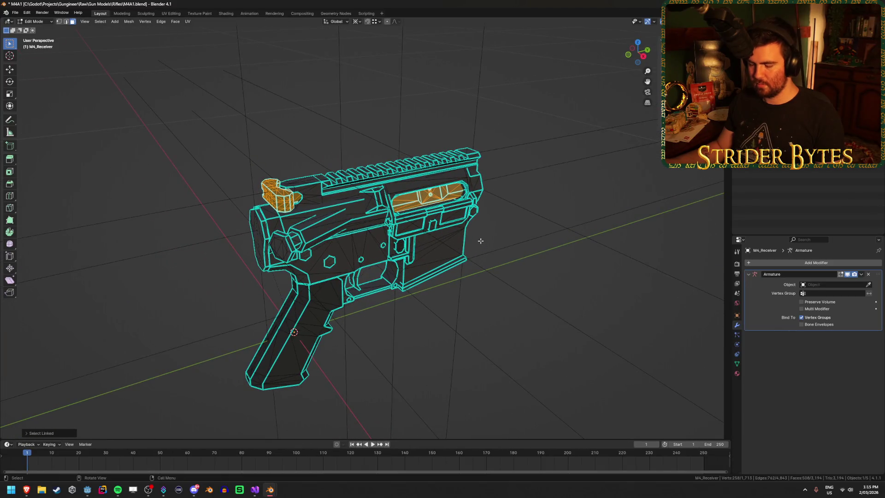
{"action": "key", "text": "p"}
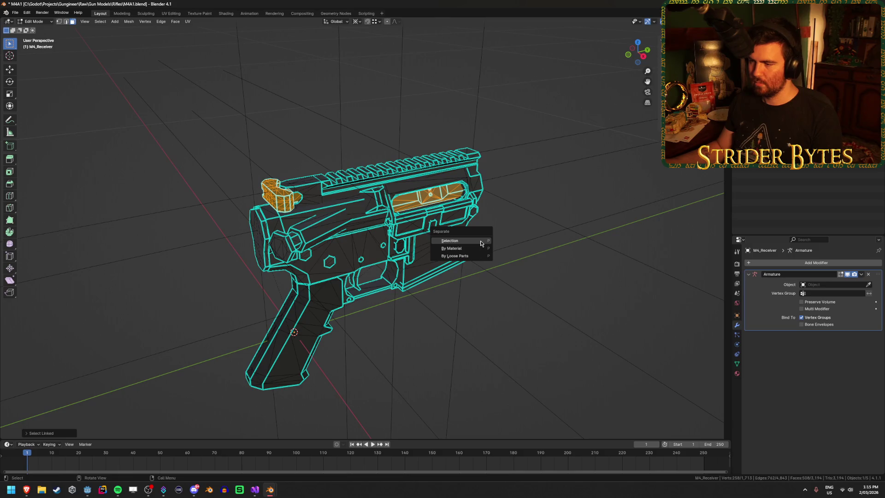
{"action": "left_click", "coordinate": [481, 243]}
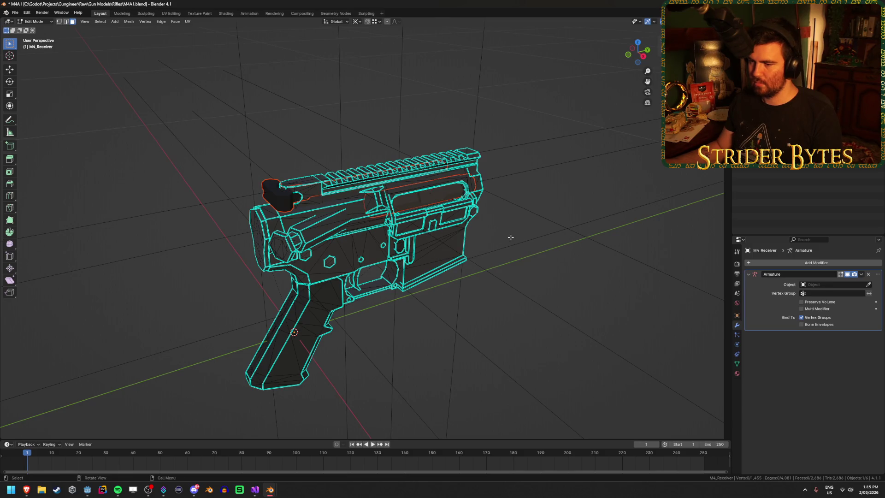
{"action": "key", "text": "Tab"}
Step: Parent the separated top parts object to the main receiver body
{"action": "left_click", "coordinate": [431, 198]}
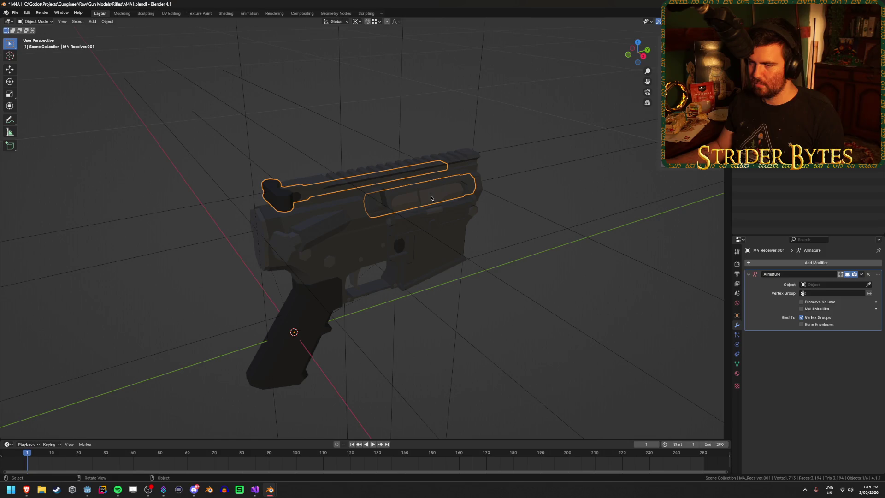
{"action": "left_click", "coordinate": [295, 225]}
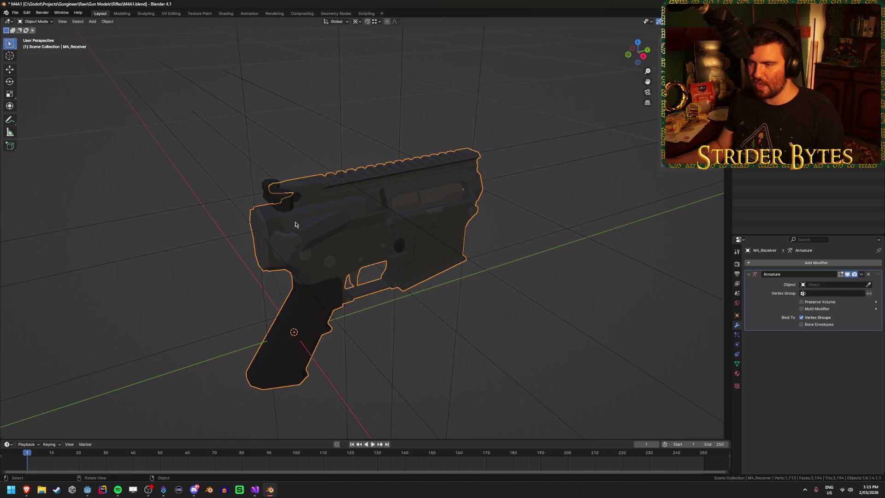
{"action": "left_click", "coordinate": [286, 210]}
{"action": "middle_click_drag", "start_coordinate": [286, 210], "coordinate": [404, 205]}
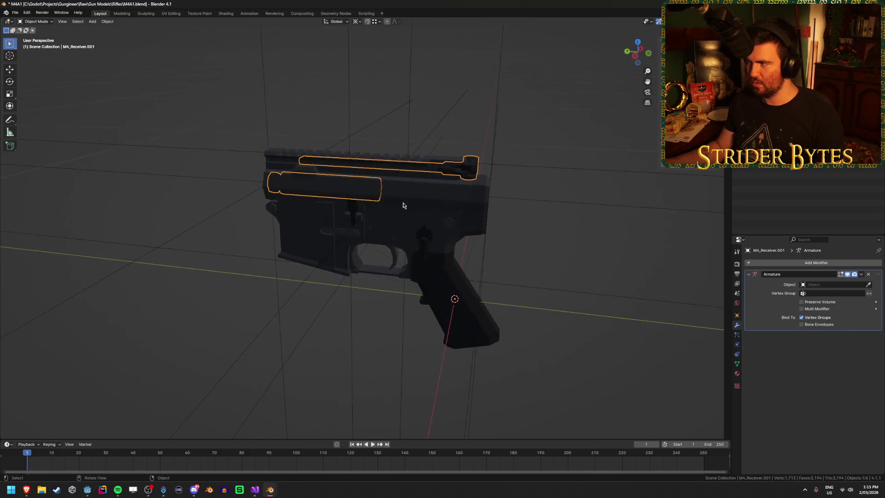
{"action": "left_click", "coordinate": [419, 198], "text": "shift"}
{"action": "key", "text": "ctrl+p"}
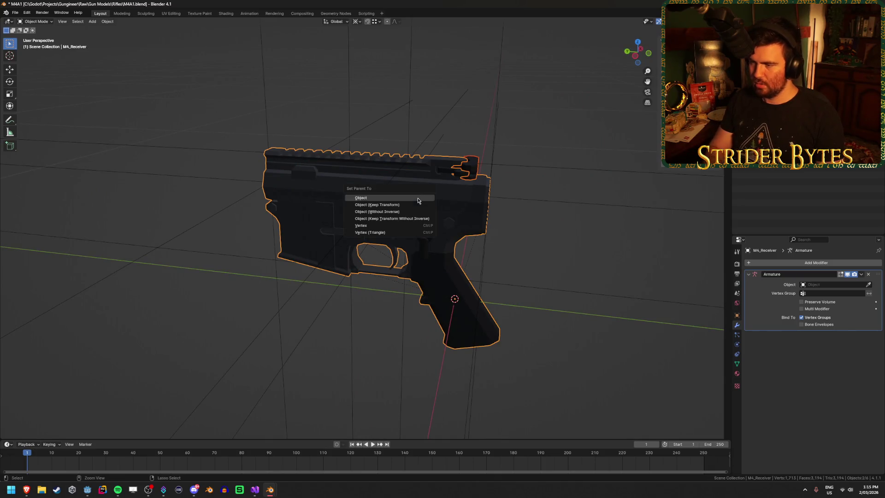
{"action": "left_click", "coordinate": [419, 200]}
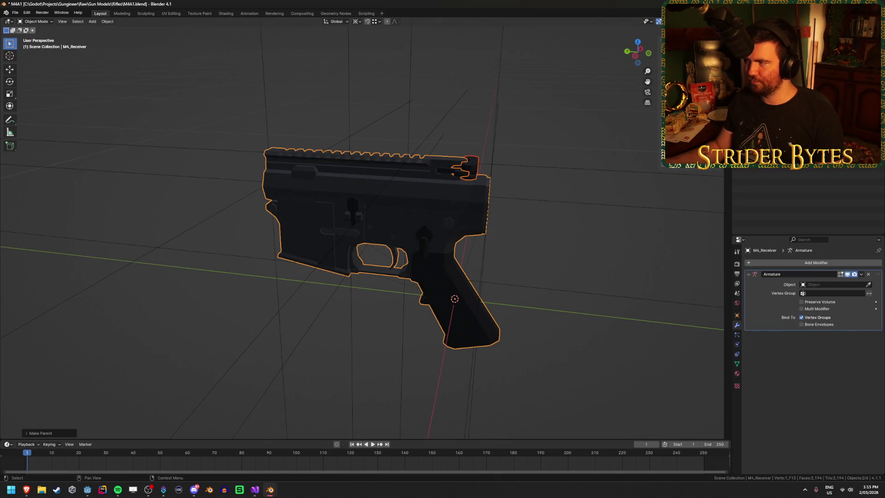
Step: Rename the upper receiver parts to M4_Receiver_Hammer
{"action": "left_click", "coordinate": [387, 162]}
{"action": "key", "text": "F2"}
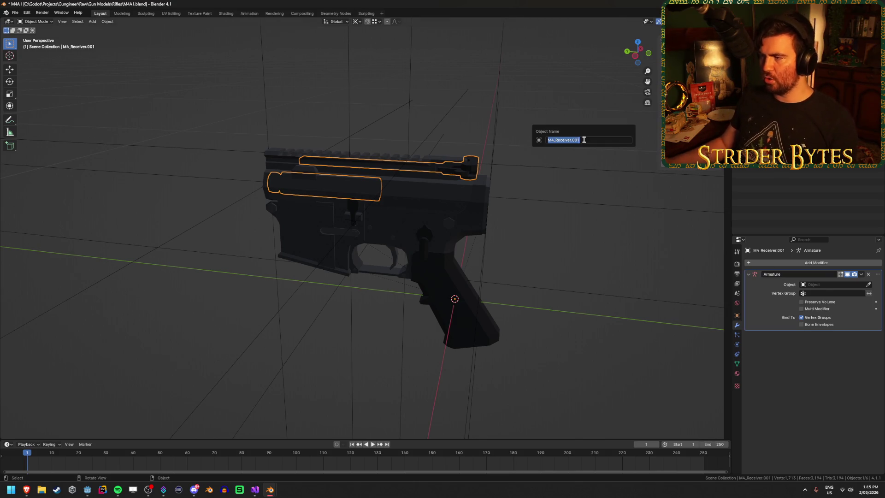
{"action": "key", "text": "End"}
{"action": "key", "text": "BackSpace"}
{"action": "key", "text": "BackSpace"}
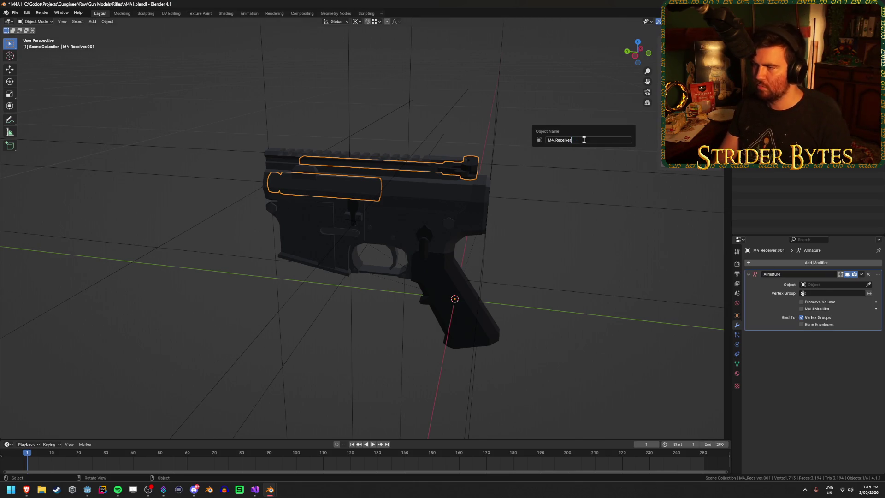
{"action": "type", "text": "_"}
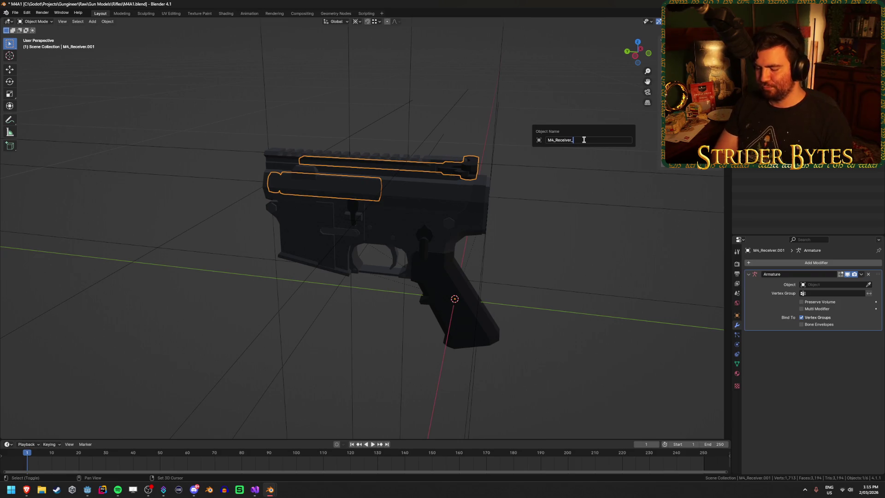
{"action": "type", "text": "Hammer"}
{"action": "key", "text": "Return"}
Step: Save M4A1.blend, make Receiver the active collection, and save again
{"action": "key", "text": "ctrl+s"}
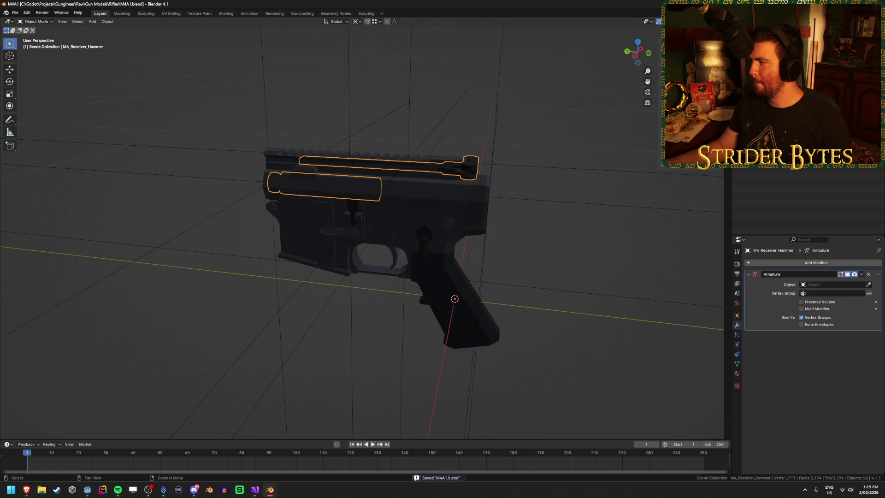
{"action": "key", "text": "ctrl+s"}
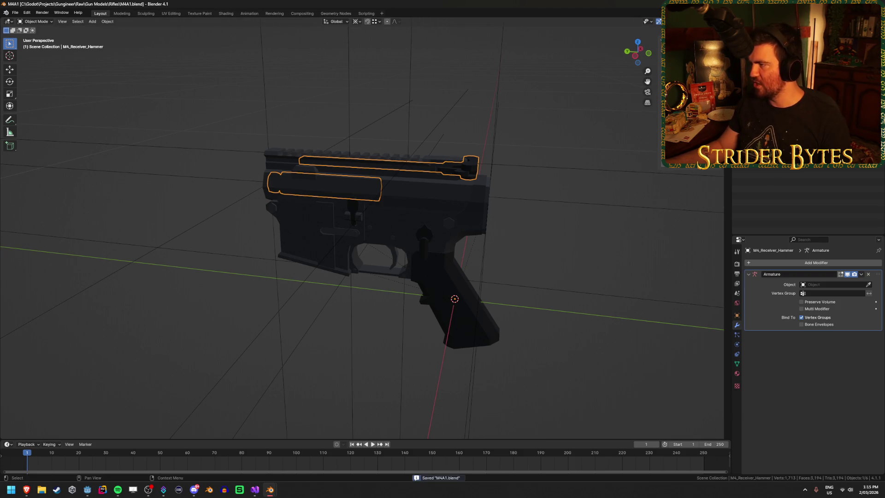
{"action": "left_click", "coordinate": [606, 172]}
{"action": "key", "text": "ctrl+s"}
{"action": "left_click", "coordinate": [775, 37]}
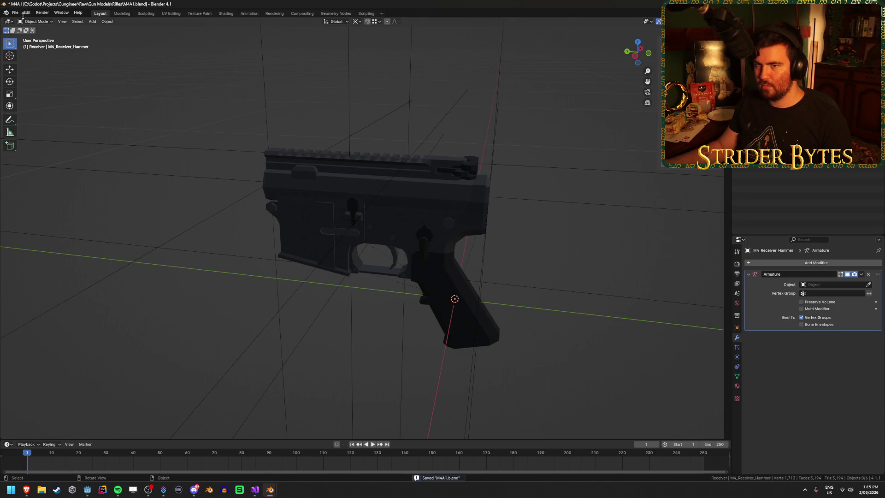
{"action": "key", "text": "ctrl+s"}
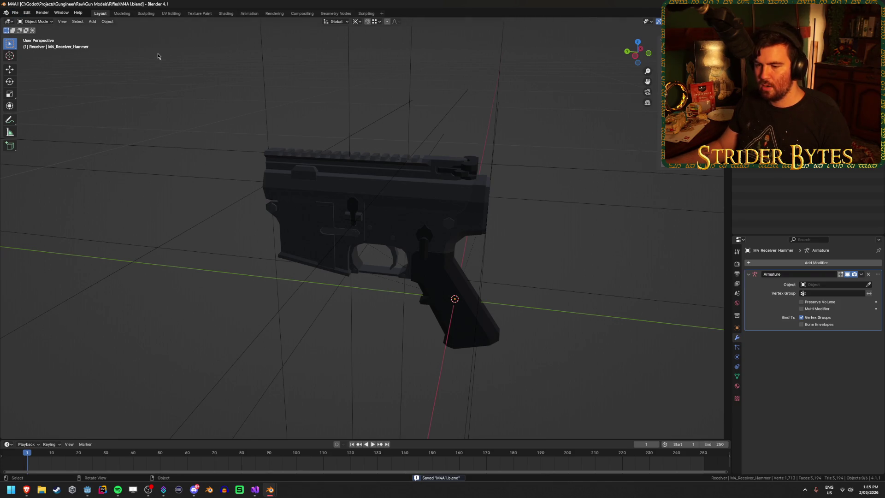
{"action": "left_click", "coordinate": [89, 491]}
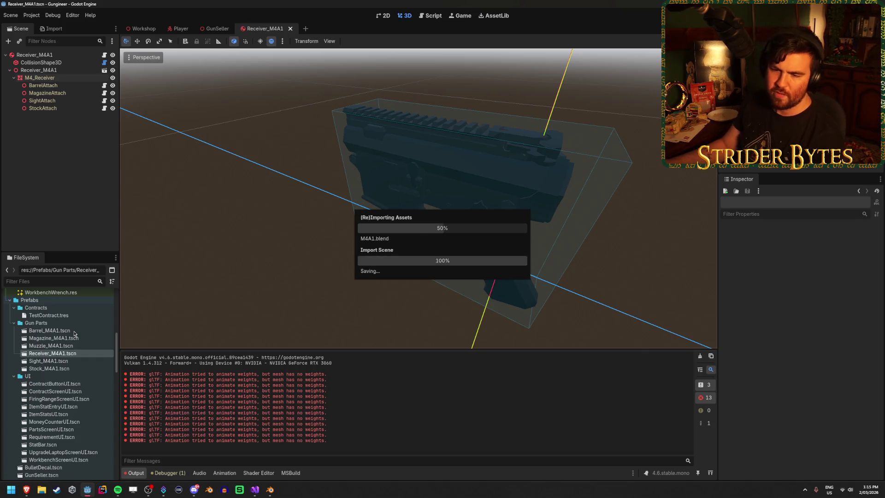
Step: Expand the Gun Parts meshes folder in Godot, then return to the M4A1 Blender window
{"action": "scroll", "coordinate": [74, 335], "scroll_direction": "up", "scroll_amount": 5}
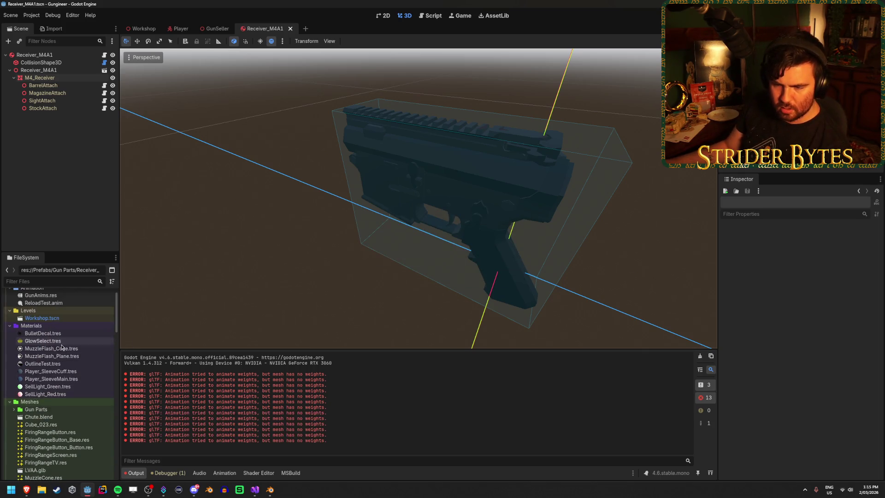
{"action": "left_click", "coordinate": [15, 409]}
{"action": "scroll", "coordinate": [28, 405], "scroll_direction": "down", "scroll_amount": 3}
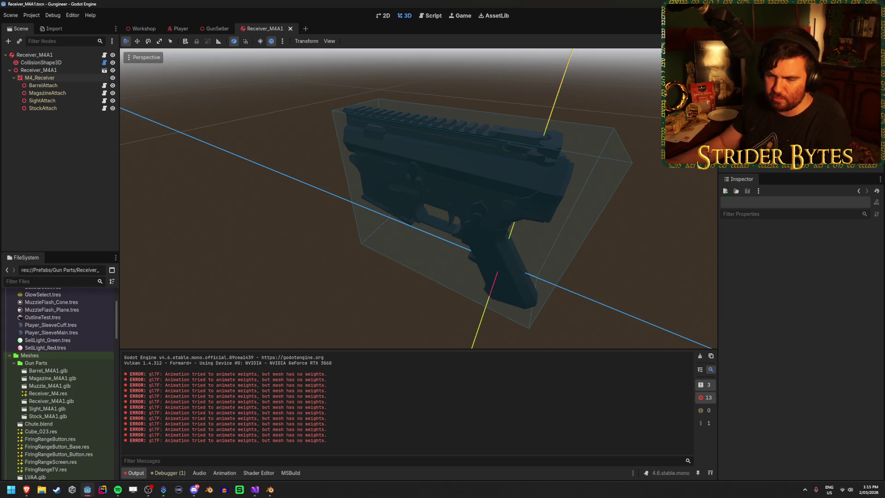
{"action": "mouse_move", "coordinate": [272, 491]}
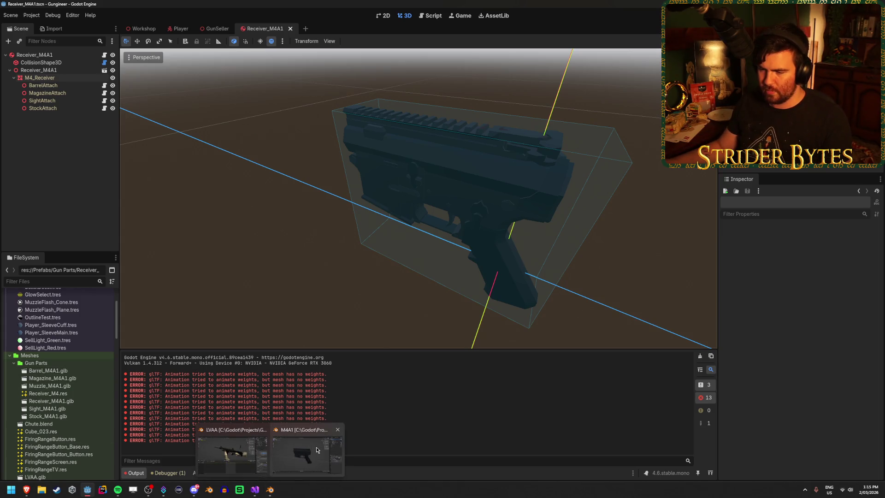
{"action": "left_click", "coordinate": [317, 447]}
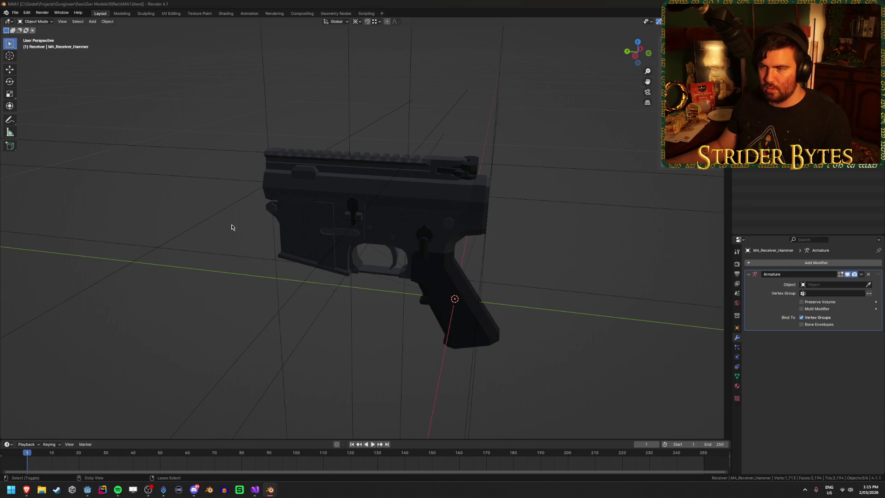
Step: Export glTF over Receiver_M4A1.glb in Gungineer\Meshes\Gun Parts, then save M4A1.blend
{"action": "key", "text": "shift+r"}
{"action": "left_click", "coordinate": [358, 131]}
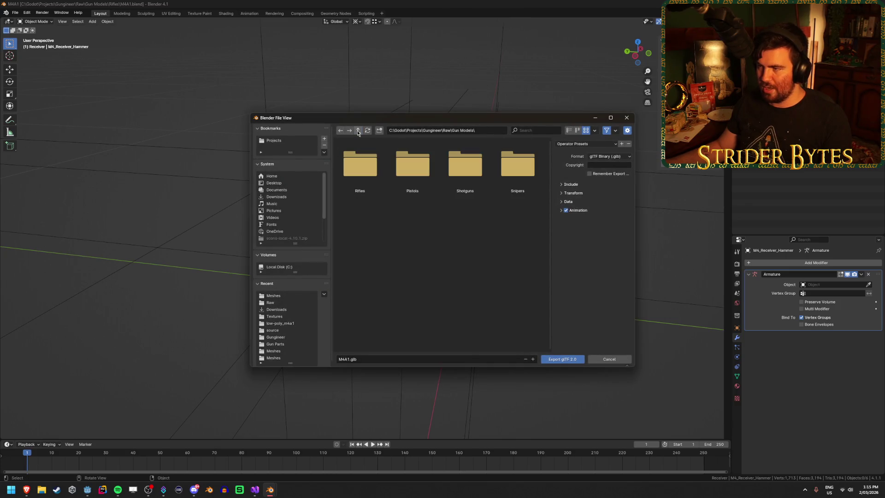
{"action": "left_click", "coordinate": [359, 131]}
{"action": "left_click", "coordinate": [358, 131]}
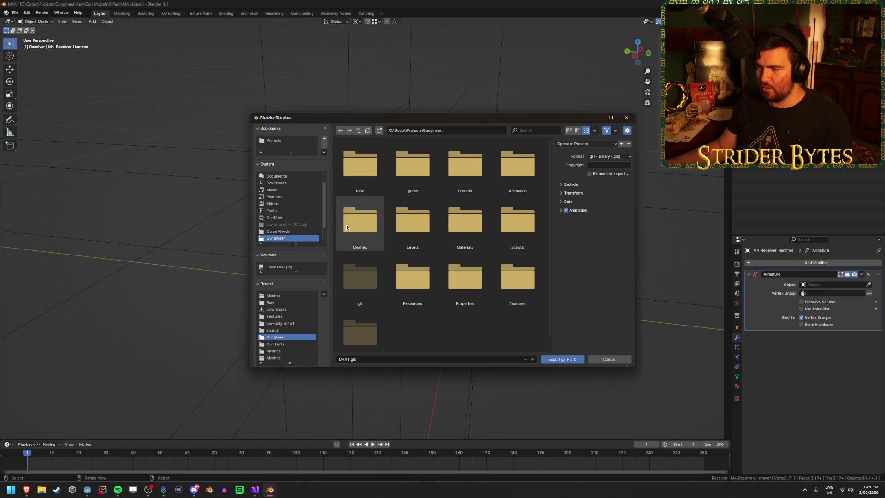
{"action": "double_click", "coordinate": [360, 228]}
{"action": "double_click", "coordinate": [361, 166]}
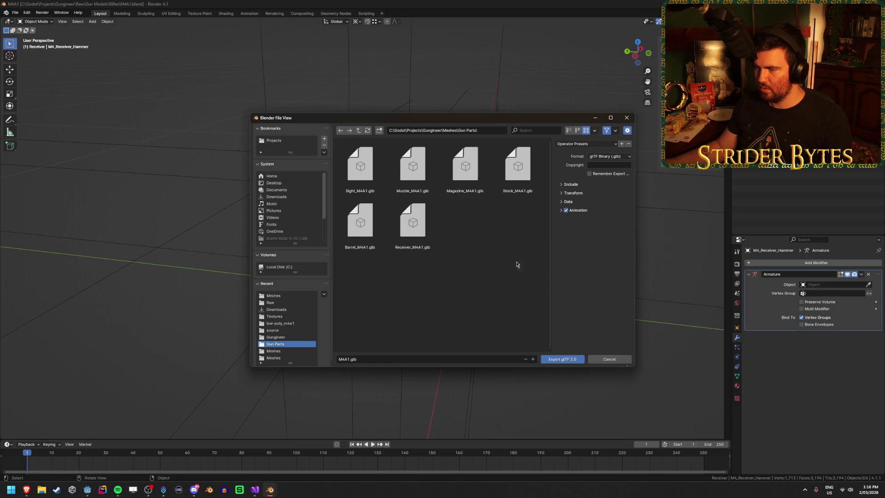
{"action": "left_click", "coordinate": [417, 226]}
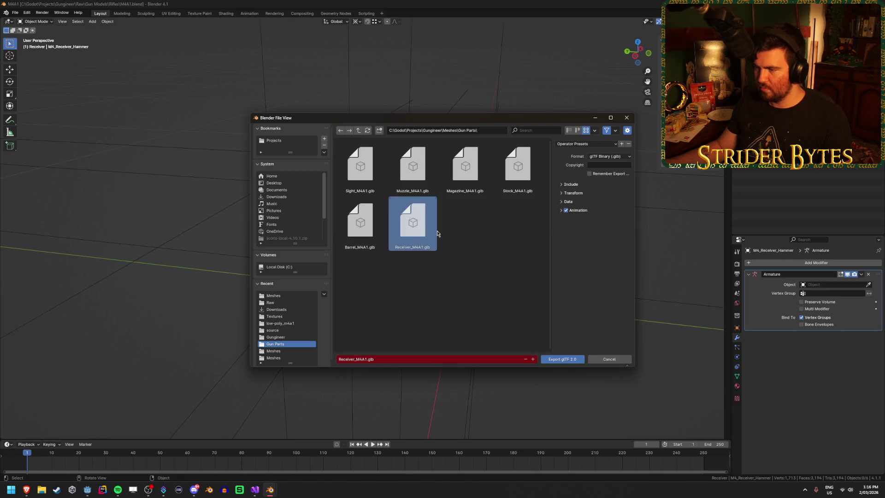
{"action": "left_click", "coordinate": [565, 202]}
{"action": "left_click", "coordinate": [572, 219]}
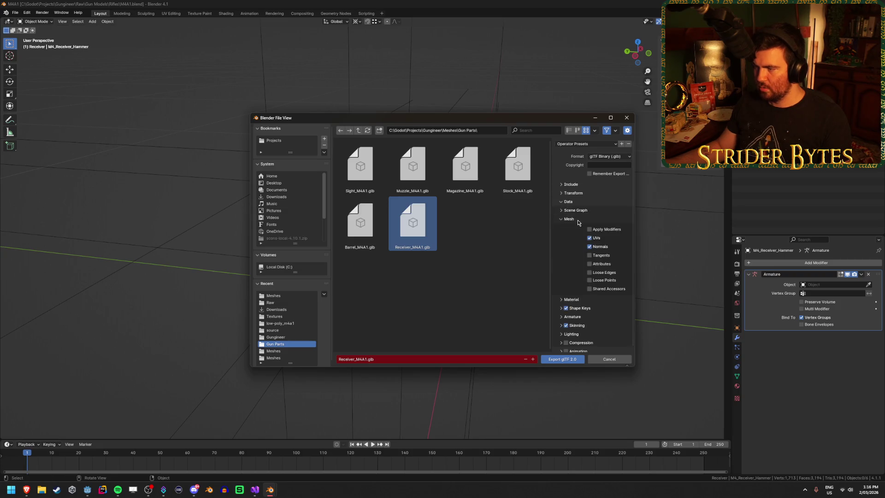
{"action": "left_click", "coordinate": [570, 220]}
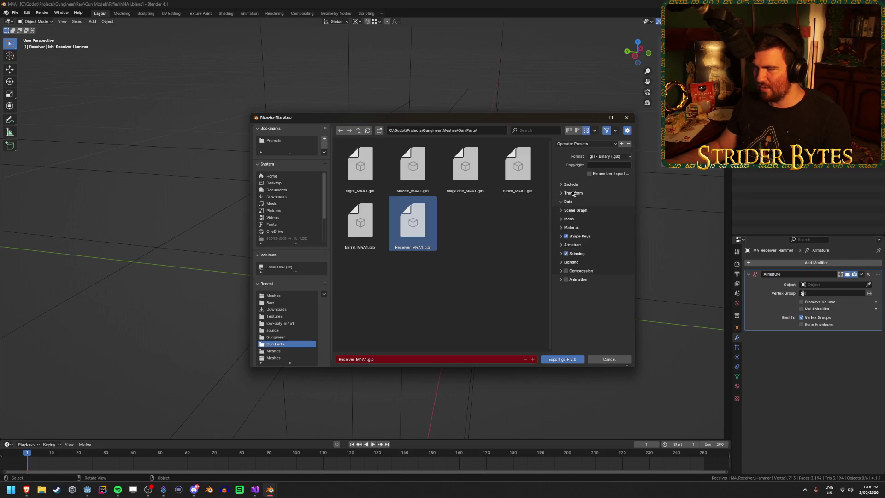
{"action": "left_click", "coordinate": [578, 357]}
{"action": "key", "text": "ctrl+s"}
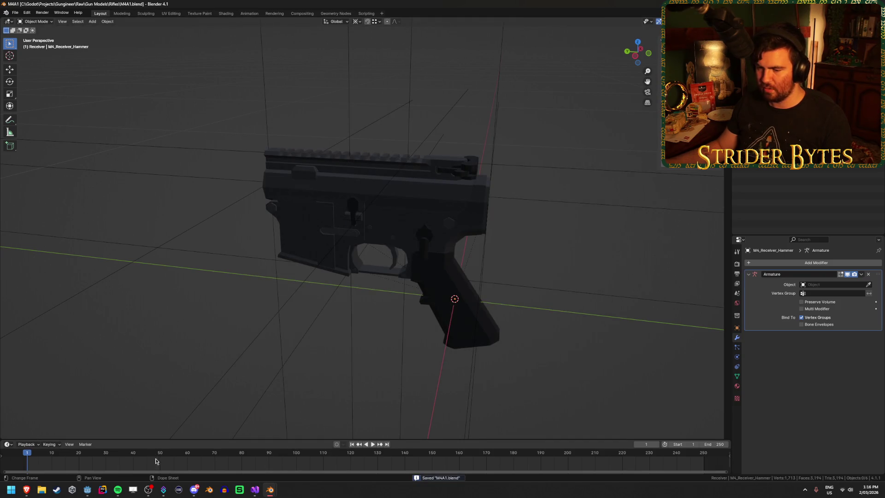
Step: Check the reimported receiver in Godot, then return to the M4A1 Blender window
{"action": "left_click", "coordinate": [92, 490]}
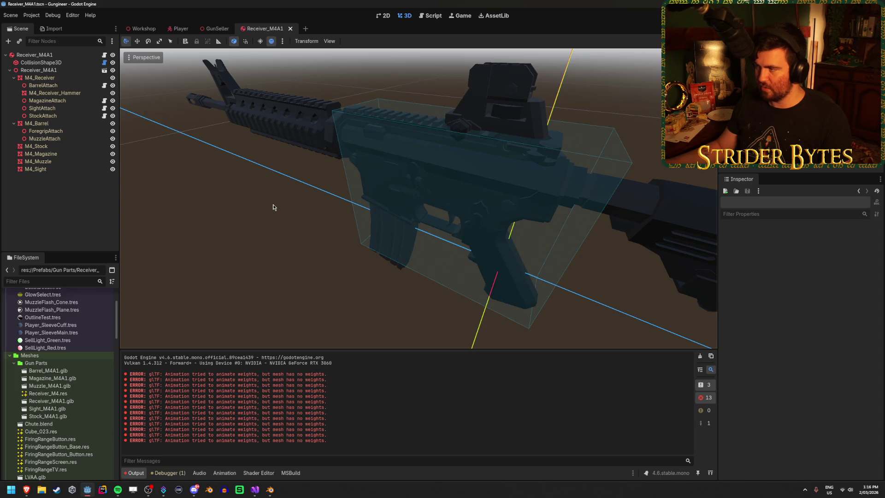
{"action": "mouse_move", "coordinate": [270, 489]}
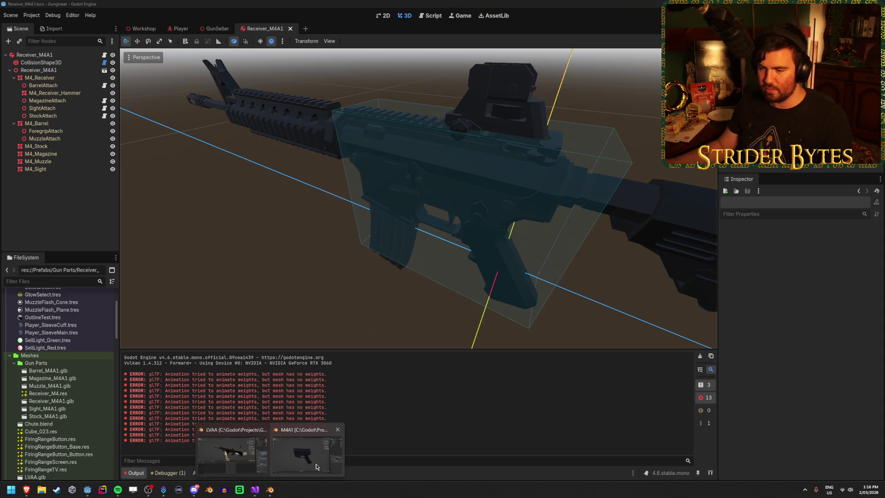
{"action": "left_click", "coordinate": [317, 465]}
Step: Re-export over Receiver_M4A1.glb with Limit to Active Collection enabled
{"action": "key", "text": "ctrl+e"}
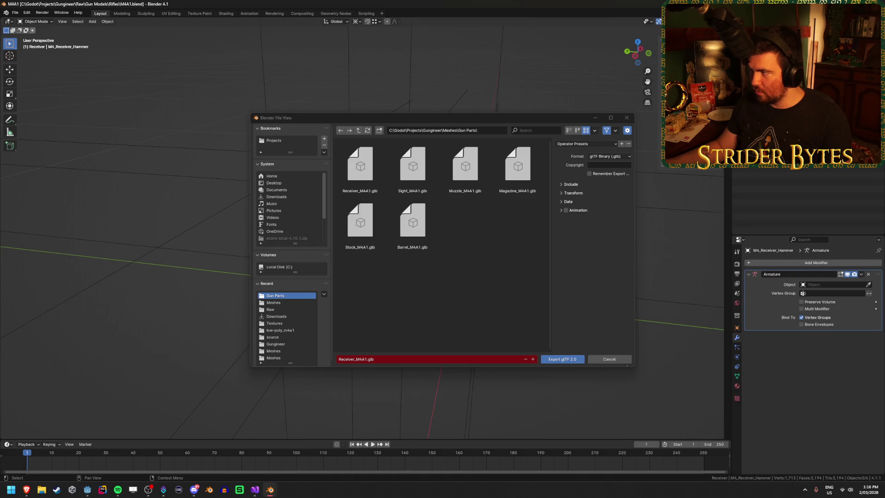
{"action": "left_click", "coordinate": [361, 168]}
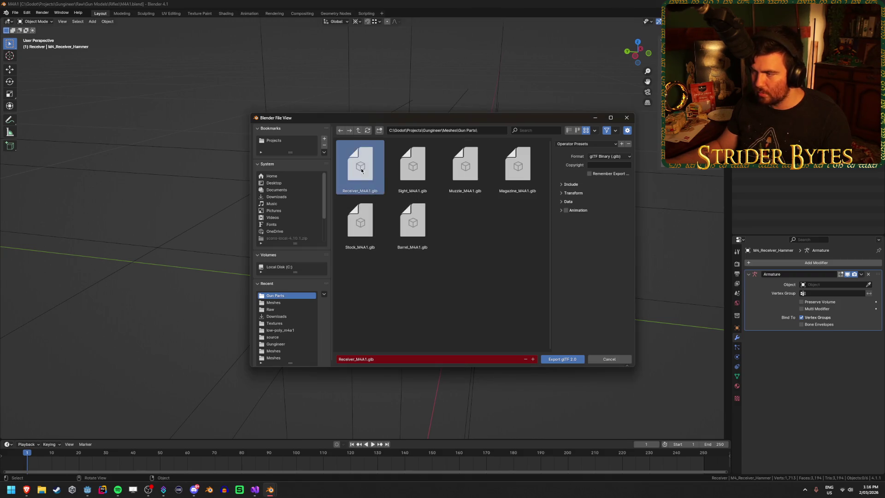
{"action": "left_click", "coordinate": [566, 203]}
{"action": "left_click", "coordinate": [569, 202]}
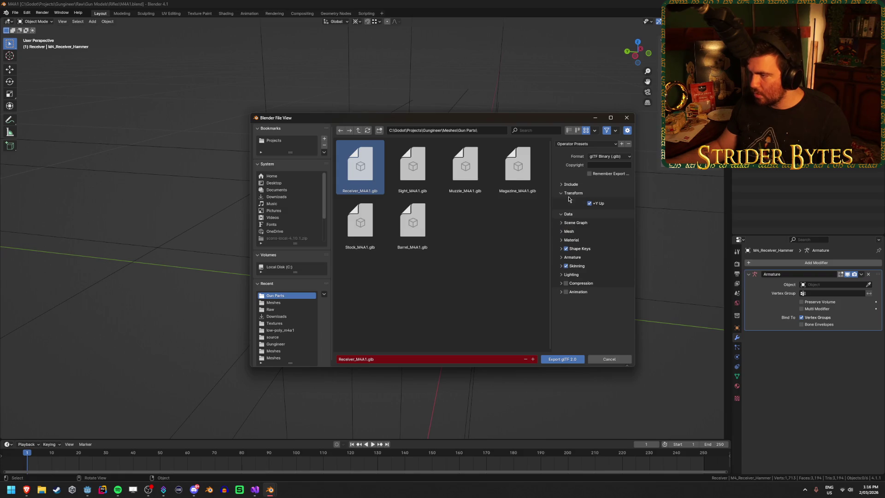
{"action": "left_click", "coordinate": [571, 185]}
{"action": "left_click", "coordinate": [604, 216]}
{"action": "left_click", "coordinate": [560, 359]}
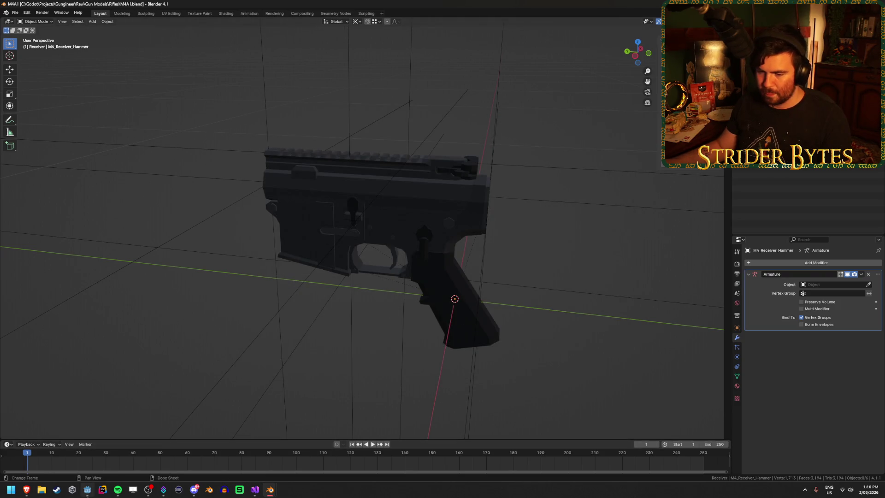
Step: Select M4_Receiver and M4_Receiver_Hammer in Godot, trying a hammer move and undoing it
{"action": "left_click", "coordinate": [87, 491]}
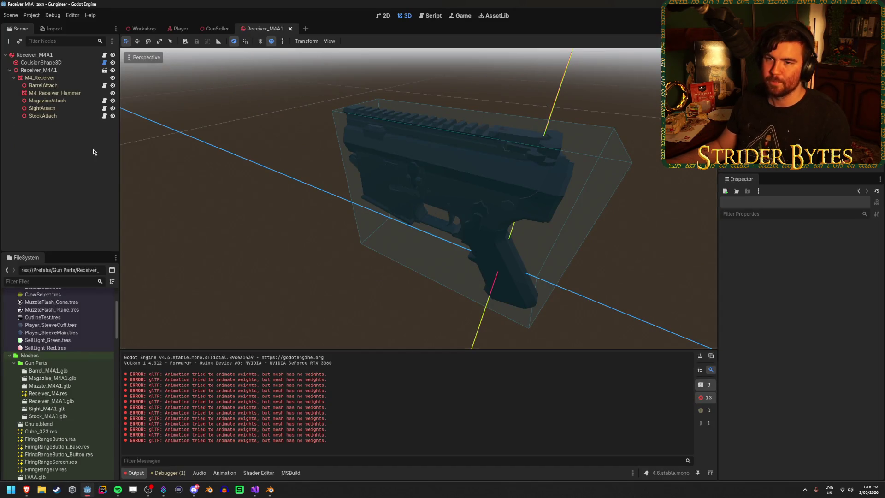
{"action": "left_click", "coordinate": [45, 78]}
{"action": "left_click", "coordinate": [65, 93]}
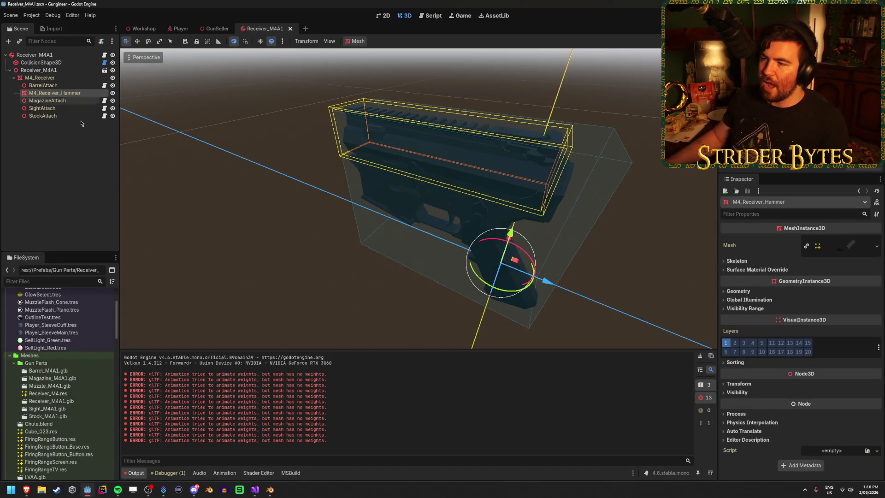
{"action": "mouse_move", "coordinate": [545, 283]}
{"action": "left_mouse_down"}
{"action": "mouse_move", "coordinate": [620, 320]}
{"action": "mouse_move", "coordinate": [634, 341]}
{"action": "mouse_move", "coordinate": [623, 325]}
{"action": "mouse_move", "coordinate": [576, 308]}
{"action": "mouse_move", "coordinate": [654, 333]}
{"action": "left_mouse_up"}
{"action": "key", "text": "ctrl+z"}
Step: Save the Receiver_M4A1 scene and clear the output log
{"action": "left_click", "coordinate": [605, 300]}
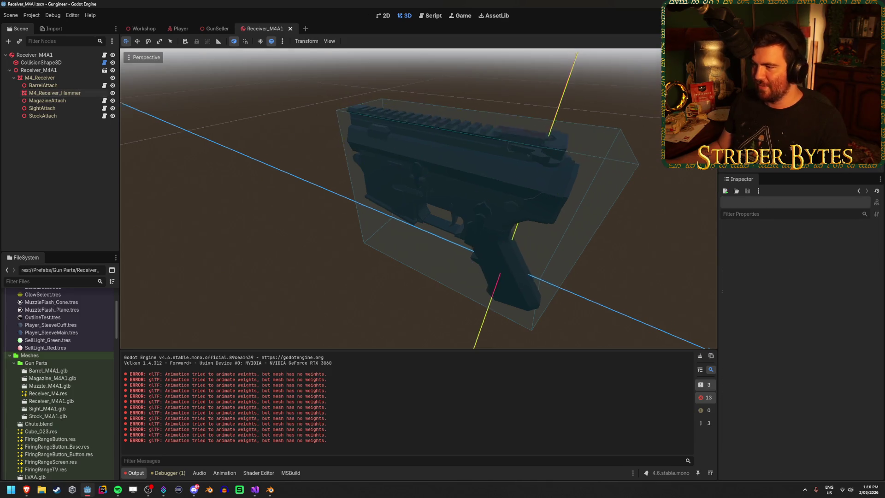
{"action": "scroll", "coordinate": [605, 300], "scroll_direction": "down", "scroll_amount": 5}
{"action": "mouse_move", "coordinate": [606, 300]}
{"action": "middle_mouse_down"}
{"action": "mouse_move", "coordinate": [507, 258]}
{"action": "mouse_move", "coordinate": [552, 260]}
{"action": "middle_mouse_up"}
{"action": "key", "text": "ctrl+s"}
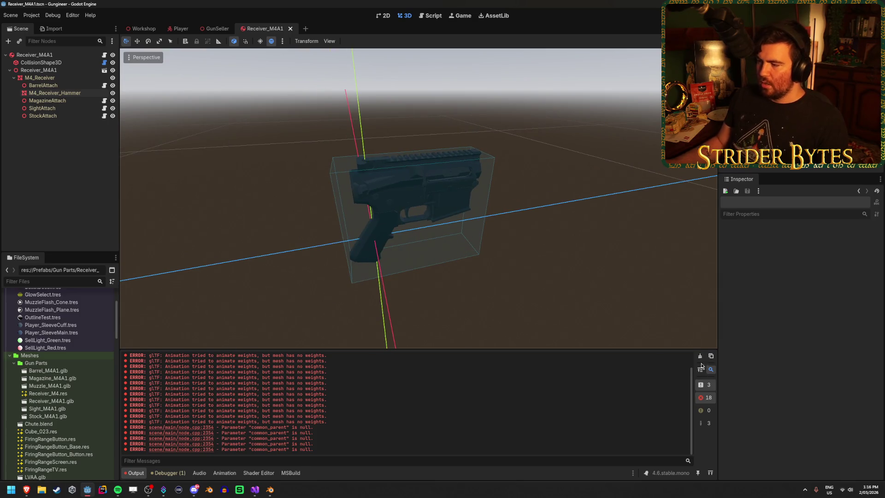
{"action": "left_click", "coordinate": [701, 369]}
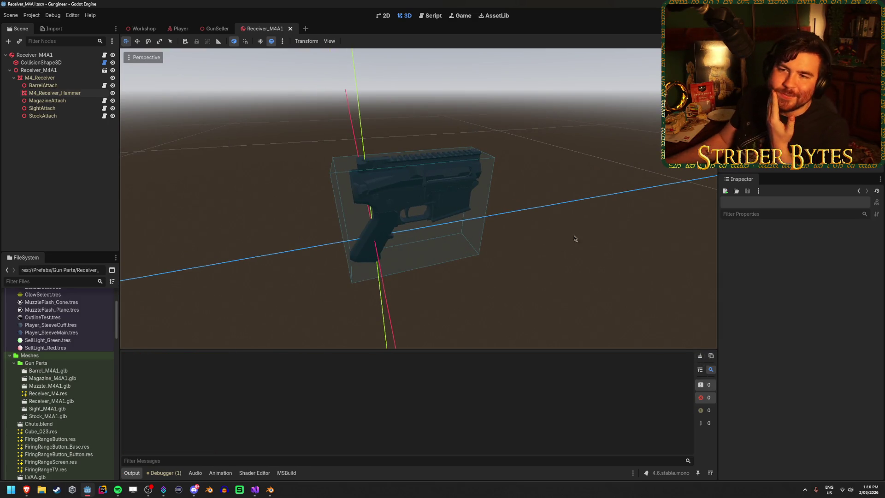
Step: Inspect the BarrelAttach and MagazineAttach nodes, then select M4_Receiver_Hammer
{"action": "left_click", "coordinate": [77, 87]}
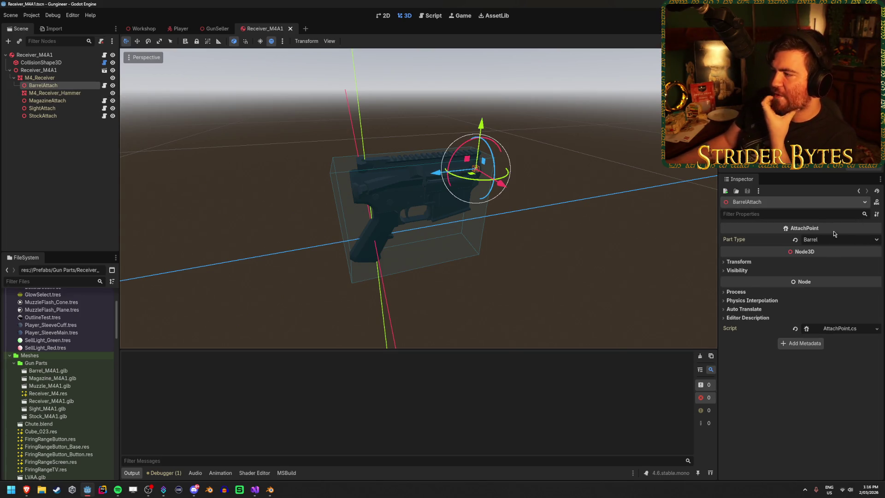
{"action": "left_click", "coordinate": [74, 101]}
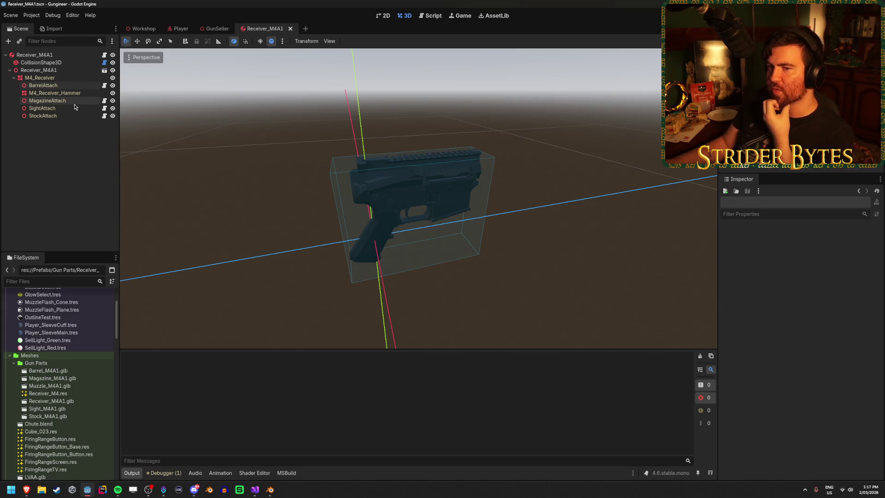
{"action": "left_click", "coordinate": [73, 93]}
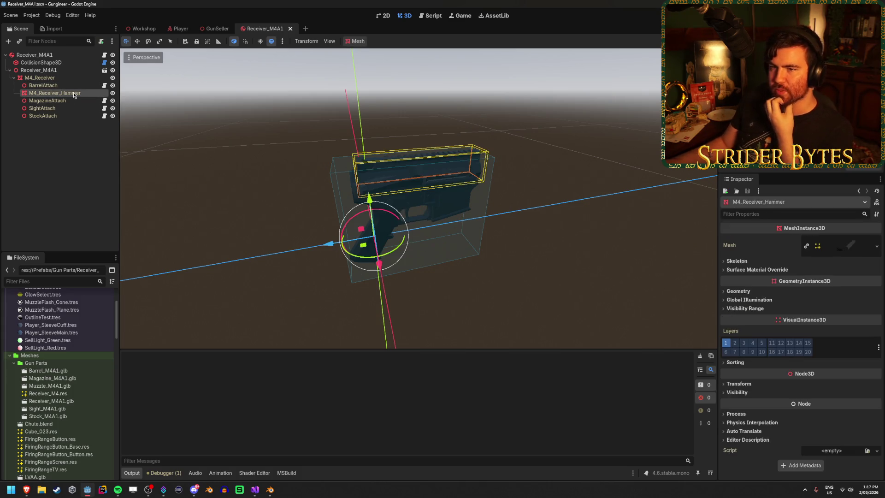
{"action": "left_click", "coordinate": [54, 185]}
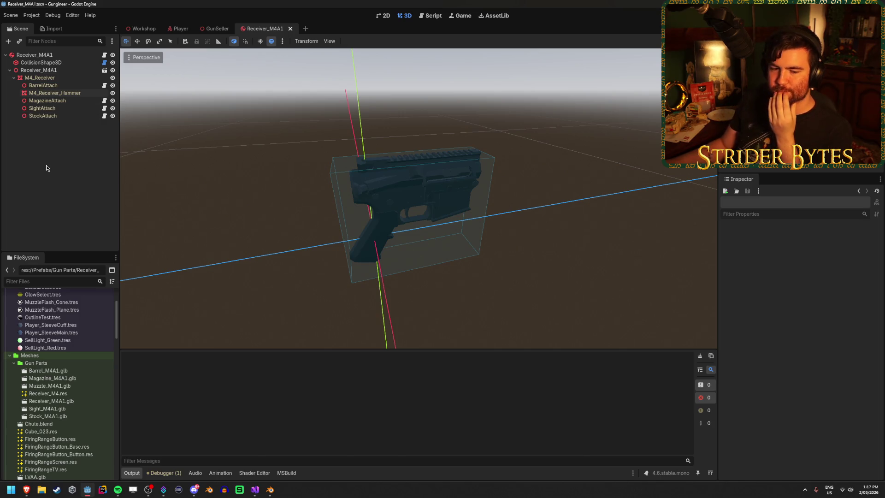
{"action": "left_click", "coordinate": [51, 101]}
{"action": "left_click", "coordinate": [53, 93]}
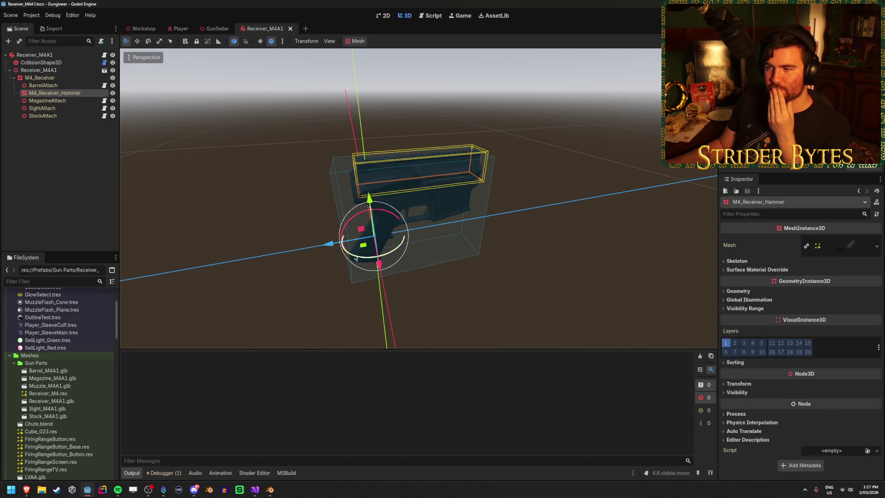
Step: Test-move the hammer along its Z axis, then undo the moves to restore its position
{"action": "mouse_move", "coordinate": [334, 250]}
{"action": "left_mouse_down"}
{"action": "mouse_move", "coordinate": [217, 276]}
{"action": "mouse_move", "coordinate": [270, 296]}
{"action": "mouse_move", "coordinate": [248, 296]}
{"action": "left_mouse_up"}
{"action": "mouse_move", "coordinate": [248, 296]}
{"action": "middle_mouse_down"}
{"action": "mouse_move", "coordinate": [444, 245]}
{"action": "mouse_move", "coordinate": [505, 207]}
{"action": "mouse_move", "coordinate": [389, 119]}
{"action": "mouse_move", "coordinate": [513, 198]}
{"action": "middle_mouse_up"}
{"action": "scroll", "coordinate": [506, 206], "scroll_direction": "up", "scroll_amount": 5}
{"action": "mouse_move", "coordinate": [296, 332]}
{"action": "left_mouse_down"}
{"action": "mouse_move", "coordinate": [383, 308]}
{"action": "mouse_move", "coordinate": [364, 320]}
{"action": "mouse_move", "coordinate": [413, 294]}
{"action": "mouse_move", "coordinate": [365, 323]}
{"action": "left_mouse_up"}
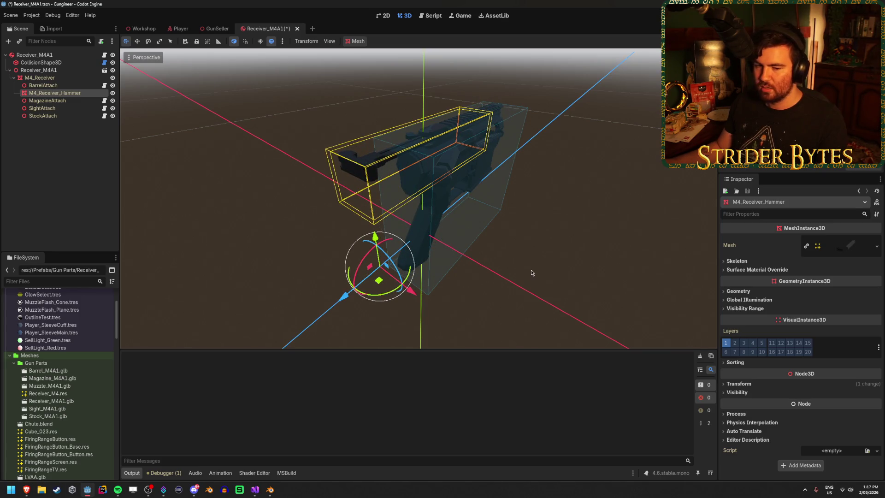
{"action": "key", "text": "ctrl+z"}
{"action": "key", "text": "ctrl+s"}
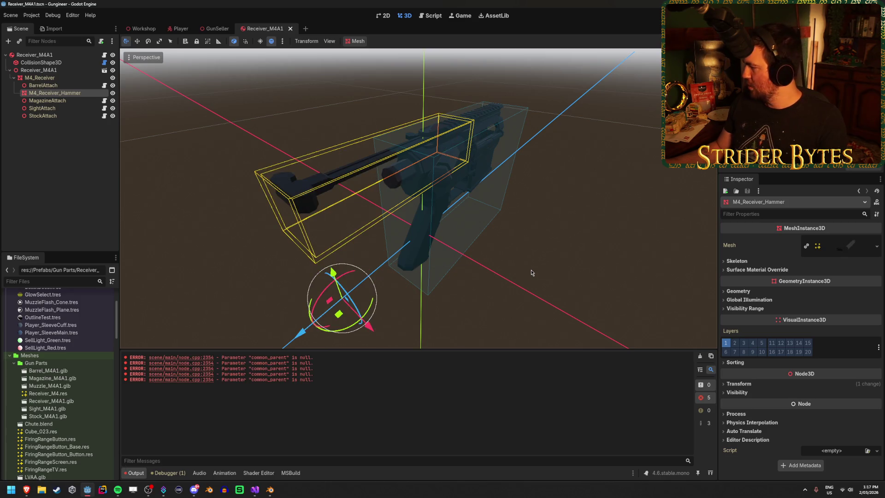
Step: Orbit to a close, low view of the receiver, then bring up GunController.cs in Visual Studio
{"action": "left_click", "coordinate": [531, 273]}
{"action": "mouse_move", "coordinate": [531, 273]}
{"action": "middle_mouse_down"}
{"action": "mouse_move", "coordinate": [587, 263]}
{"action": "mouse_move", "coordinate": [668, 217]}
{"action": "mouse_move", "coordinate": [584, 263]}
{"action": "middle_mouse_up"}
{"action": "double_click", "coordinate": [55, 93]}
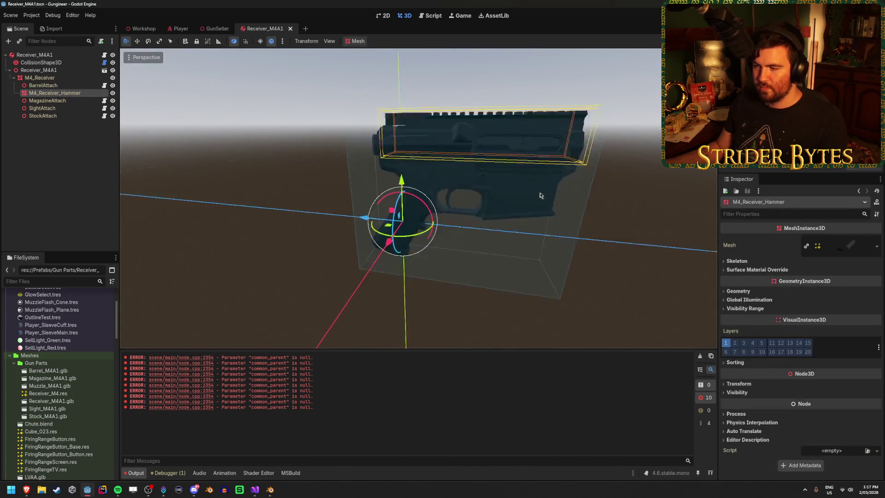
{"action": "left_click", "coordinate": [288, 263]}
{"action": "mouse_move", "coordinate": [288, 263]}
{"action": "middle_mouse_down"}
{"action": "mouse_move", "coordinate": [282, 249]}
{"action": "mouse_move", "coordinate": [507, 276]}
{"action": "middle_mouse_up"}
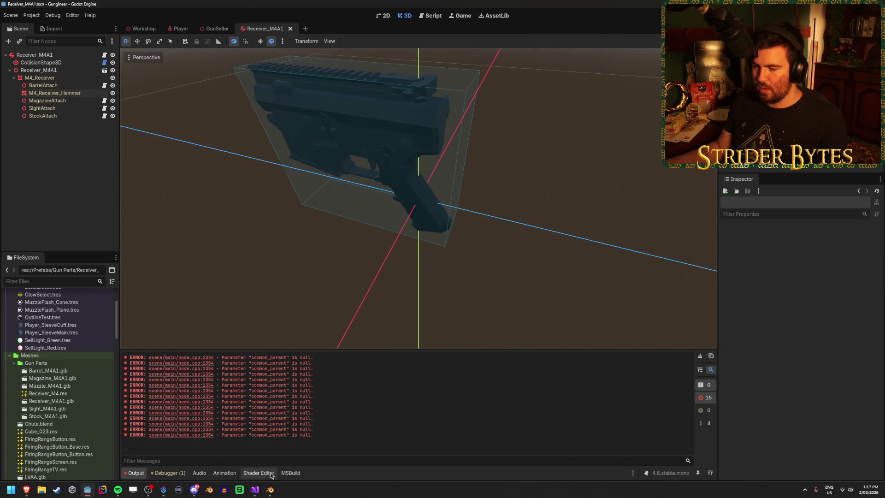
{"action": "left_click", "coordinate": [255, 492]}
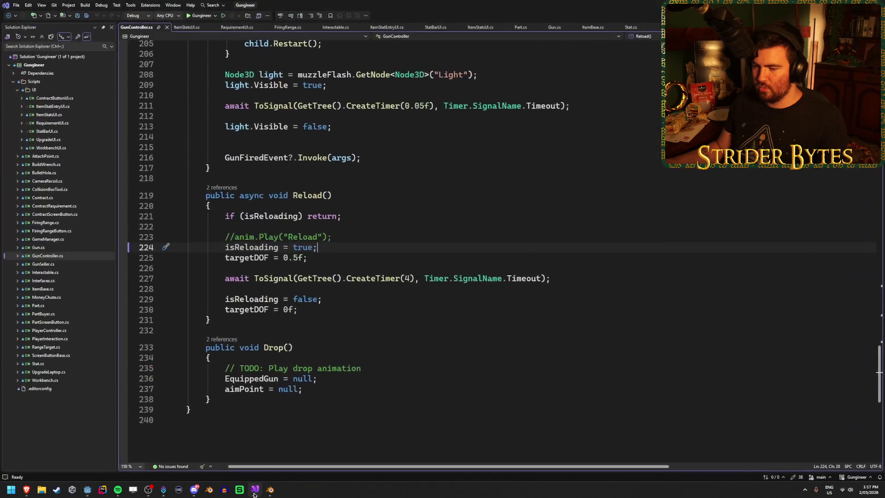
{"action": "left_click", "coordinate": [347, 238]}
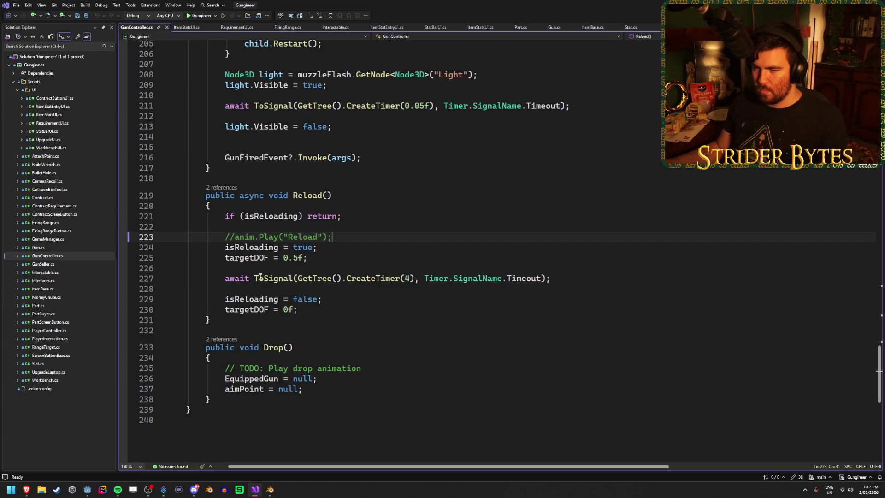
{"action": "scroll", "coordinate": [260, 277], "scroll_direction": "up", "scroll_amount": 20}
{"action": "scroll", "coordinate": [390, 342], "scroll_direction": "down", "scroll_amount": 12}
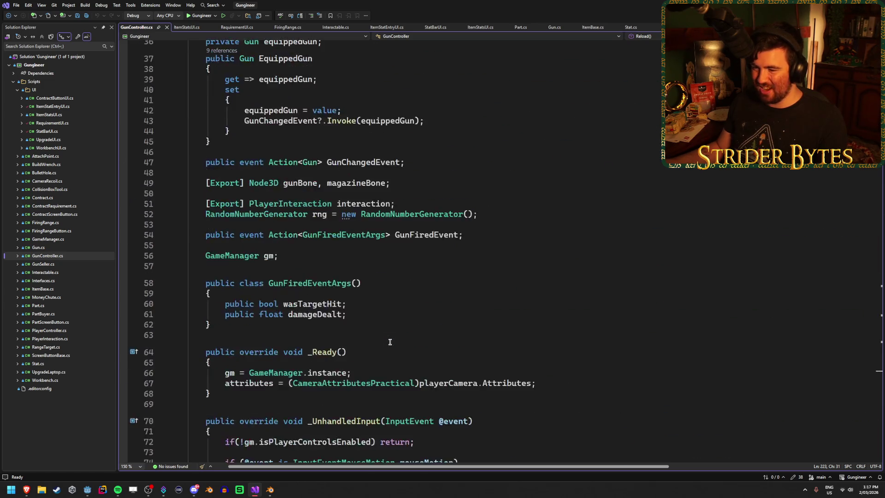
{"action": "scroll", "coordinate": [390, 342], "scroll_direction": "down", "scroll_amount": 2}
{"action": "scroll", "coordinate": [390, 340], "scroll_direction": "up", "scroll_amount": 5}
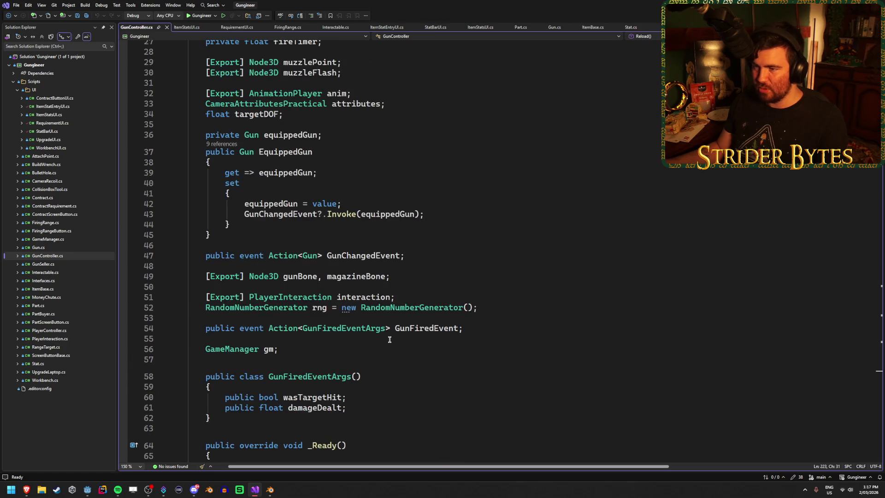
{"action": "scroll", "coordinate": [389, 340], "scroll_direction": "down", "scroll_amount": 17}
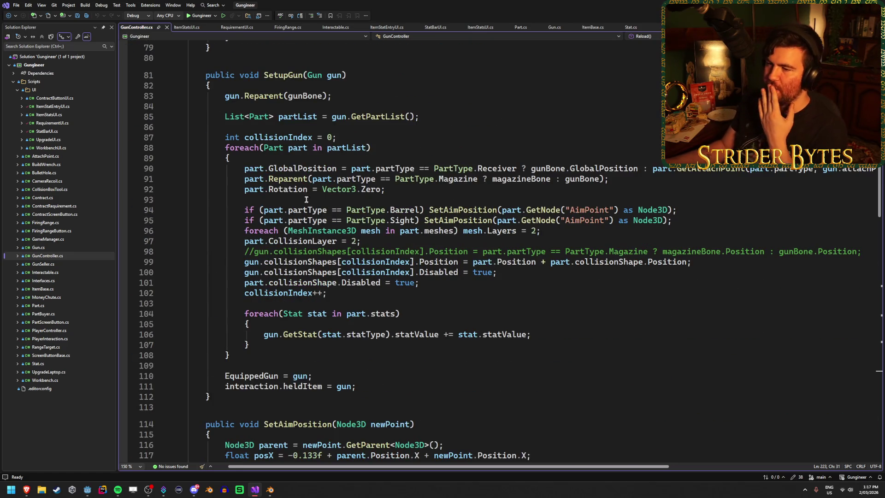
{"action": "left_click", "coordinate": [289, 169]}
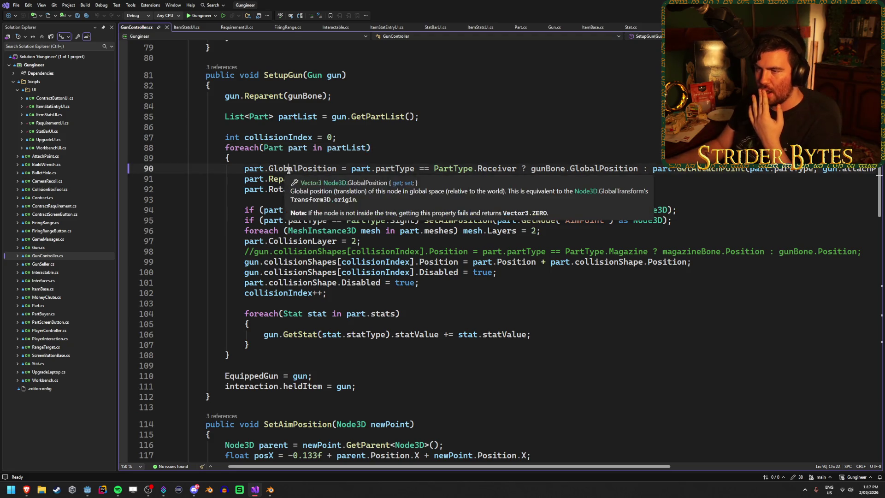
{"action": "left_click", "coordinate": [336, 179]}
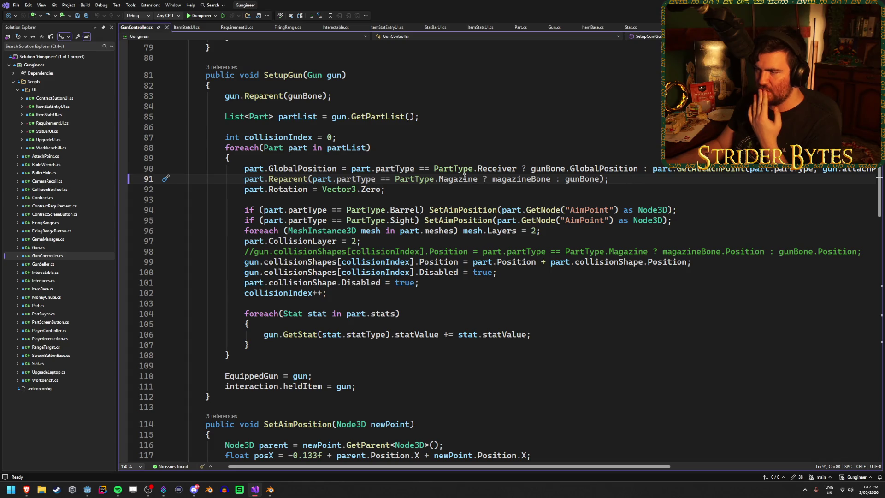
{"action": "mouse_move", "coordinate": [610, 178]}
{"action": "left_mouse_down"}
{"action": "mouse_move", "coordinate": [308, 178]}
{"action": "mouse_move", "coordinate": [598, 169]}
{"action": "mouse_move", "coordinate": [613, 179]}
{"action": "mouse_move", "coordinate": [214, 174]}
{"action": "left_mouse_up"}
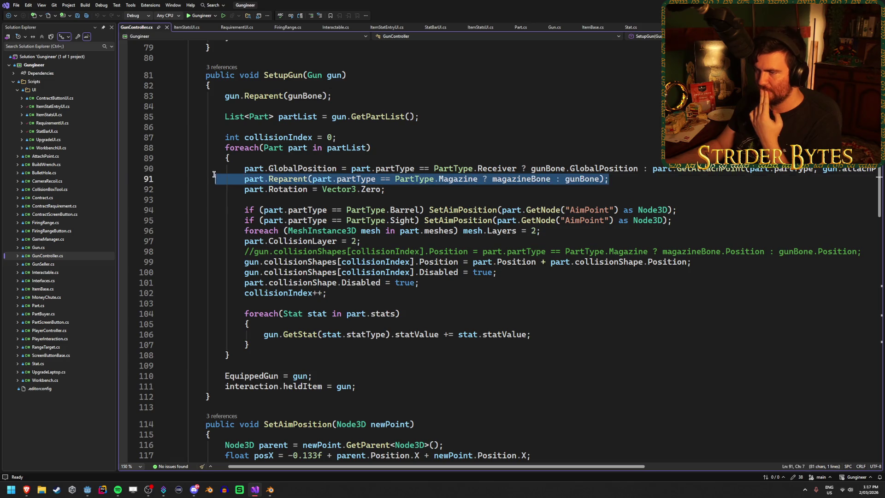
{"action": "left_click", "coordinate": [631, 180]}
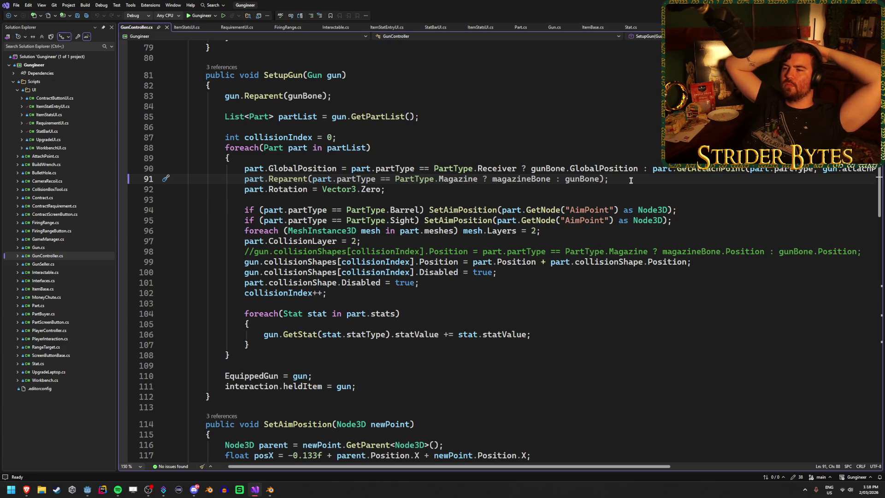
{"action": "scroll", "coordinate": [581, 188], "scroll_direction": "up", "scroll_amount": 20}
{"action": "scroll", "coordinate": [442, 205], "scroll_direction": "up", "scroll_amount": 1}
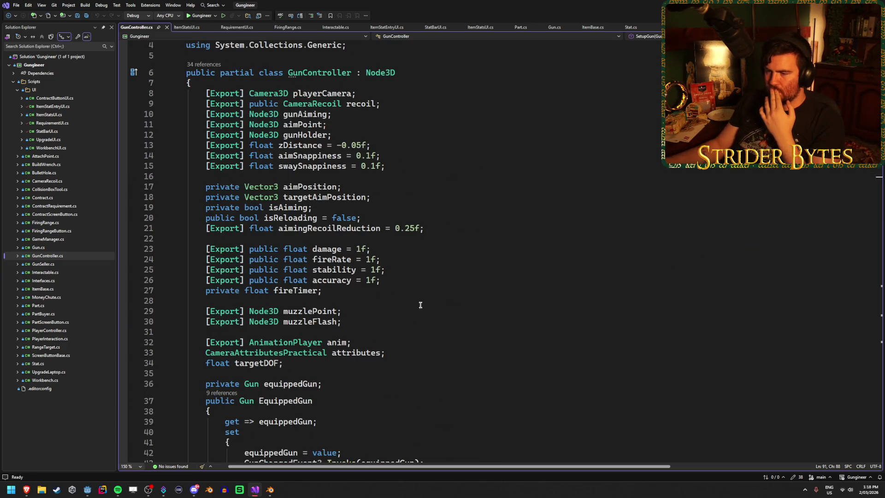
{"action": "left_click", "coordinate": [364, 322]}
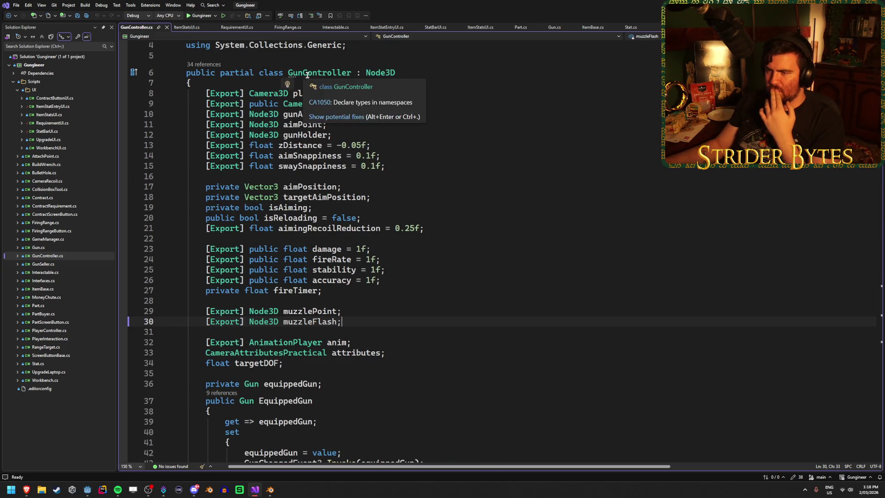
{"action": "scroll", "coordinate": [332, 316], "scroll_direction": "down", "scroll_amount": 2}
{"action": "scroll", "coordinate": [331, 315], "scroll_direction": "down", "scroll_amount": 6}
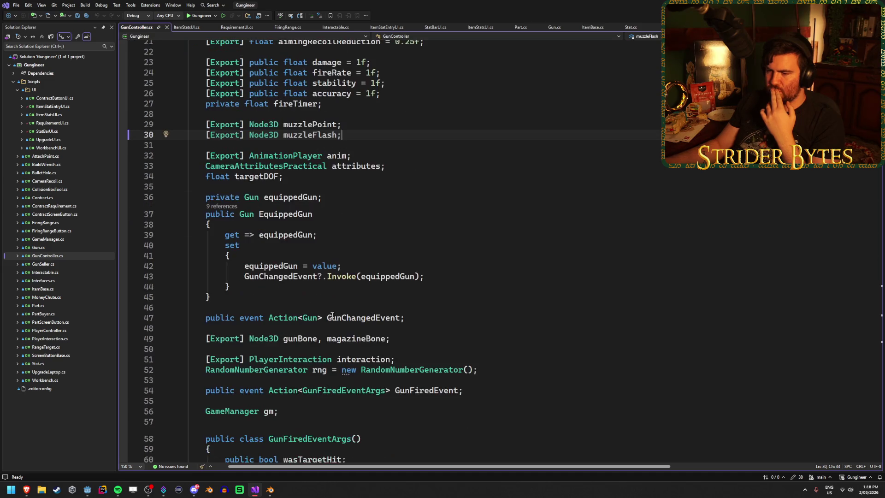
{"action": "left_click", "coordinate": [300, 276]}
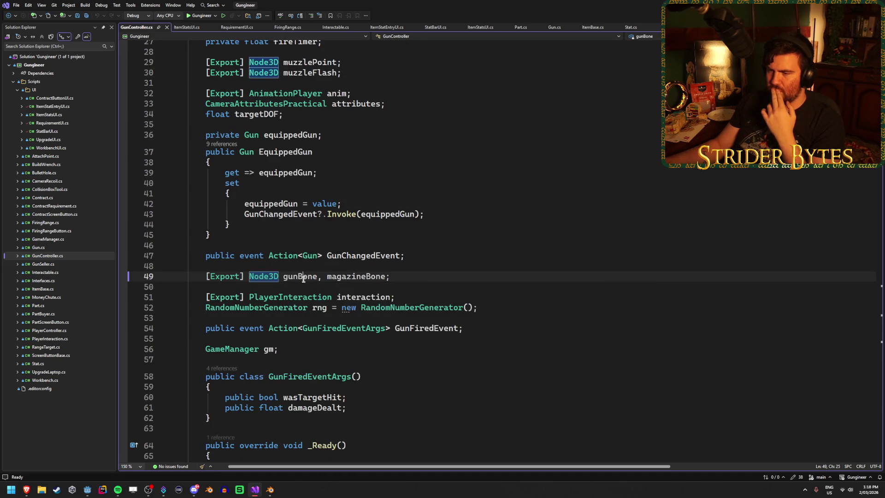
{"action": "left_click", "coordinate": [367, 277]}
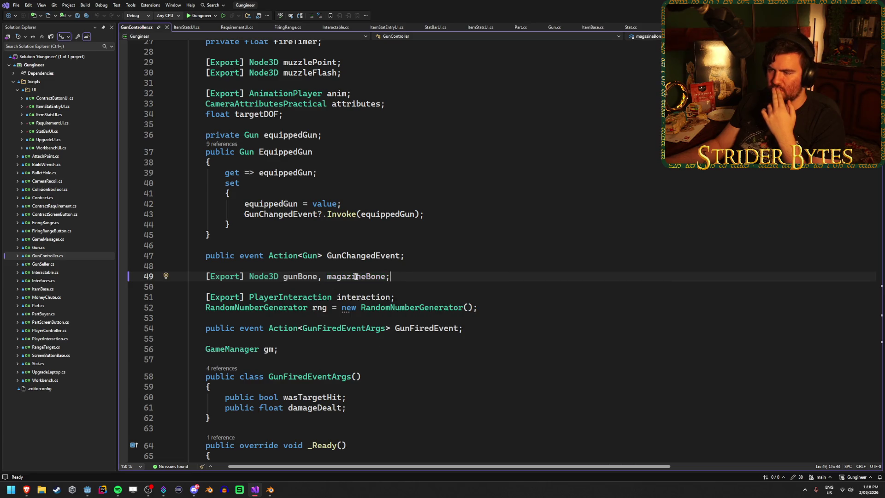
{"action": "left_click", "coordinate": [427, 277]}
{"action": "key", "text": "Left"}
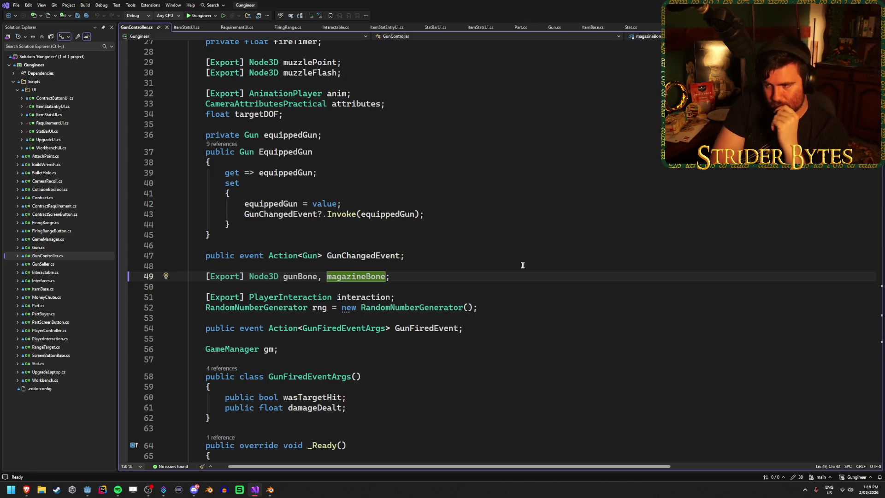
{"action": "key", "text": "Escape"}
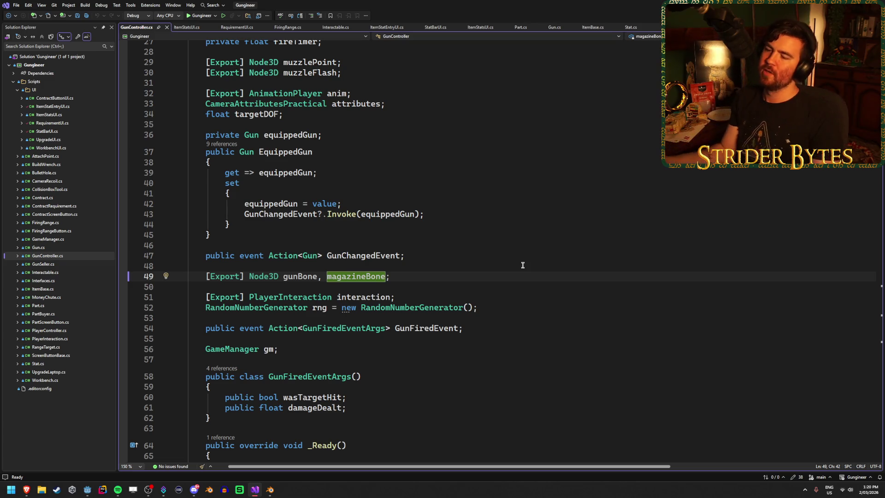
{"action": "scroll", "coordinate": [449, 249], "scroll_direction": "down", "scroll_amount": 15}
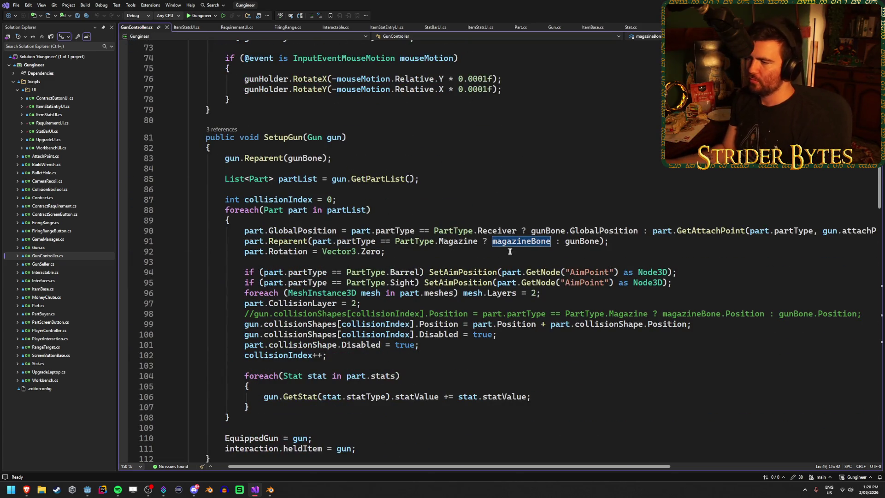
Step: Save GunController.cs with the cursor at the end of line 91 in SetupGun
{"action": "left_click", "coordinate": [629, 239]}
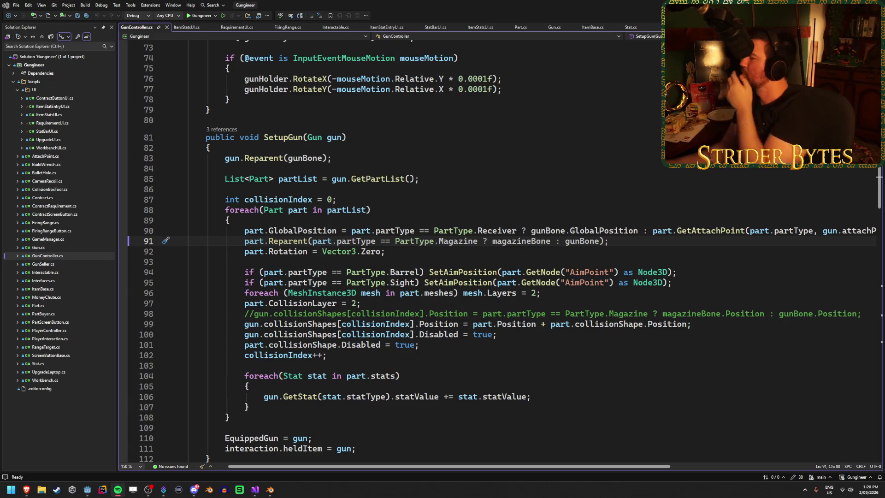
{"action": "key", "text": "alt+Tab"}
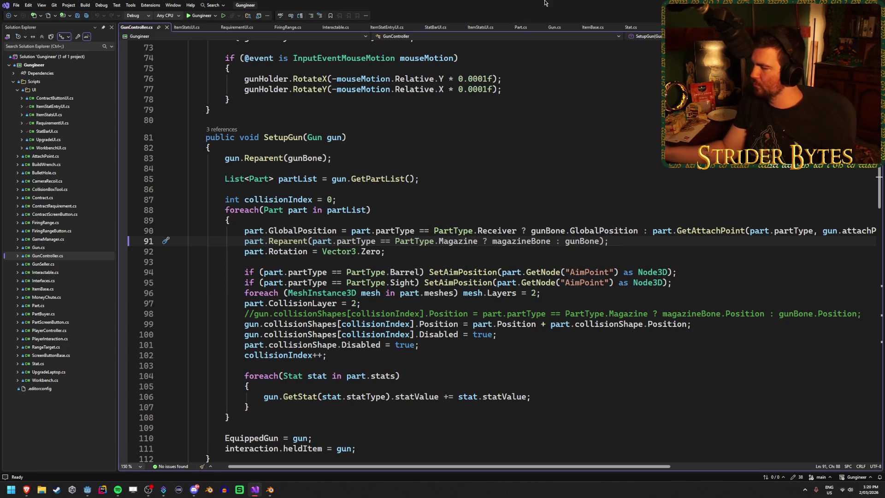
{"action": "key", "text": "ctrl+s"}
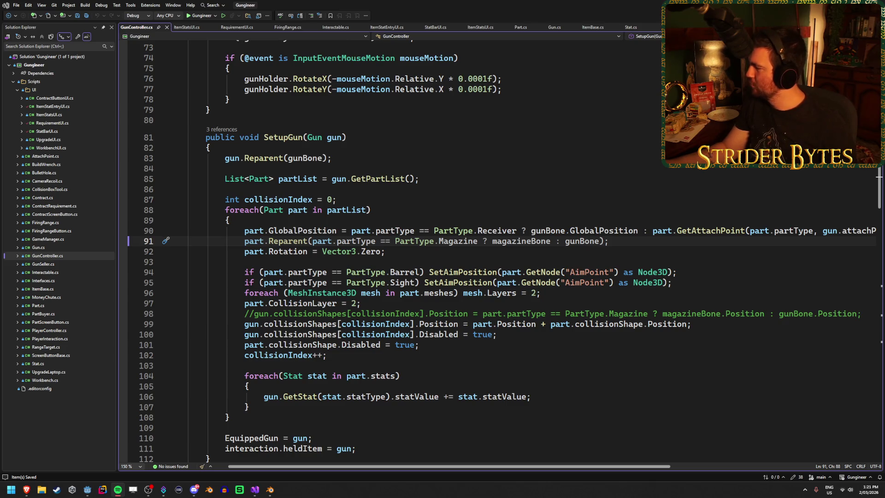
{"action": "left_click", "coordinate": [655, 239]}
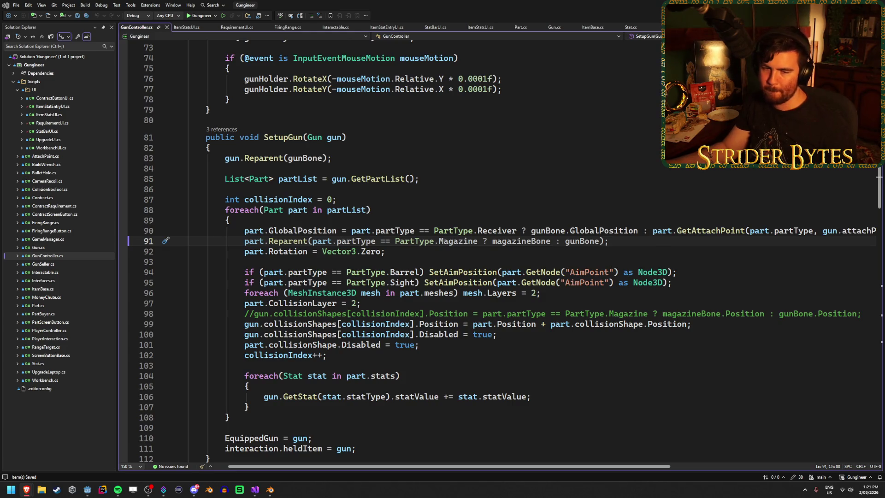
{"action": "left_click", "coordinate": [623, 243]}
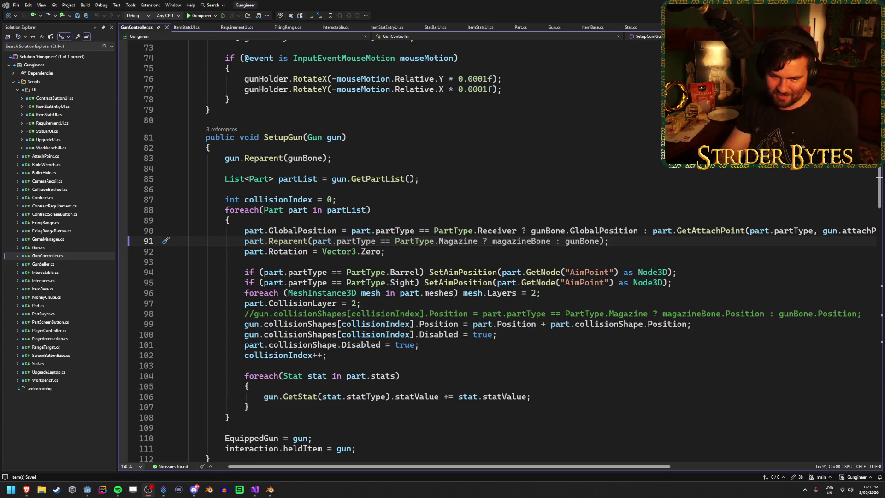
{"action": "left_click", "coordinate": [572, 17]}
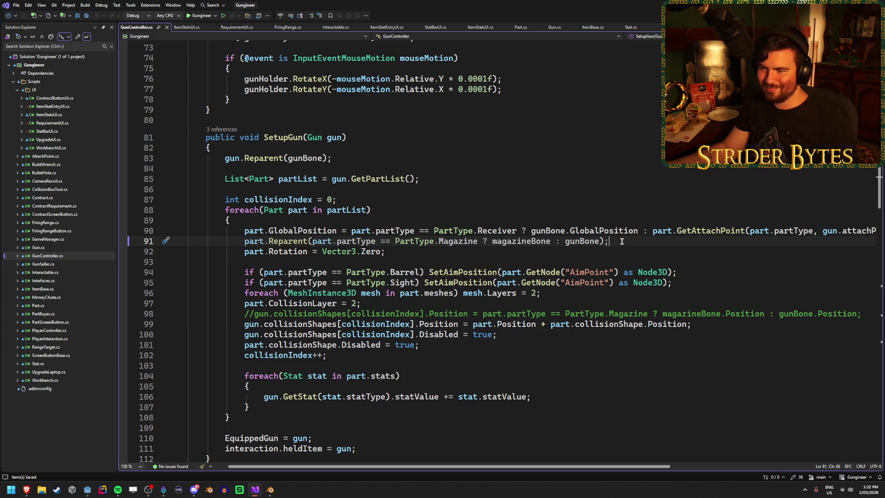
Step: Go to the Part type in the SetupGun loop and open Part.cs from Solution Explorer
{"action": "scroll", "coordinate": [622, 241], "scroll_direction": "up", "scroll_amount": 13}
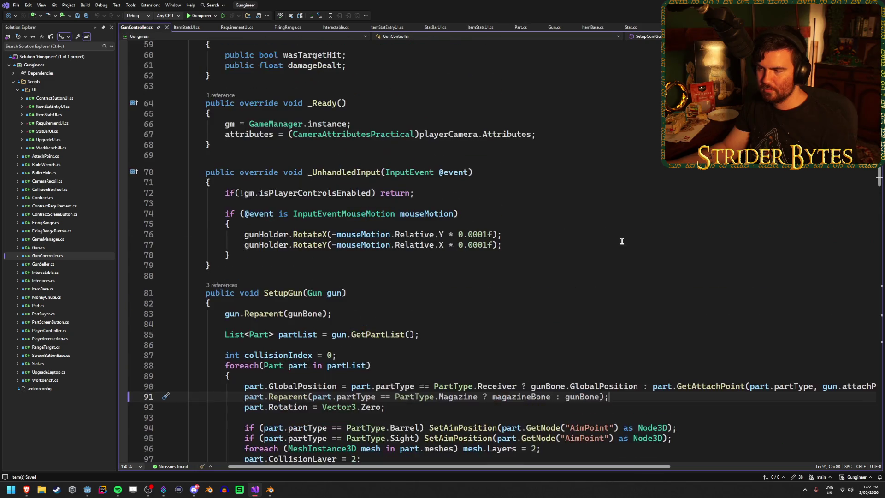
{"action": "scroll", "coordinate": [621, 241], "scroll_direction": "up", "scroll_amount": 11}
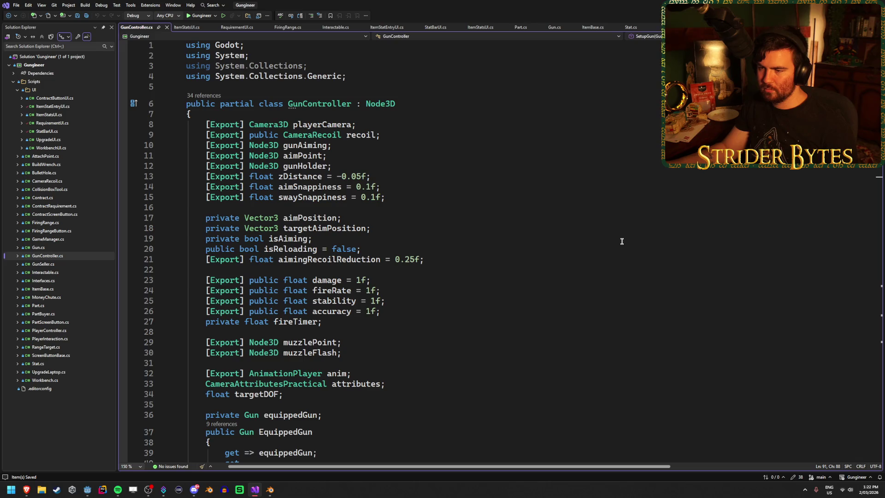
{"action": "scroll", "coordinate": [622, 241], "scroll_direction": "down", "scroll_amount": 20}
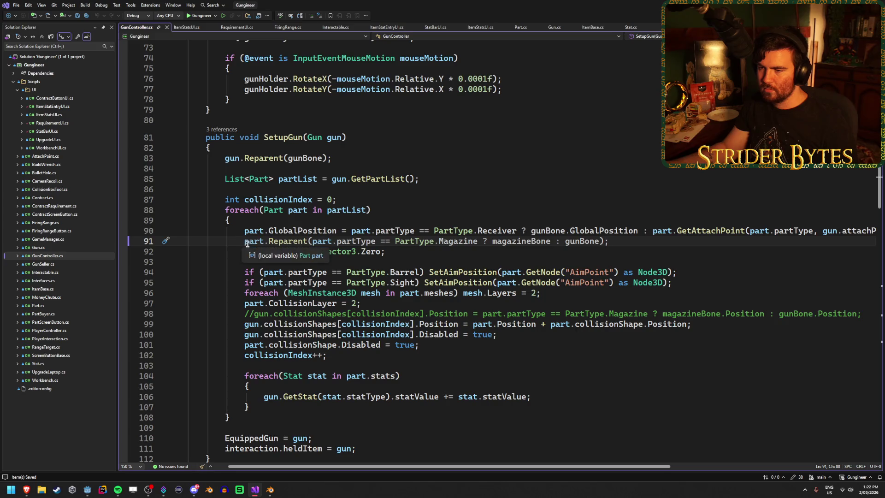
{"action": "left_click", "coordinate": [279, 210]}
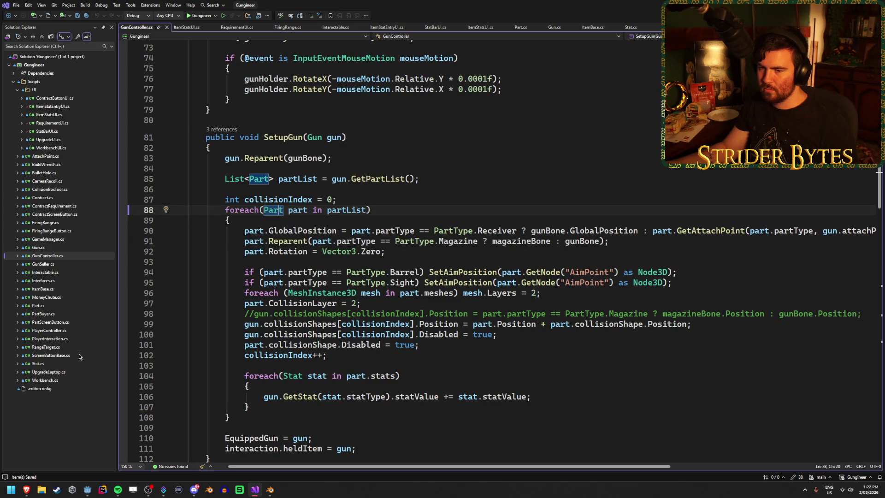
{"action": "double_click", "coordinate": [52, 307]}
{"action": "scroll", "coordinate": [418, 284], "scroll_direction": "up", "scroll_amount": 5}
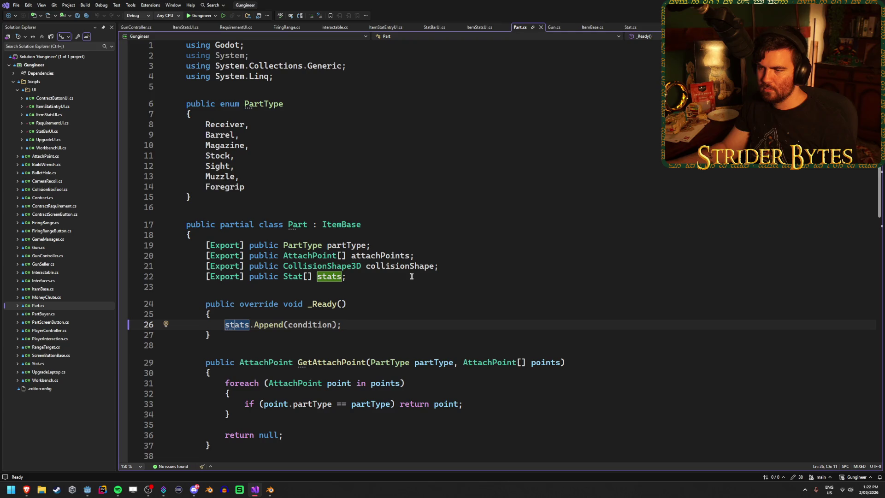
Step: Add line 23 below the stats field reading '[Export] public', rejecting the Copilot suggestion
{"action": "left_click", "coordinate": [397, 274]}
{"action": "scroll", "coordinate": [488, 243], "scroll_direction": "down", "scroll_amount": 2}
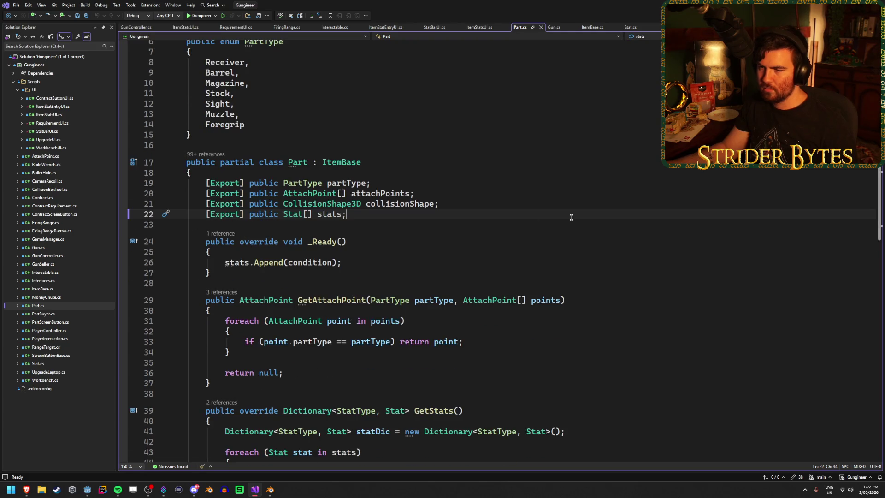
{"action": "scroll", "coordinate": [571, 218], "scroll_direction": "up", "scroll_amount": 1}
{"action": "scroll", "coordinate": [571, 218], "scroll_direction": "down", "scroll_amount": 1}
{"action": "key", "text": "Return"}
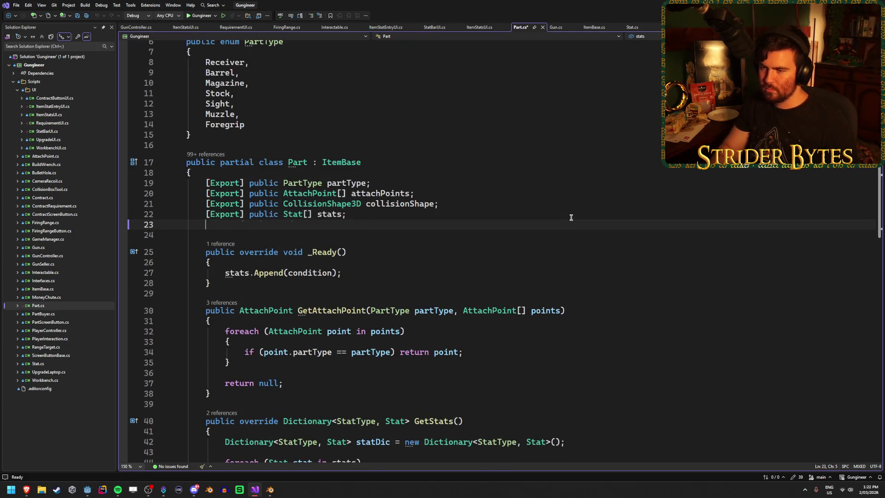
{"action": "type", "text": "[Export]"}
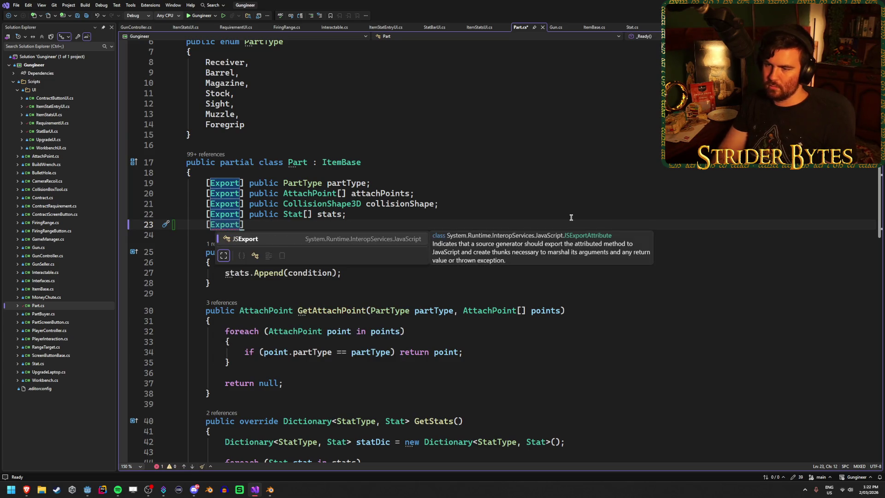
{"action": "type", "text": " public"}
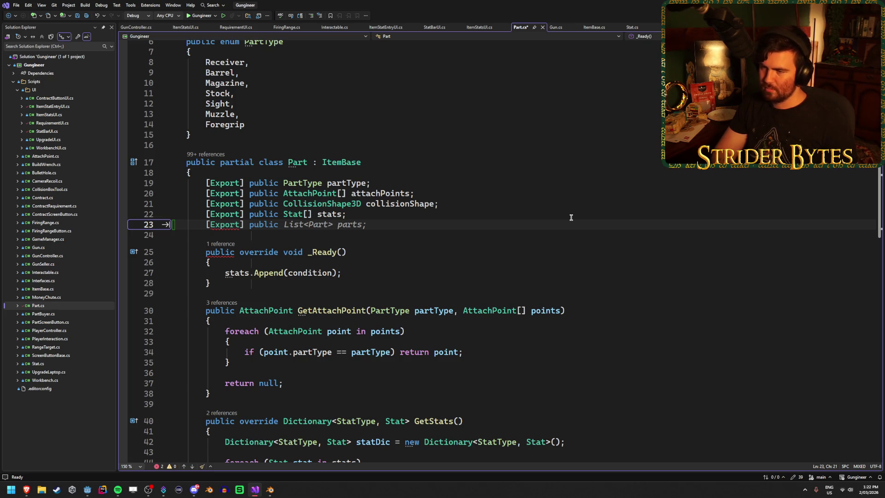
{"action": "key", "text": "Escape"}
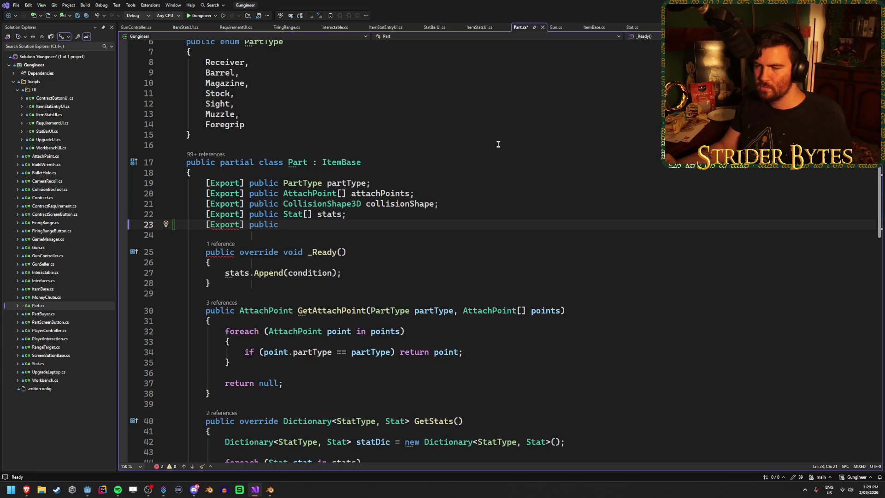
Step: Complete line 23 as 'Node3D workingPart;' and save Part.cs
{"action": "type", "text": "Node3D"}
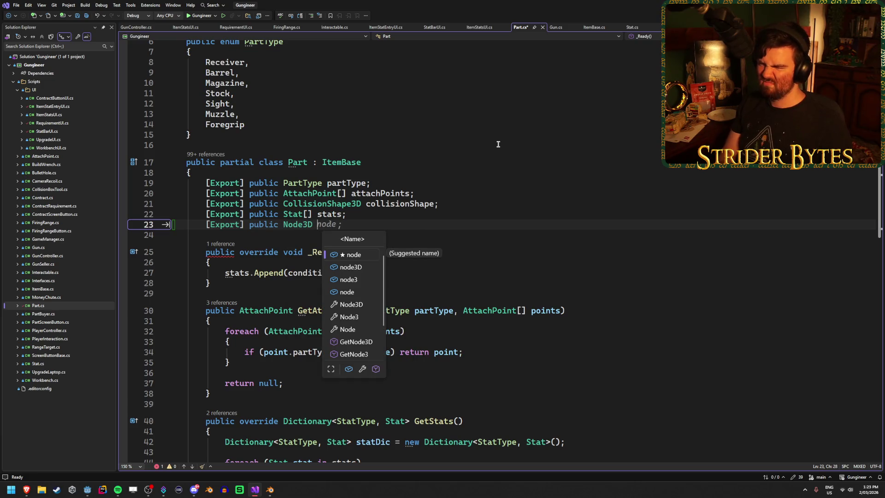
{"action": "key", "text": "Escape"}
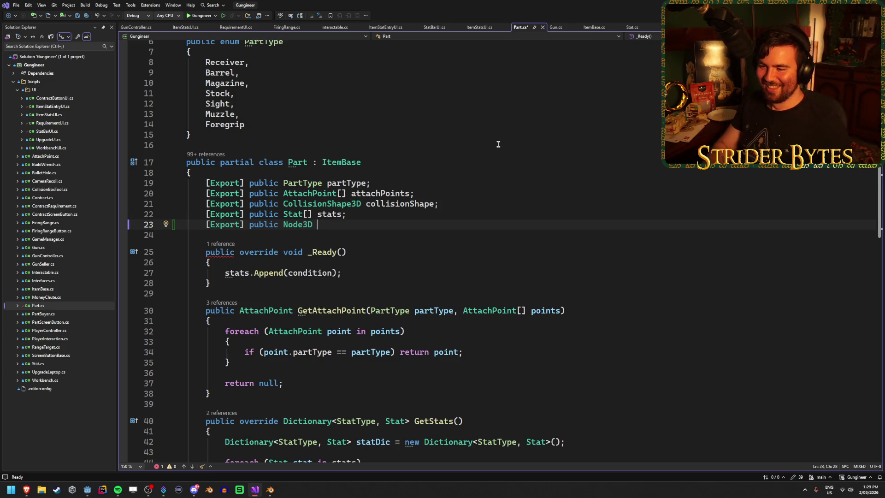
{"action": "type", "text": "extra"}
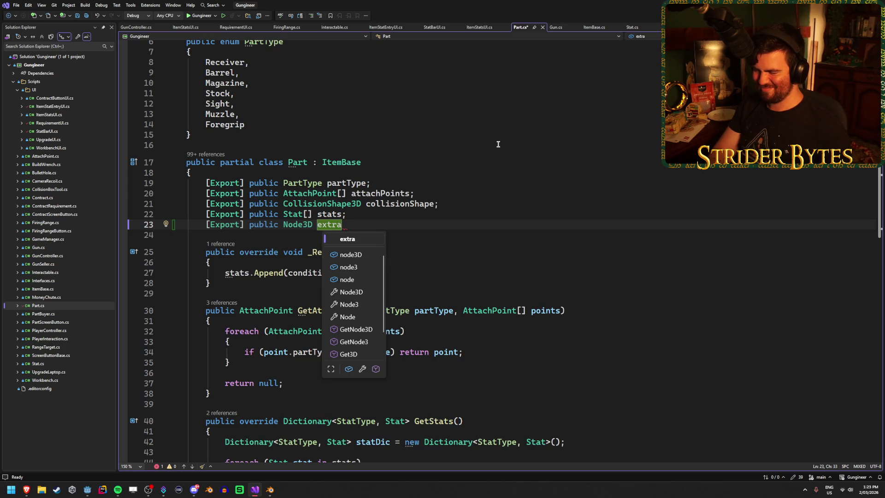
{"action": "key", "text": "BackSpace"}
{"action": "key", "text": "BackSpace"}
{"action": "key", "text": "BackSpace"}
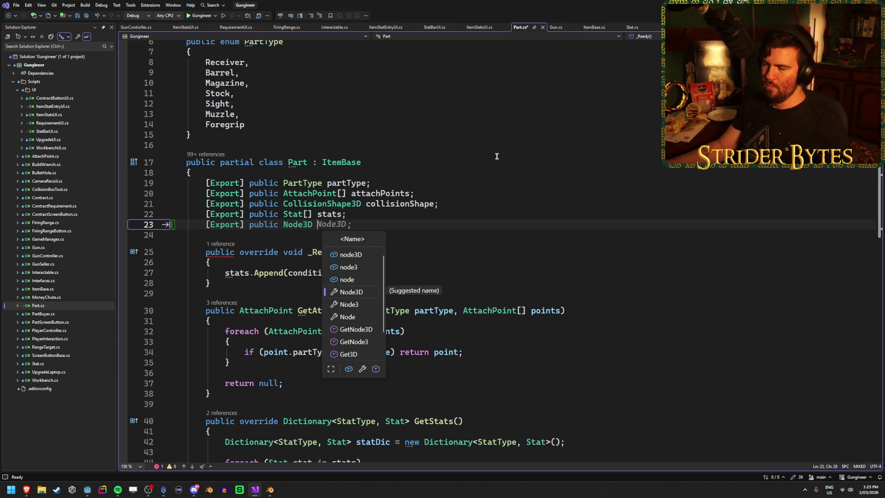
{"action": "key", "text": "Escape"}
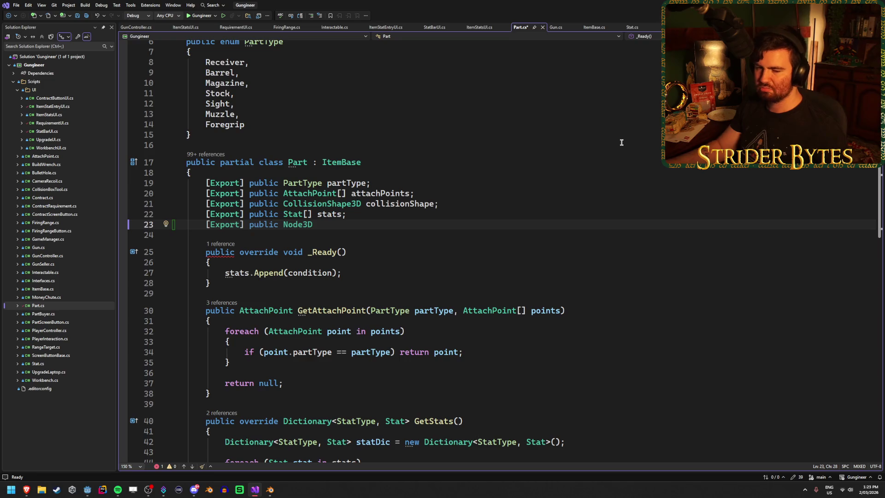
{"action": "type", "text": "workingPart;"}
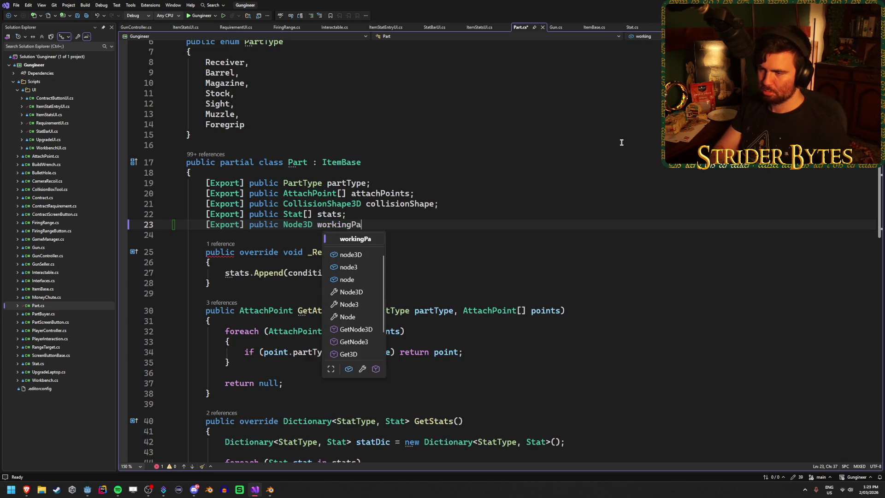
{"action": "key", "text": "ctrl+s"}
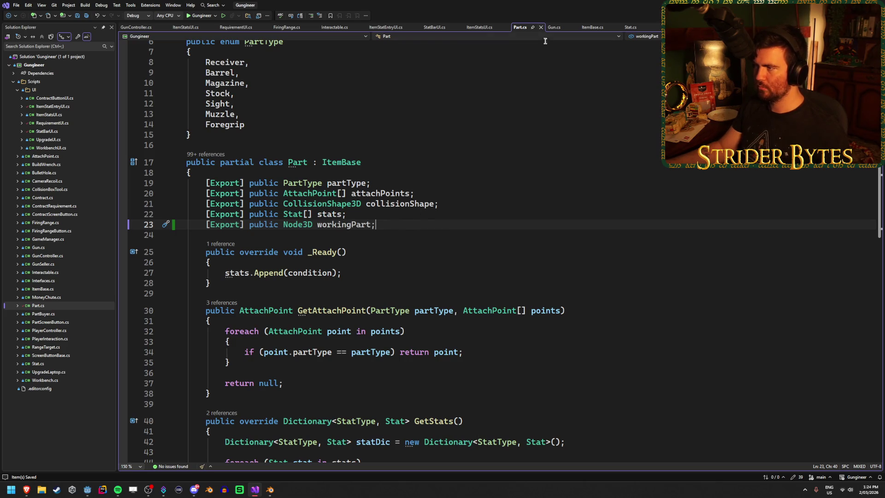
Step: Glance at Gun.cs's GetStats code, then return to Part.cs and GunController.cs
{"action": "left_click", "coordinate": [554, 27]}
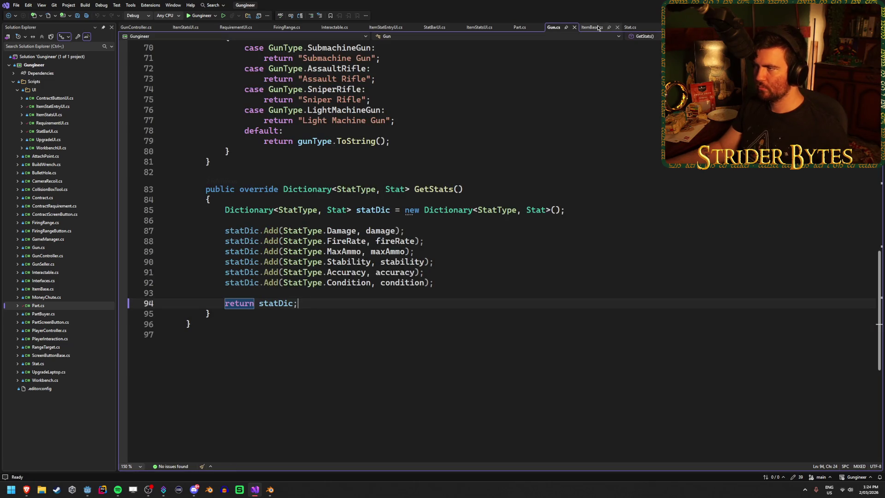
{"action": "left_click", "coordinate": [523, 31]}
{"action": "left_click", "coordinate": [136, 27]}
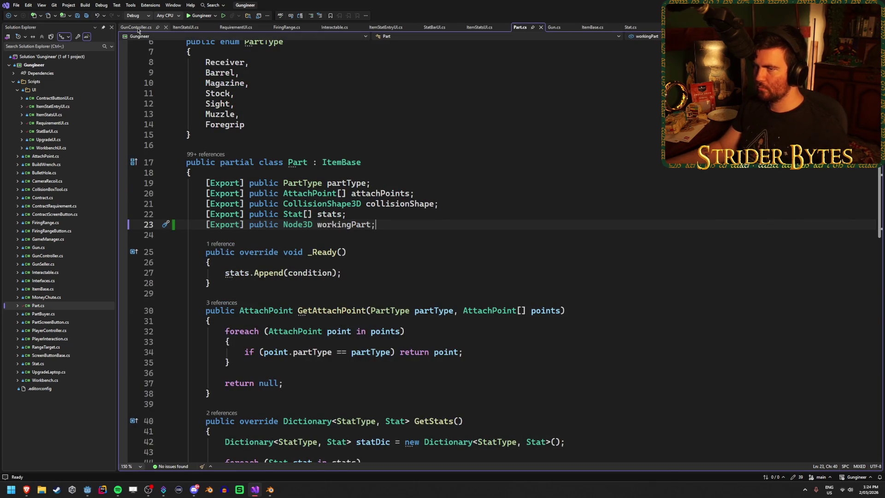
Step: Start a new SetupGun line: 'if (part.workingPart != null) part.workingPart.Reparent('
{"action": "left_click", "coordinate": [630, 244]}
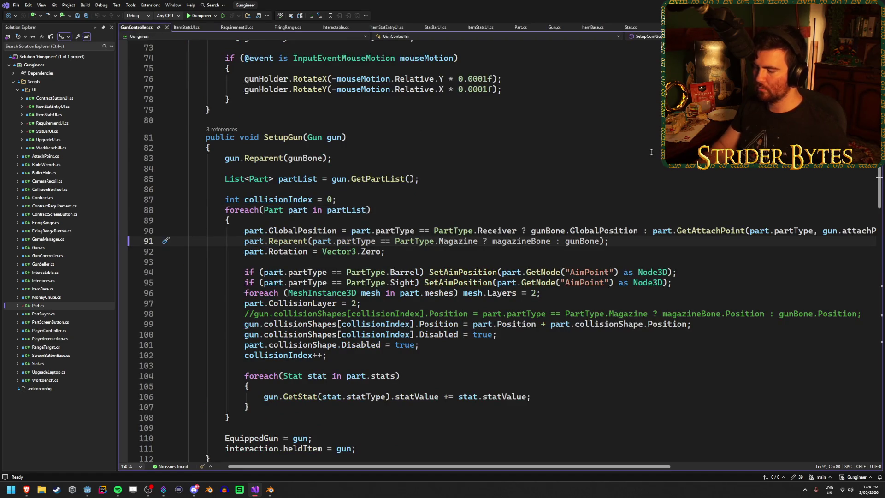
{"action": "key", "text": "Return"}
{"action": "type", "text": "if (part."}
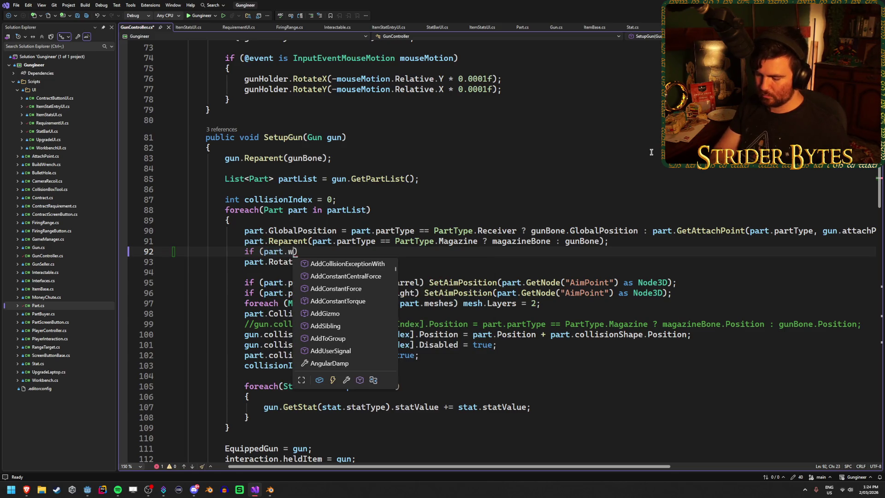
{"action": "type", "text": "workingPart "}
{"action": "type", "text": "!= null)"}
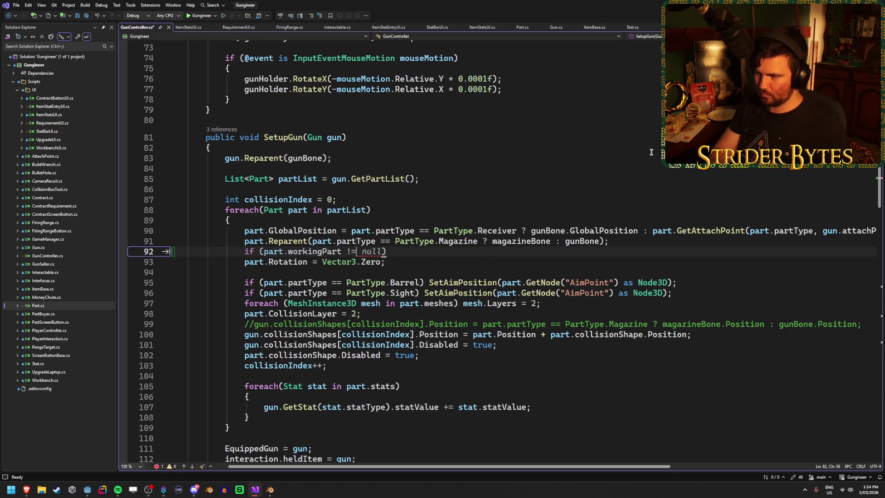
{"action": "key", "text": "ctrl+s"}
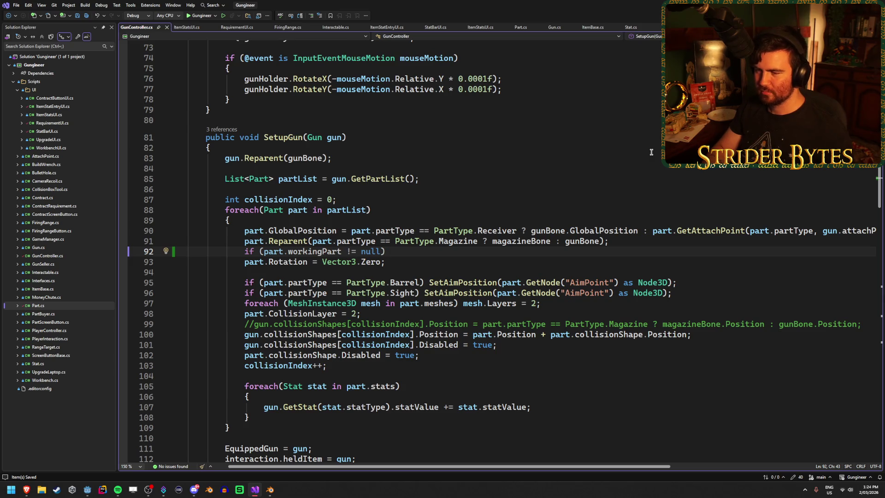
{"action": "type", "text": "part."}
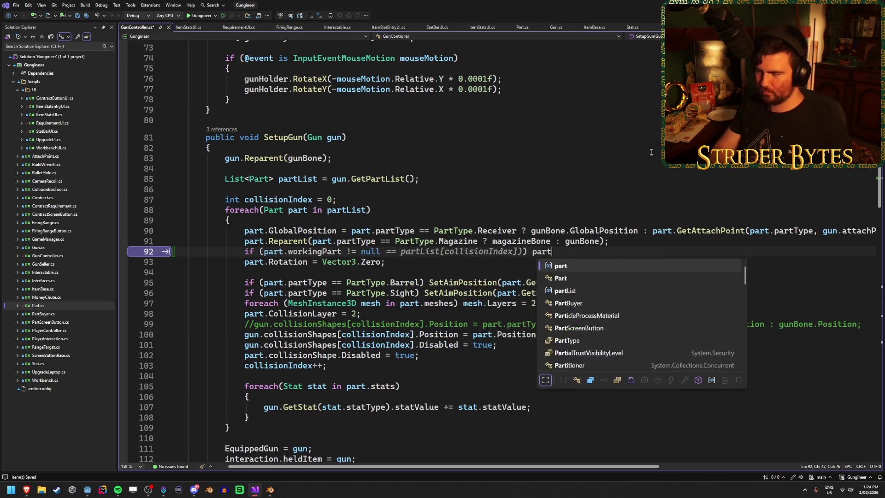
{"action": "key", "text": "Escape"}
{"action": "type", "text": "wor"}
{"action": "key", "text": "Tab"}
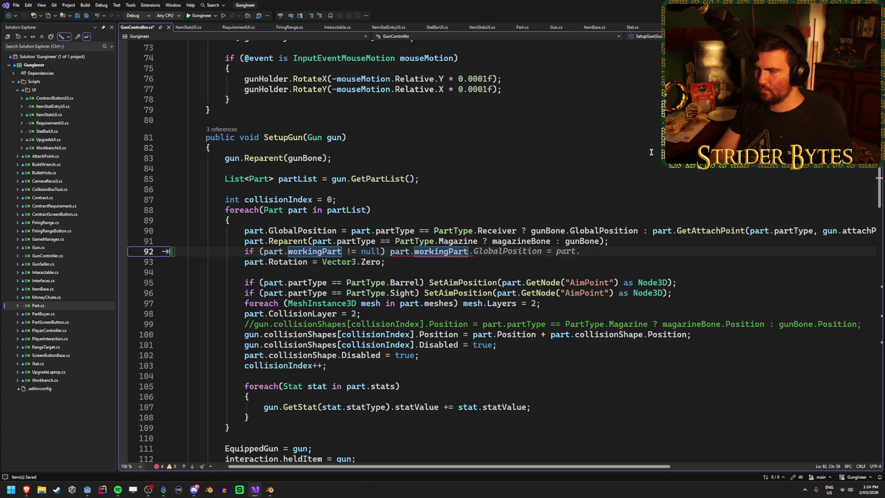
{"action": "type", "text": ".Repa"}
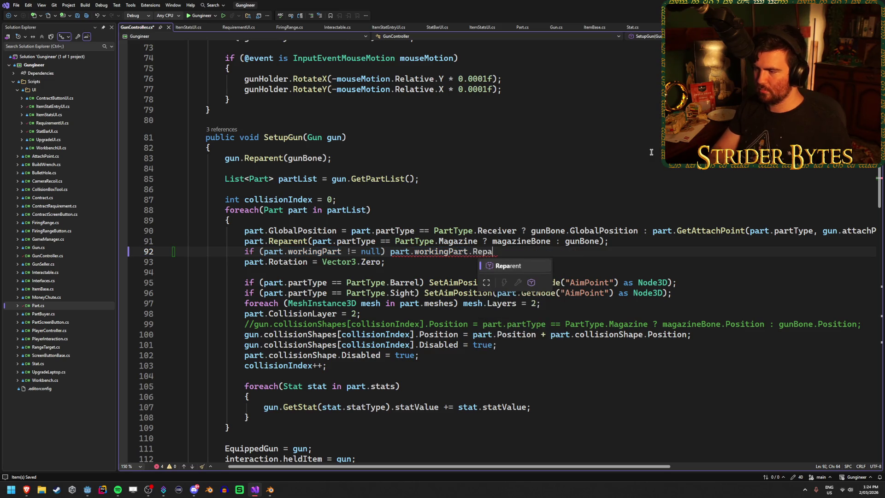
{"action": "type", "text": "rent("}
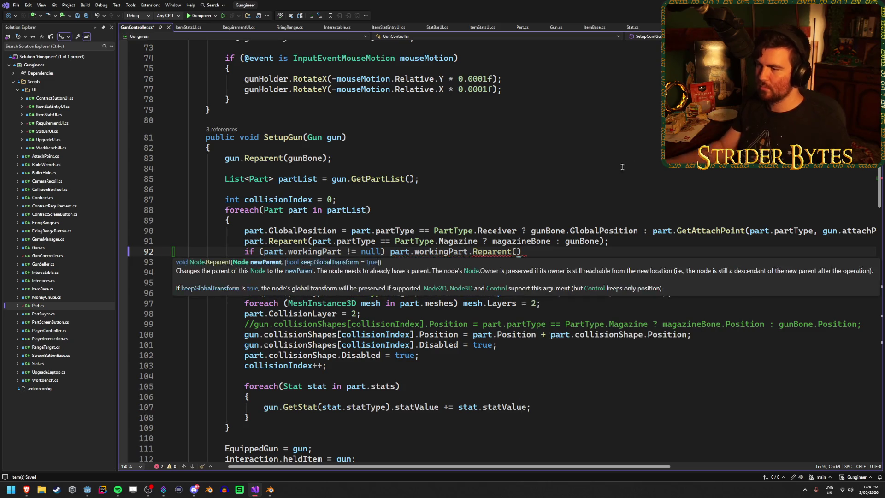
Step: Add workingBone to the Node3D export line, finish 'Reparent(workingBone);', save, and return to Godot
{"action": "scroll", "coordinate": [308, 291], "scroll_direction": "up", "scroll_amount": 6}
{"action": "scroll", "coordinate": [308, 291], "scroll_direction": "up", "scroll_amount": 8}
{"action": "left_click", "coordinate": [387, 245]}
{"action": "type", "text": ", magazineBone,"}
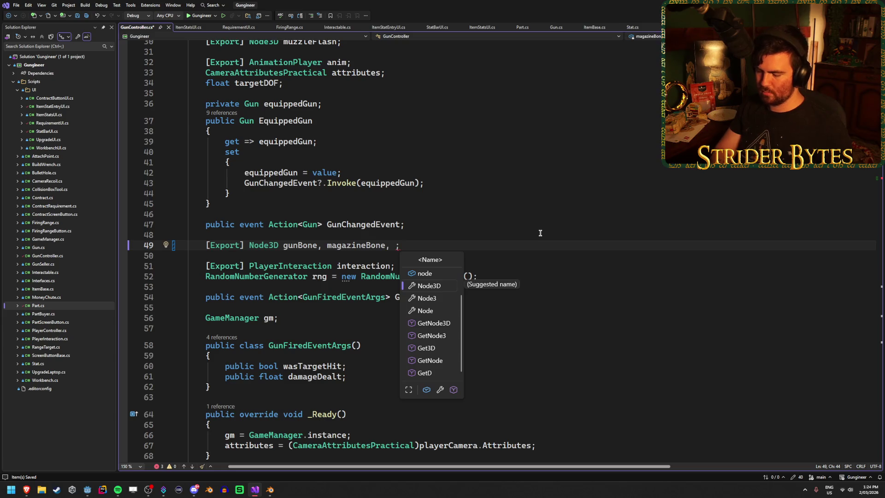
{"action": "type", "text": "workingBo"}
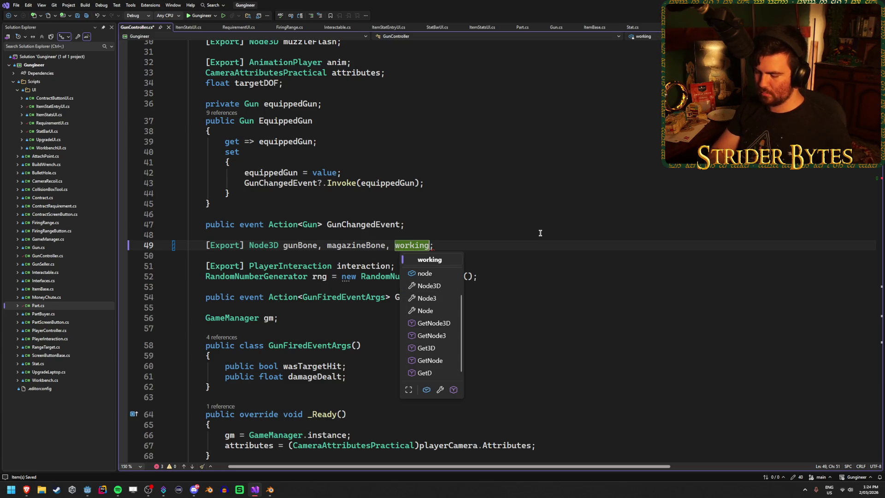
{"action": "type", "text": "ne"}
{"action": "scroll", "coordinate": [535, 249], "scroll_direction": "down", "scroll_amount": 11}
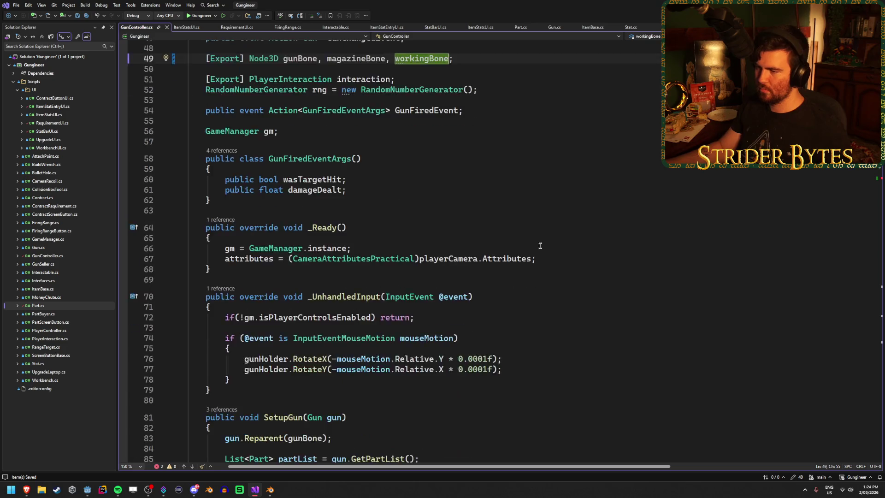
{"action": "scroll", "coordinate": [528, 263], "scroll_direction": "down", "scroll_amount": 1}
{"action": "type", "text": "workingBone"}
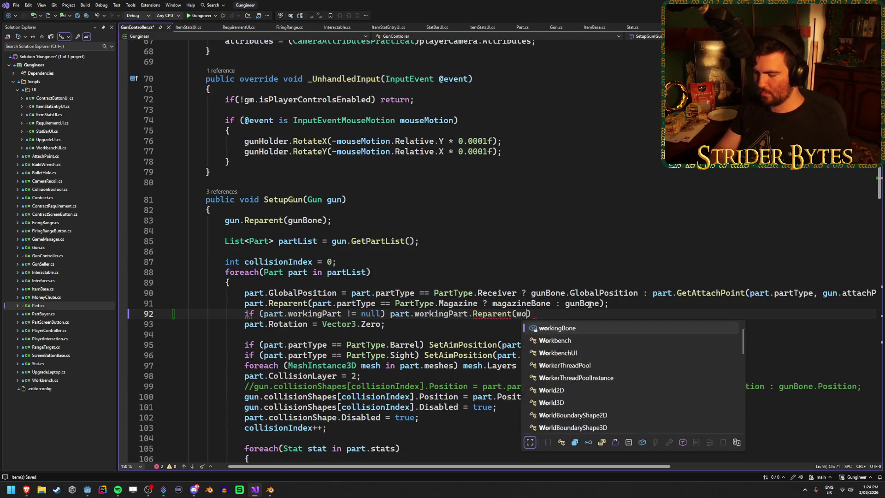
{"action": "type", "text": ");"}
{"action": "key", "text": "ctrl+s"}
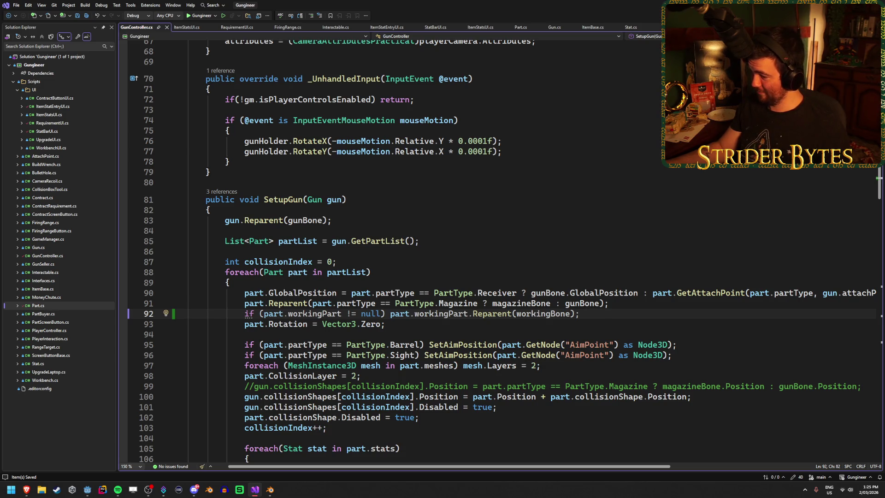
{"action": "key", "text": "alt+Tab"}
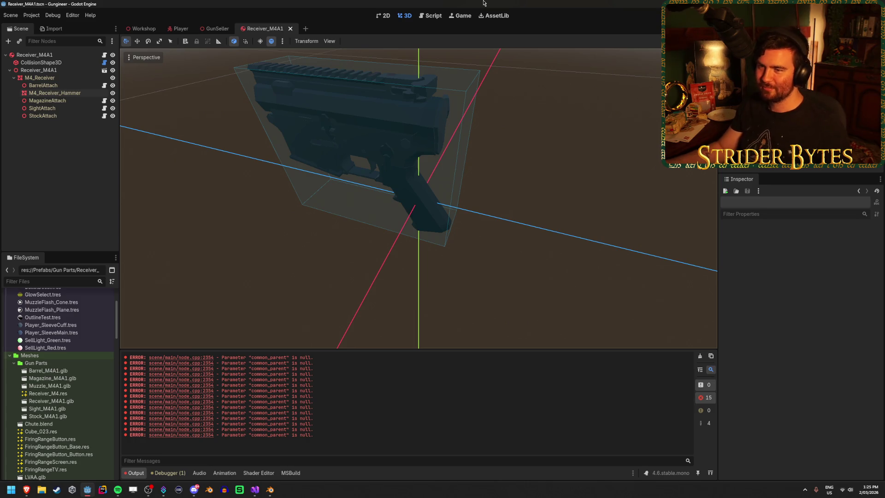
Step: Select Receiver_M4A1, rebuild the C# project, and clear the errors from Output
{"action": "key", "text": "alt+Tab"}
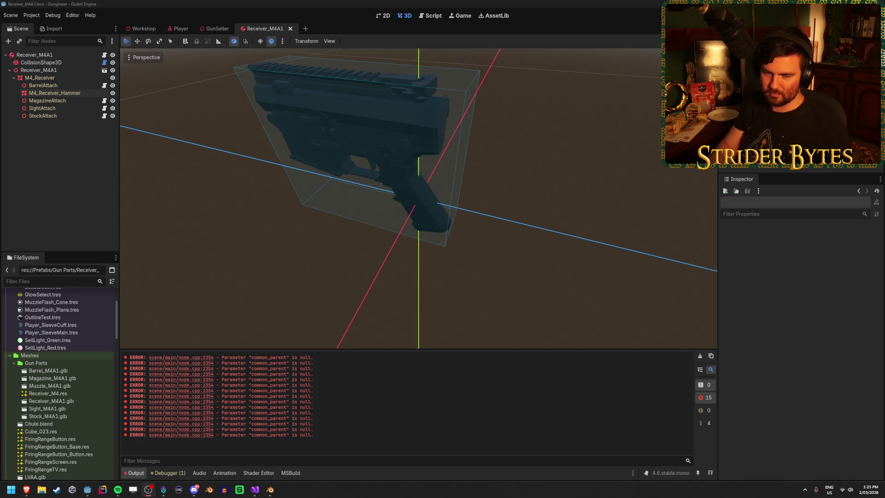
{"action": "key", "text": "alt+Tab"}
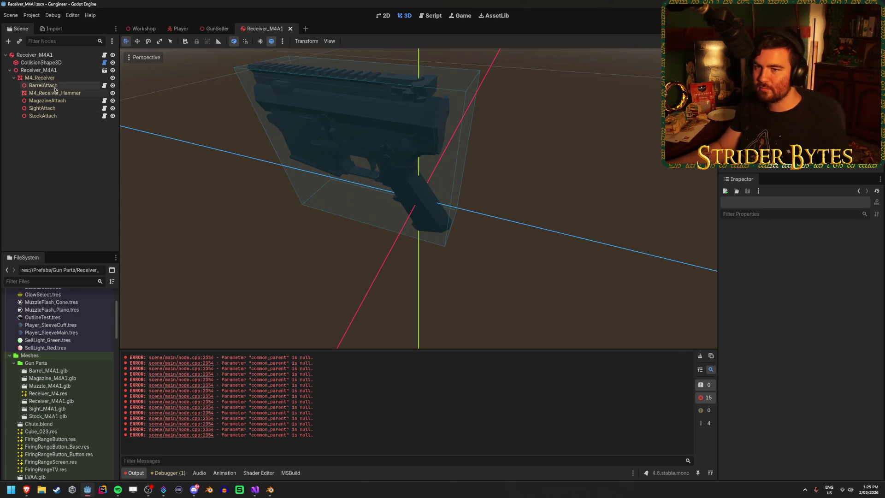
{"action": "left_click", "coordinate": [34, 55]}
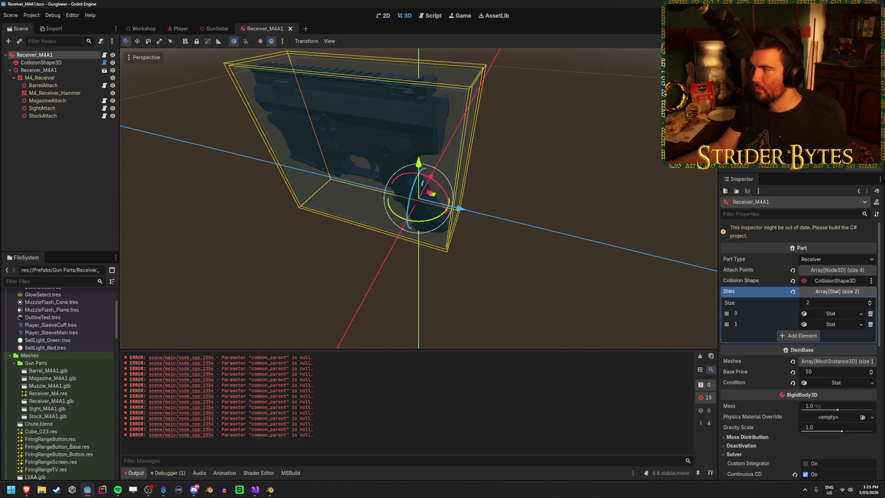
{"action": "left_click", "coordinate": [779, 16]}
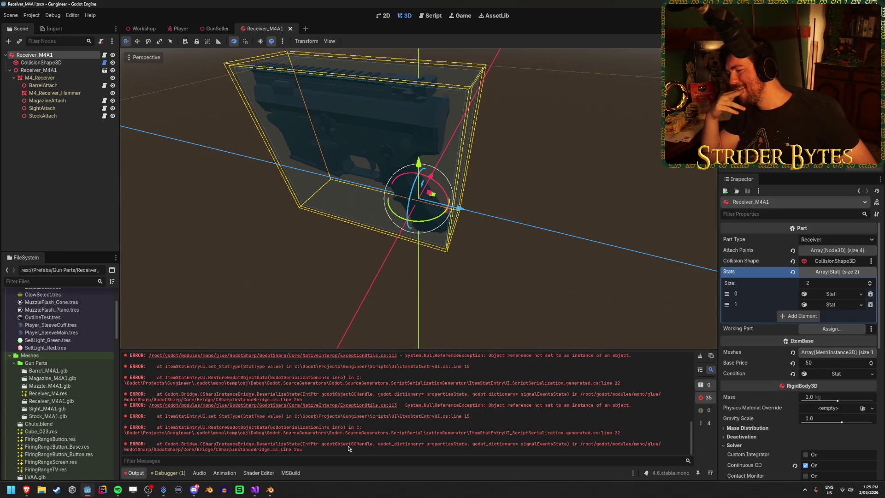
{"action": "scroll", "coordinate": [408, 445], "scroll_direction": "up", "scroll_amount": 5}
{"action": "scroll", "coordinate": [408, 445], "scroll_direction": "up", "scroll_amount": 5}
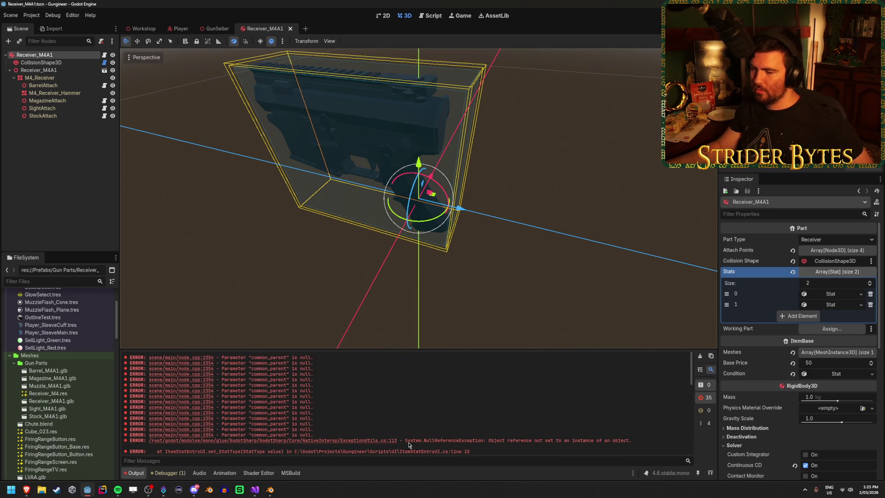
{"action": "scroll", "coordinate": [409, 444], "scroll_direction": "down", "scroll_amount": 3}
{"action": "scroll", "coordinate": [409, 445], "scroll_direction": "down", "scroll_amount": 3}
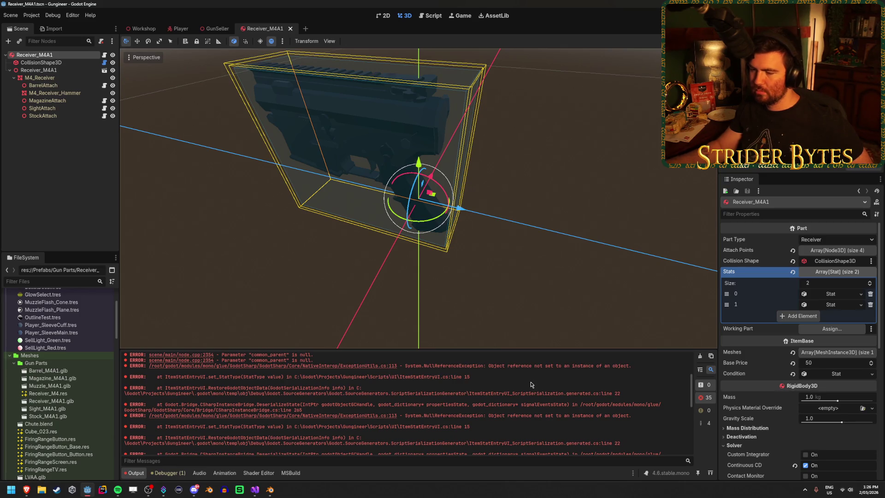
{"action": "left_click", "coordinate": [701, 358]}
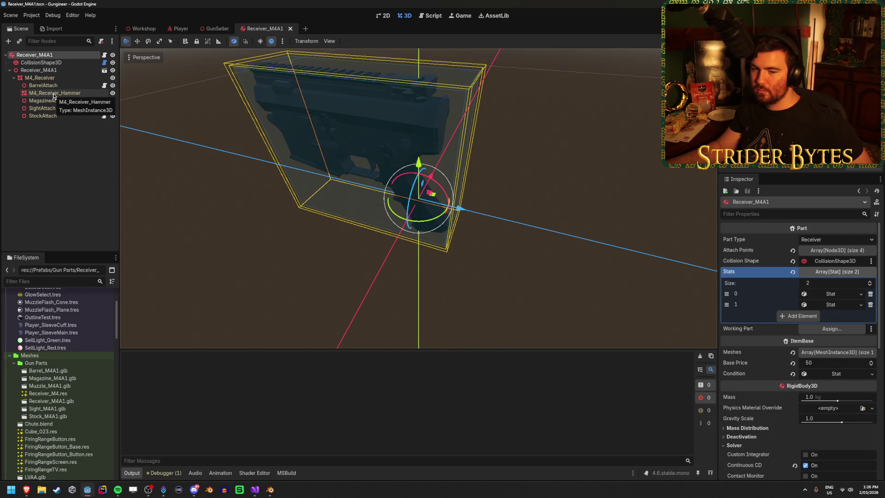
Step: Set the receiver's Working Part to M4_Receiver_Hammer and save the scene
{"action": "mouse_move", "coordinate": [54, 96]}
{"action": "left_mouse_down"}
{"action": "mouse_move", "coordinate": [491, 189]}
{"action": "mouse_move", "coordinate": [783, 299]}
{"action": "mouse_move", "coordinate": [835, 329]}
{"action": "left_mouse_up"}
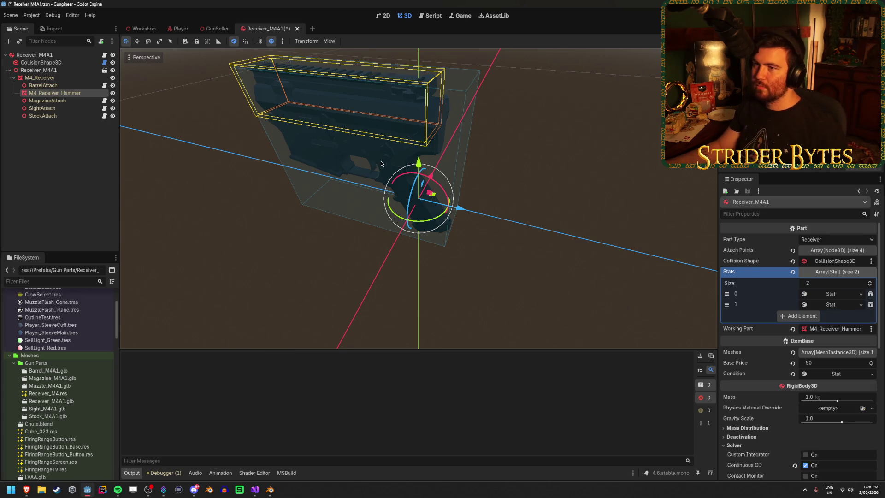
{"action": "key", "text": "ctrl+s"}
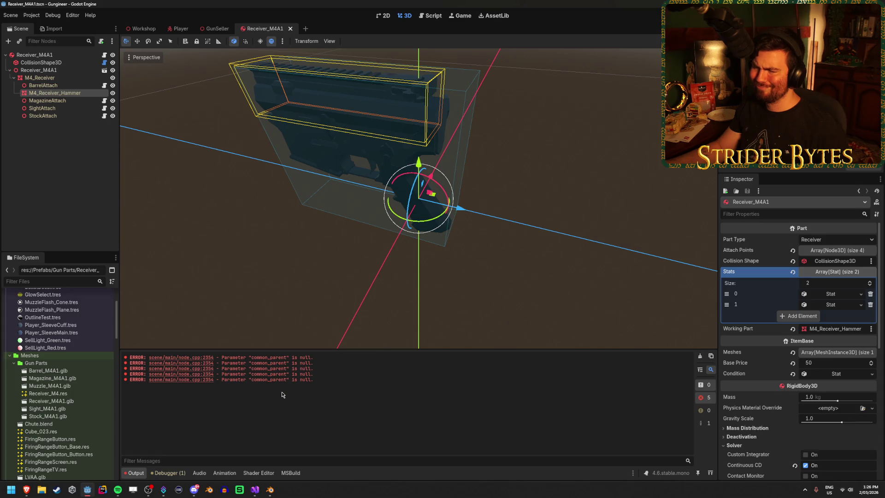
{"action": "key", "text": "ctrl+s"}
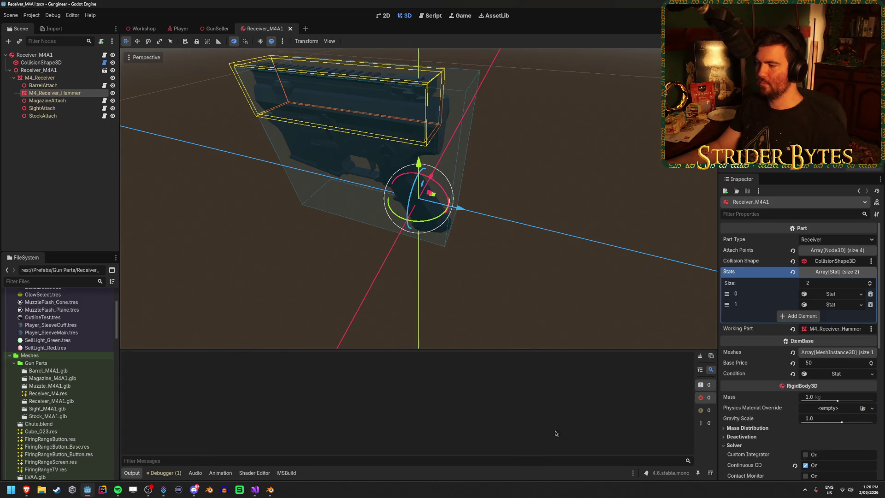
Step: Switch to the Workshop scene, then bring up the LVAA rig in Blender
{"action": "left_click", "coordinate": [142, 28]}
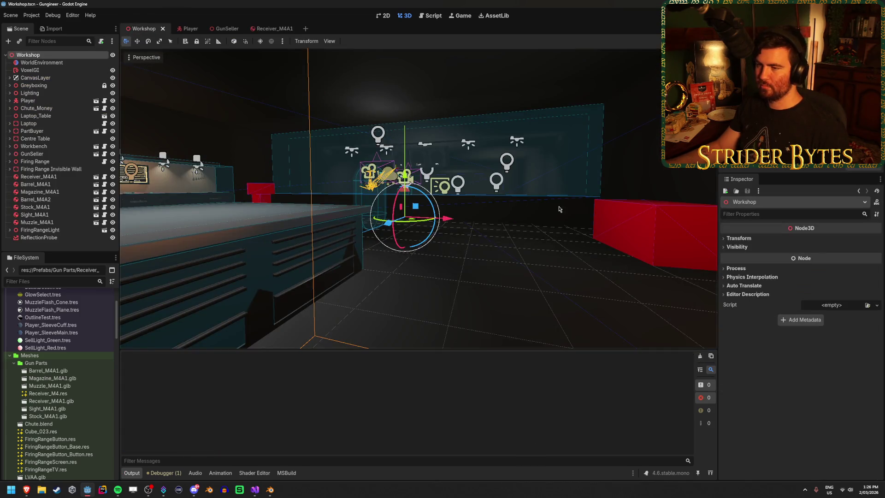
{"action": "mouse_move", "coordinate": [270, 490]}
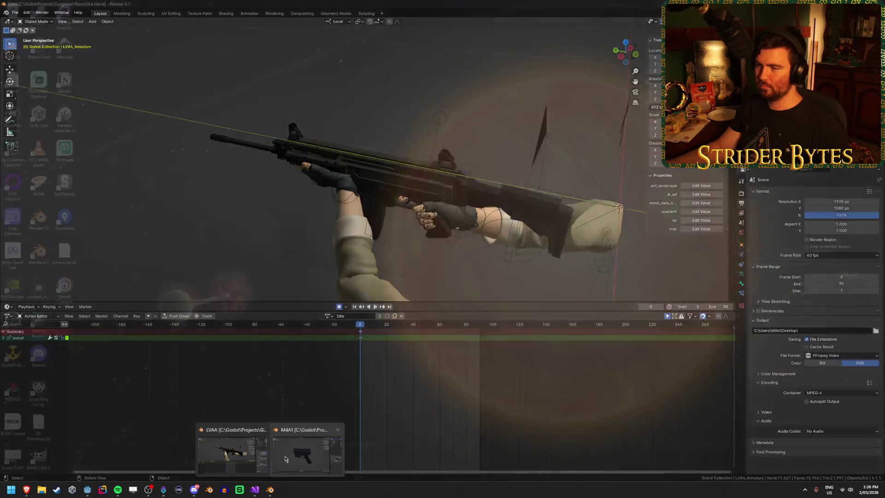
{"action": "left_click", "coordinate": [285, 459]}
{"action": "key", "text": "alt+Tab"}
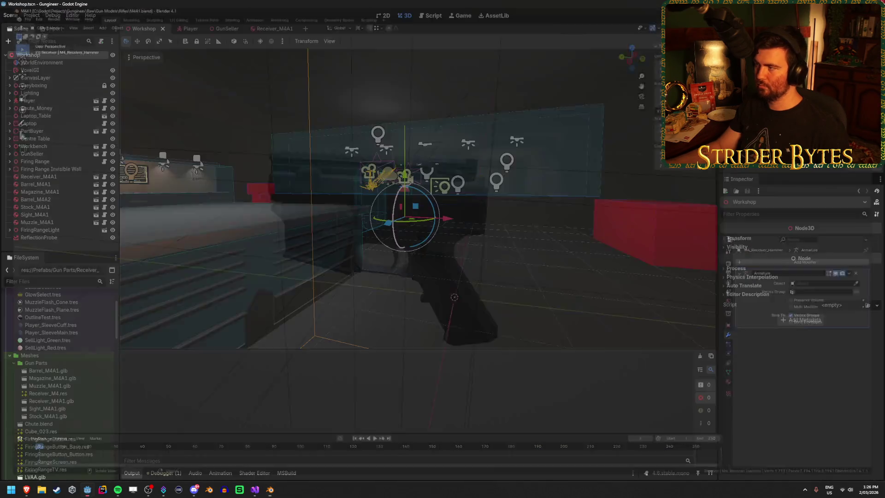
{"action": "left_click", "coordinate": [270, 489]}
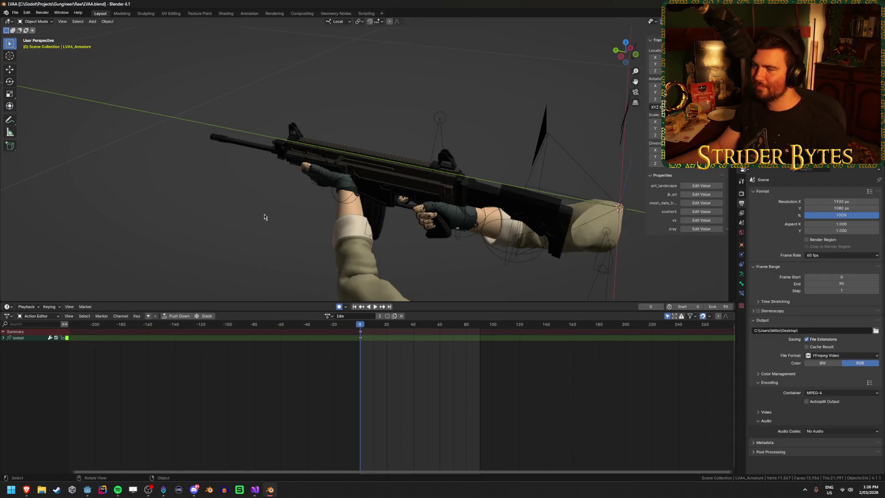
Step: Select the armature, turn on snapping, enter Edit Mode, and select the GunBase bone
{"action": "left_click", "coordinate": [437, 126]}
{"action": "mouse_move", "coordinate": [437, 127]}
{"action": "middle_mouse_down"}
{"action": "mouse_move", "coordinate": [461, 136]}
{"action": "mouse_move", "coordinate": [466, 121]}
{"action": "middle_mouse_up"}
{"action": "key", "text": "shift+Tab"}
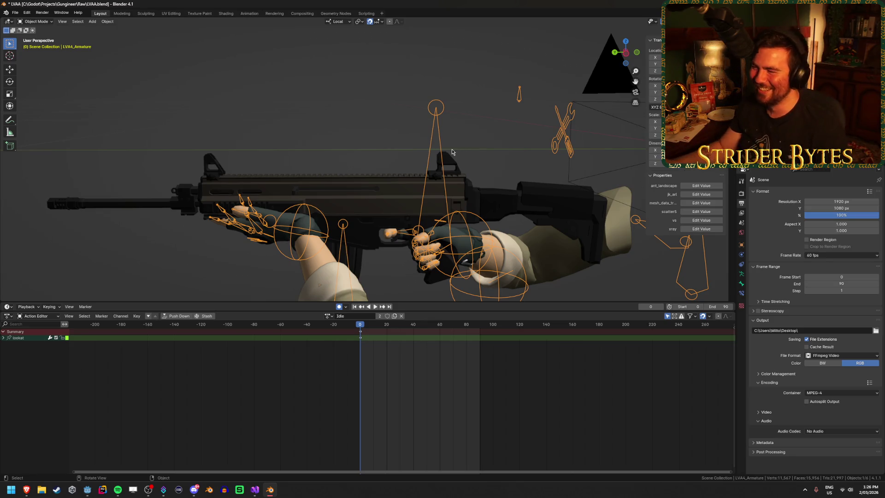
{"action": "key", "text": "Tab"}
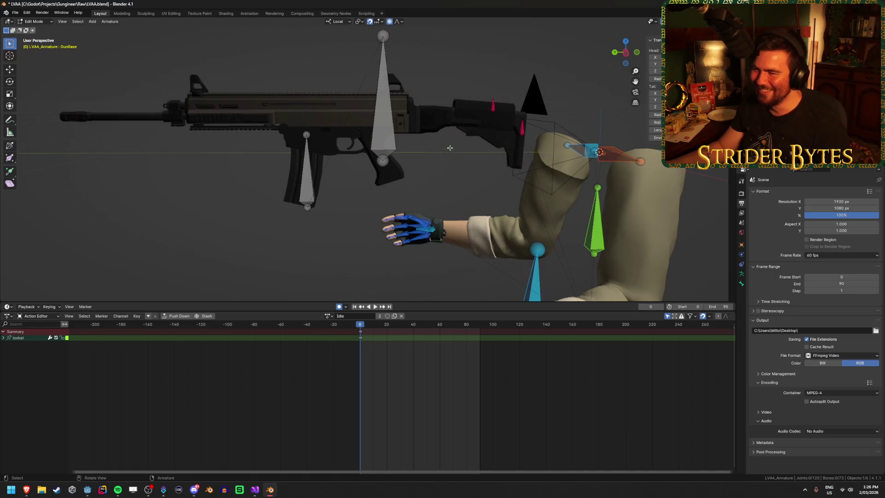
{"action": "left_click", "coordinate": [389, 129]}
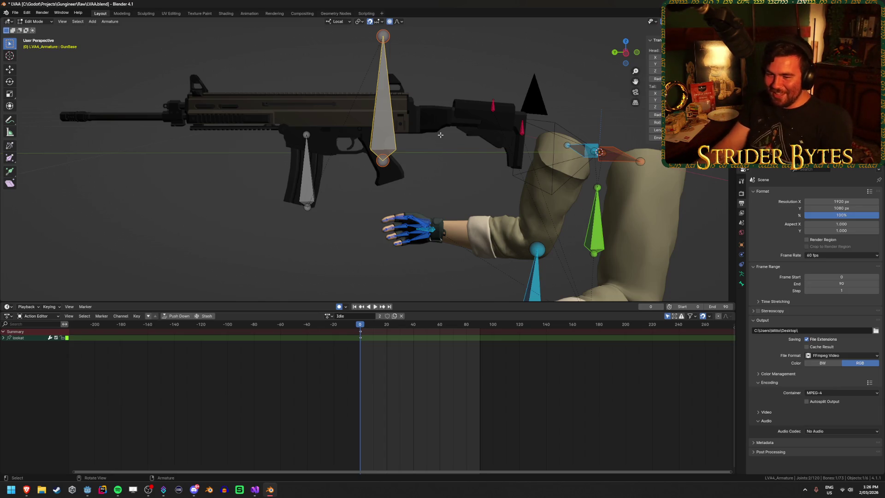
Step: Switch the viewport to Left Orthographic view of the rig
{"action": "key", "text": "KP_3"}
{"action": "key", "text": "KP_1"}
{"action": "key", "text": "KP_3"}
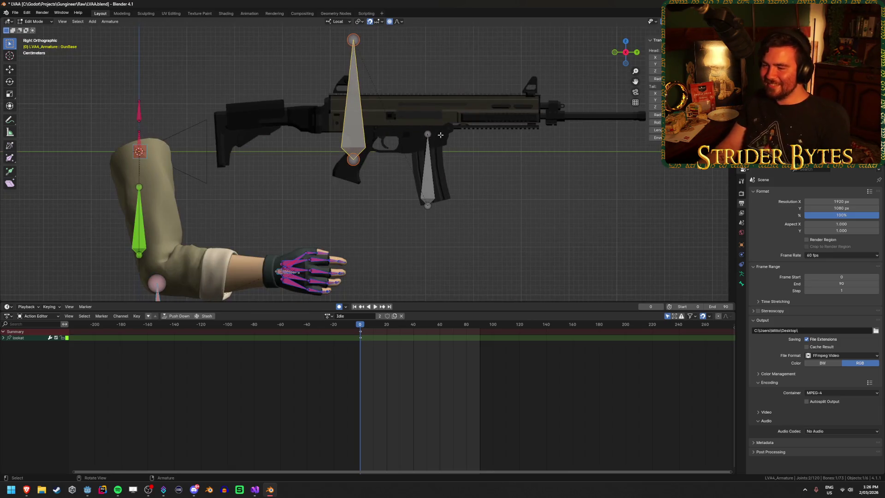
{"action": "key", "text": "ctrl+KP_3"}
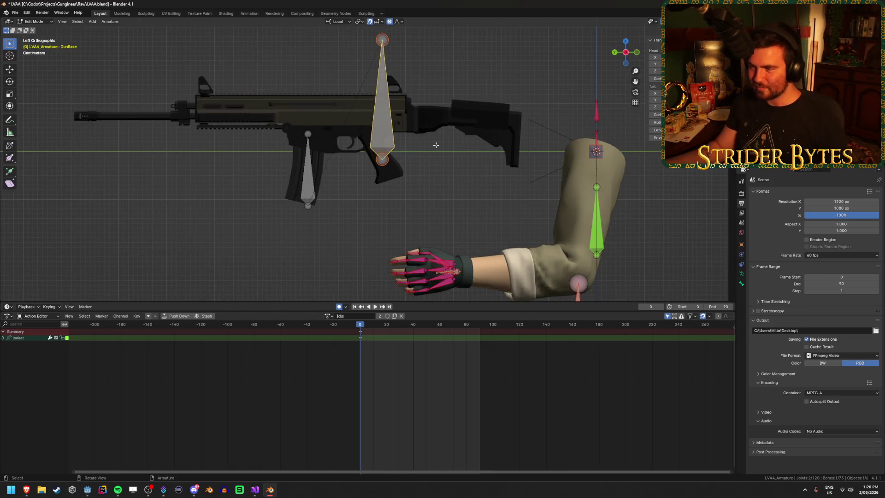
Step: Duplicate the gun base bone, rotate it -90° on X, and place it shortened along the receiver
{"action": "middle_click_drag", "start_coordinate": [476, 169], "coordinate": [474, 219], "text": "shift"}
{"action": "key", "text": "shift+d"}
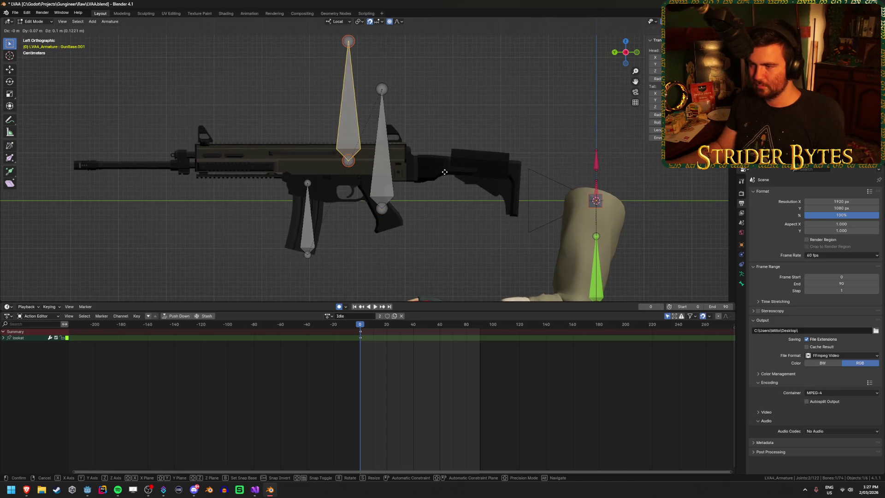
{"action": "left_click", "coordinate": [445, 172]}
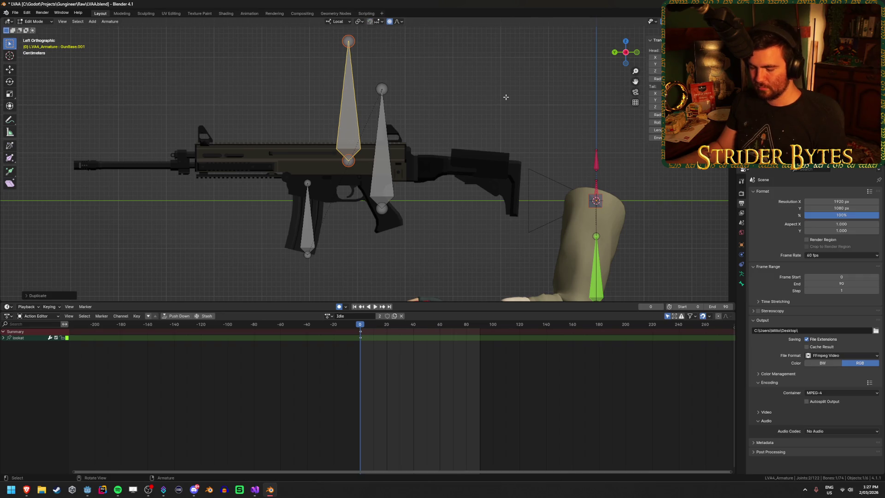
{"action": "type", "text": "rx-90"}
{"action": "key", "text": "Return"}
{"action": "key", "text": "g"}
{"action": "left_click", "coordinate": [522, 152]}
{"action": "key", "text": "s"}
{"action": "left_click", "coordinate": [456, 157]}
{"action": "key", "text": "g"}
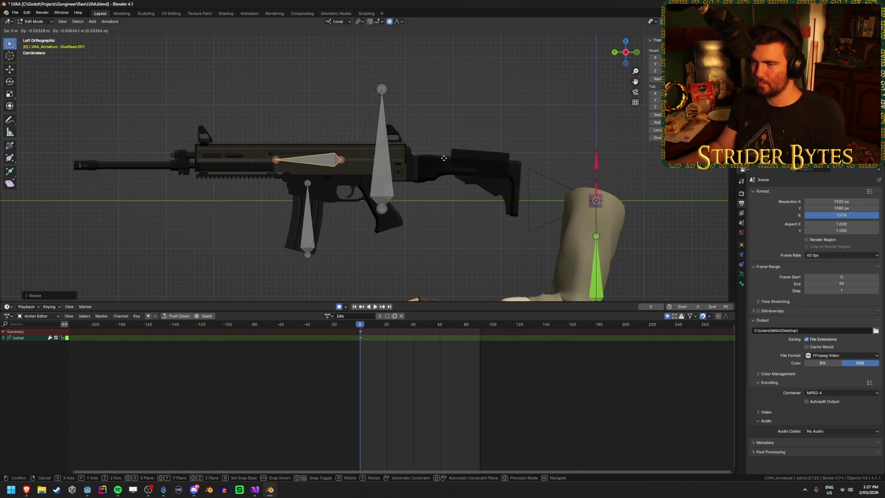
{"action": "left_click", "coordinate": [444, 158]}
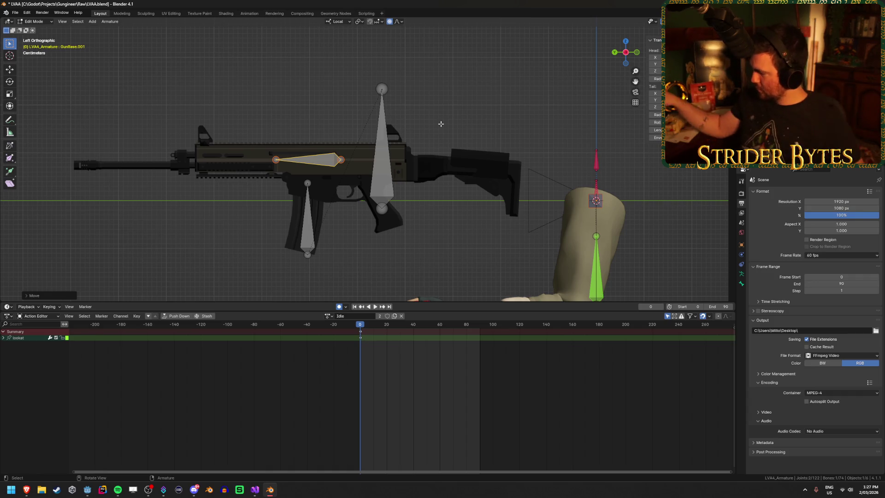
Step: Parent the new bone to the gun base bone, keeping offset
{"action": "left_click", "coordinate": [386, 165], "text": "shift"}
{"action": "key", "text": "ctrl+p"}
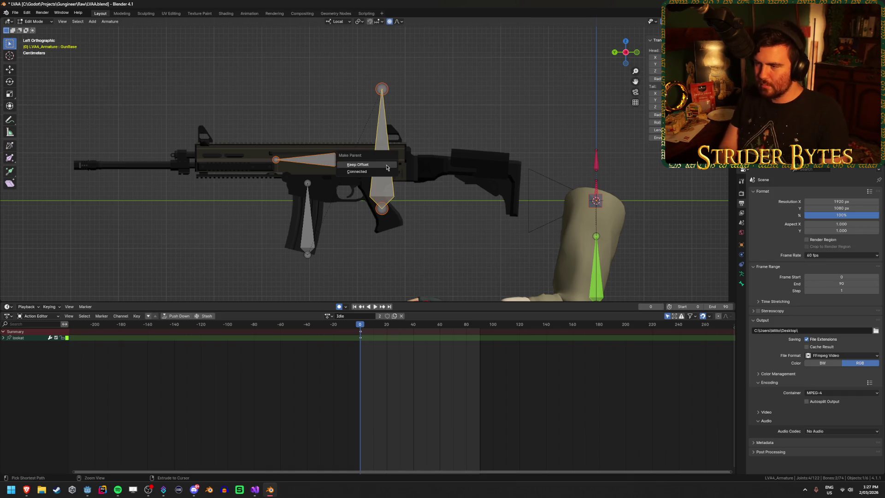
{"action": "left_click", "coordinate": [386, 165]}
{"action": "left_click", "coordinate": [293, 111]}
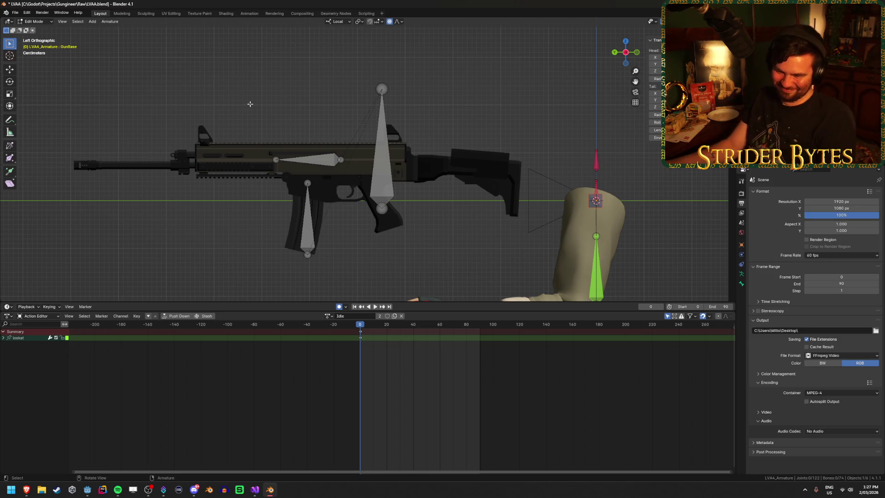
Step: Nudge GunBase.001 slightly along the rifle and save LVAA.blend
{"action": "left_click", "coordinate": [326, 160]}
{"action": "key", "text": "g"}
{"action": "left_click", "coordinate": [439, 148]}
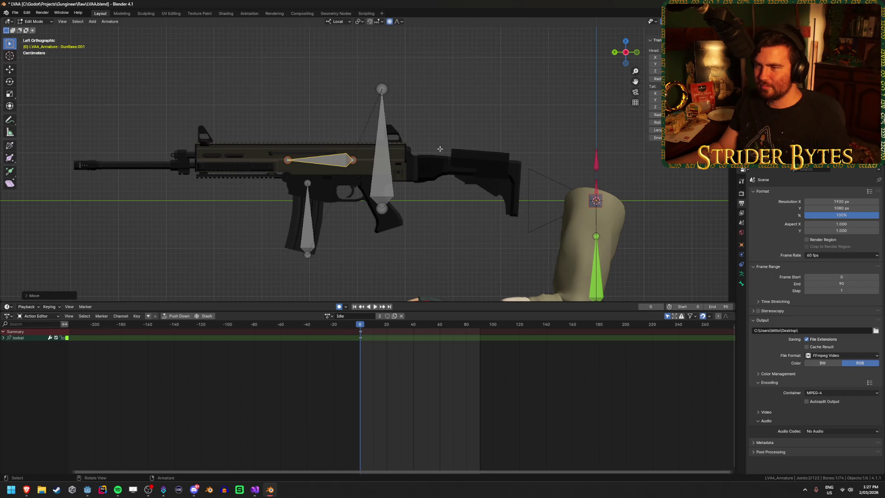
{"action": "mouse_move", "coordinate": [457, 101]}
{"action": "middle_mouse_down"}
{"action": "mouse_move", "coordinate": [452, 132]}
{"action": "mouse_move", "coordinate": [424, 138]}
{"action": "mouse_move", "coordinate": [485, 112]}
{"action": "mouse_move", "coordinate": [465, 125]}
{"action": "middle_mouse_up"}
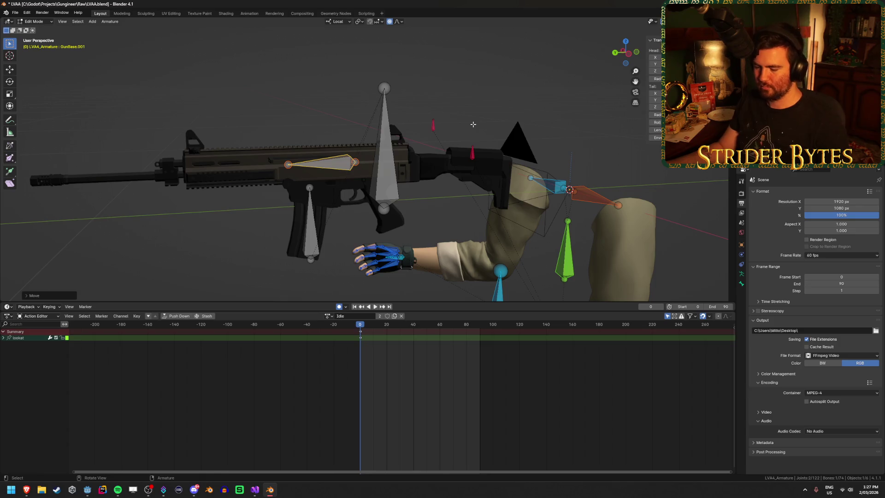
{"action": "key", "text": "ctrl+s"}
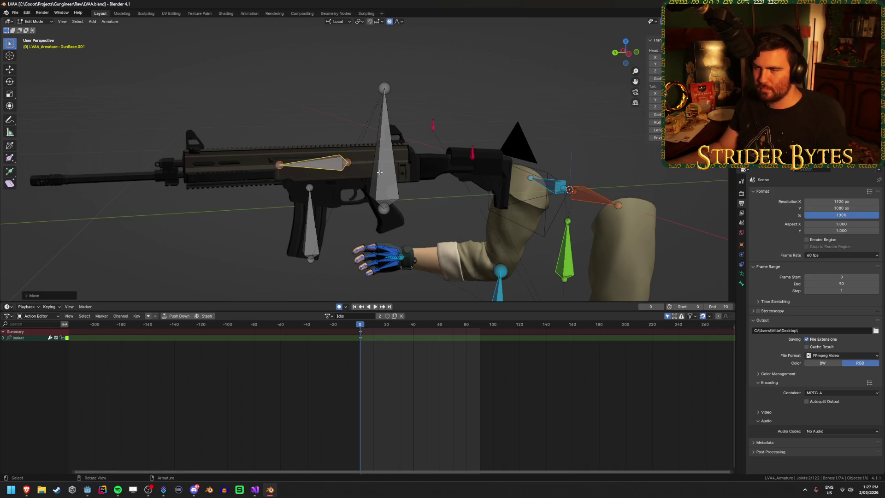
{"action": "right_click", "coordinate": [270, 492]}
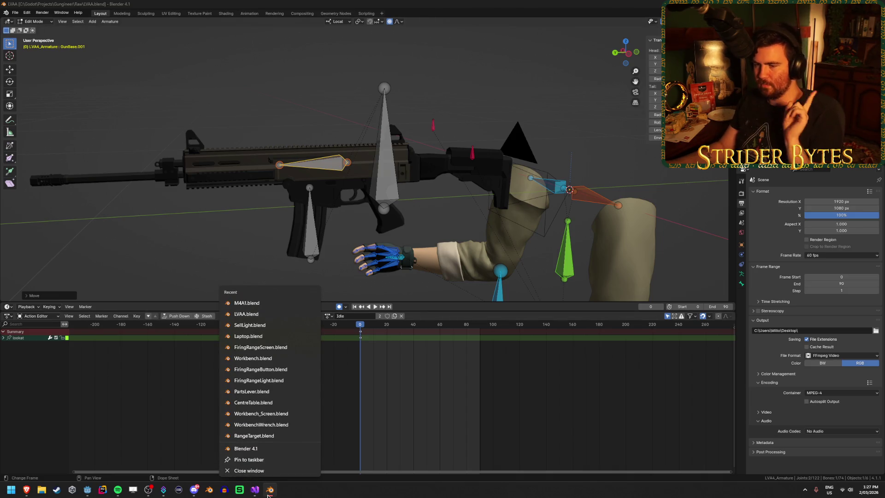
{"action": "left_click", "coordinate": [261, 302]}
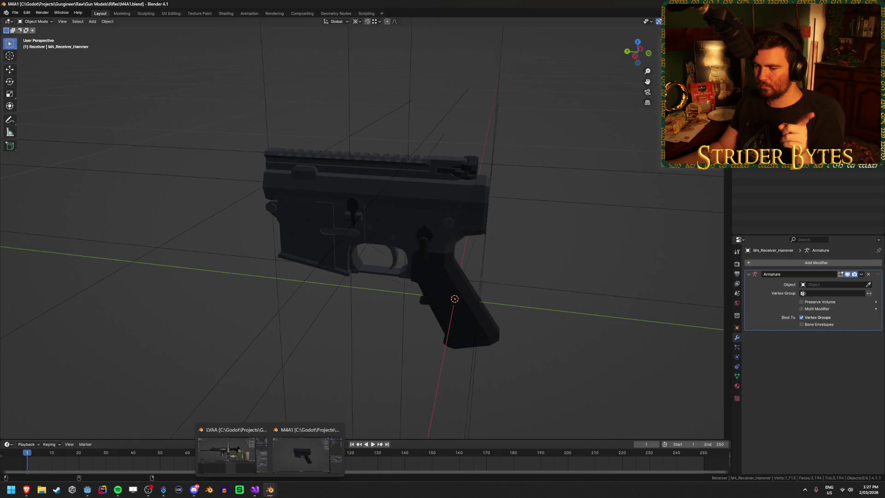
{"action": "left_click", "coordinate": [466, 174]}
{"action": "left_click", "coordinate": [466, 175]}
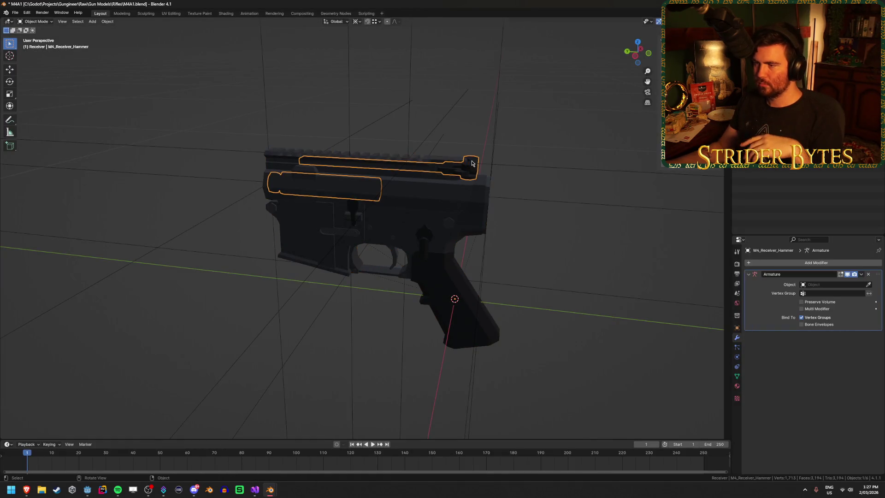
{"action": "mouse_move", "coordinate": [409, 213]}
{"action": "middle_mouse_down"}
{"action": "mouse_move", "coordinate": [355, 197]}
{"action": "mouse_move", "coordinate": [417, 245]}
{"action": "middle_mouse_up"}
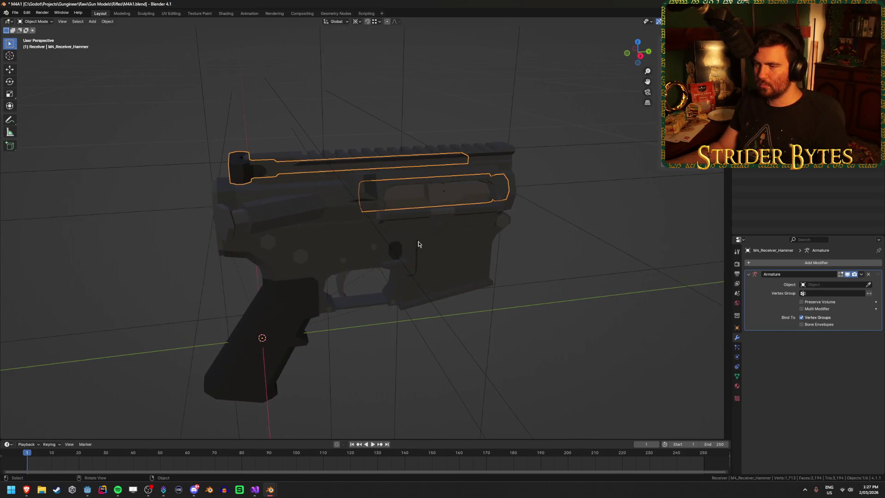
{"action": "key", "text": "g"}
{"action": "key", "text": "y"}
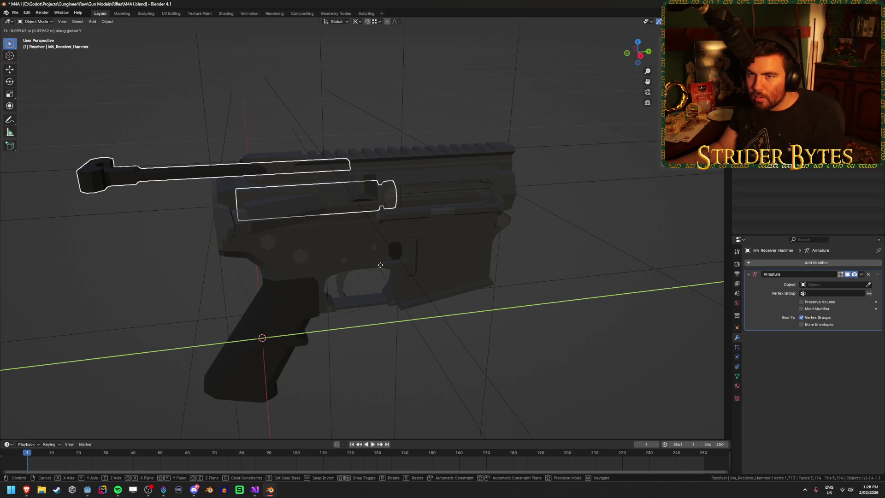
{"action": "key", "text": "Escape"}
{"action": "mouse_move", "coordinate": [561, 226]}
{"action": "middle_mouse_down"}
{"action": "mouse_move", "coordinate": [322, 302]}
{"action": "mouse_move", "coordinate": [346, 313]}
{"action": "middle_mouse_up"}
{"action": "left_click", "coordinate": [246, 324]}
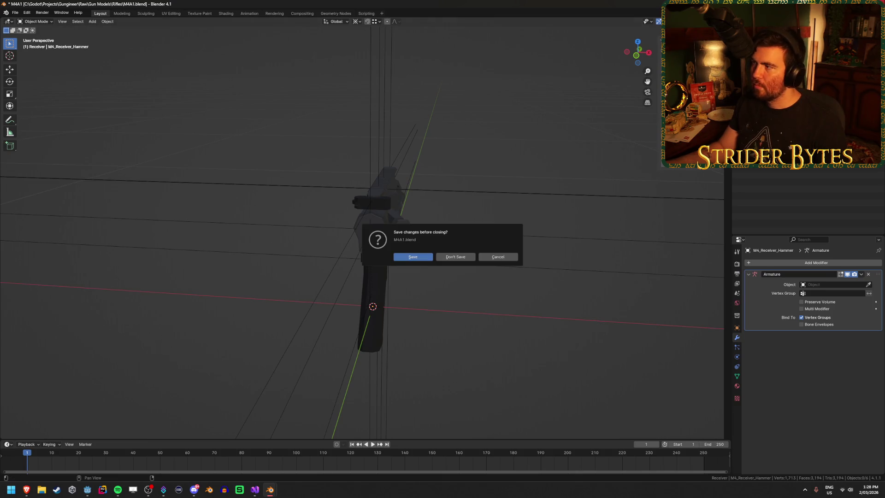
{"action": "left_click", "coordinate": [458, 263]}
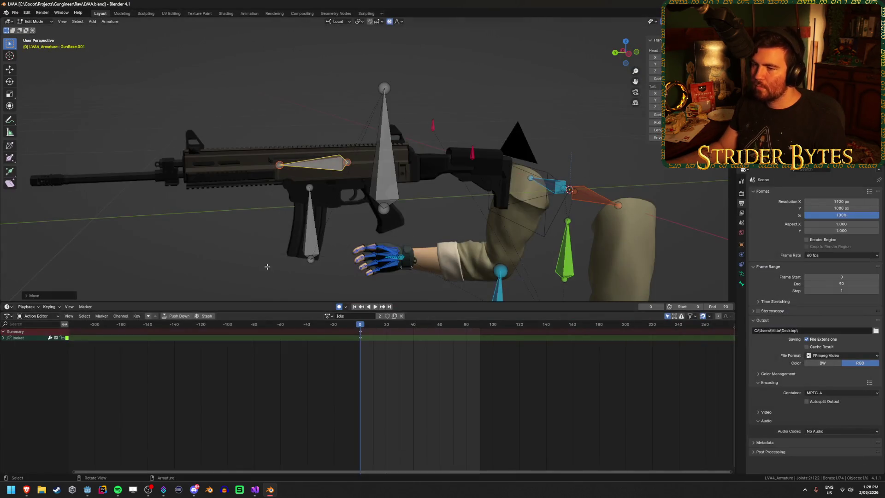
Step: Load AR_Stage4_Normal in the Action Editor, play it, and inspect the pose in Pose Mode
{"action": "left_click", "coordinate": [330, 315]}
{"action": "left_click", "coordinate": [354, 349]}
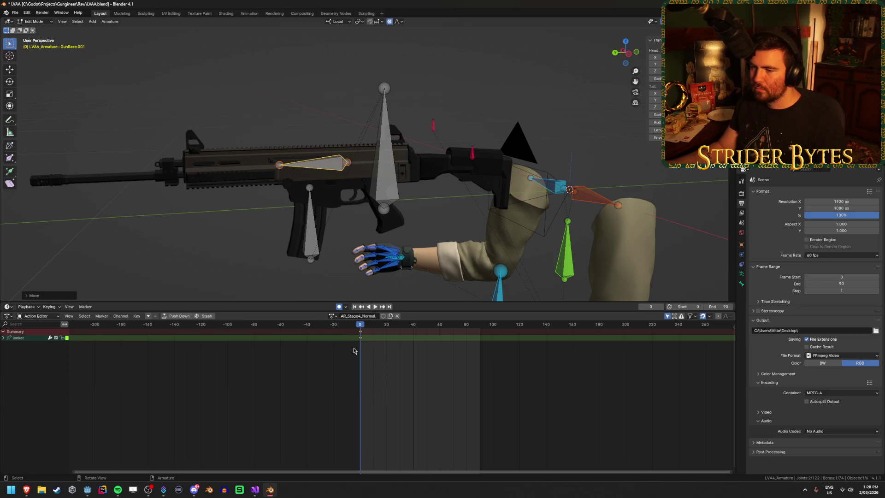
{"action": "key", "text": "space"}
{"action": "key", "text": "space"}
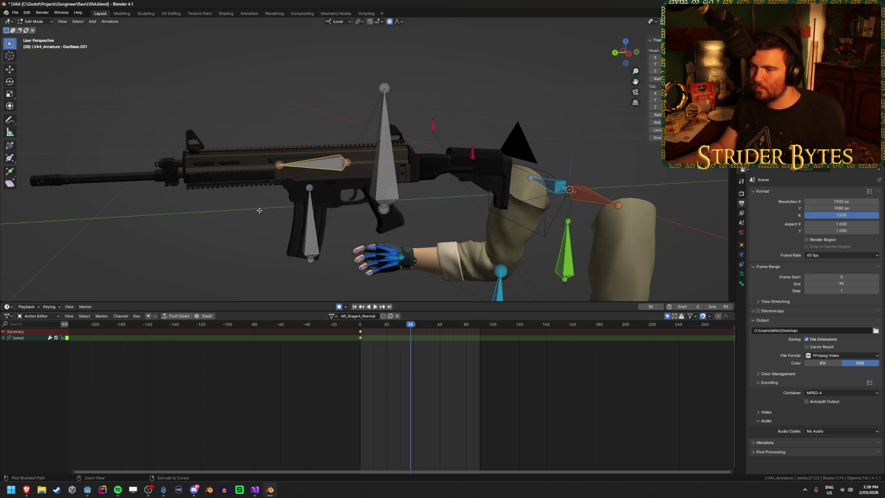
{"action": "key", "text": "ctrl+Tab"}
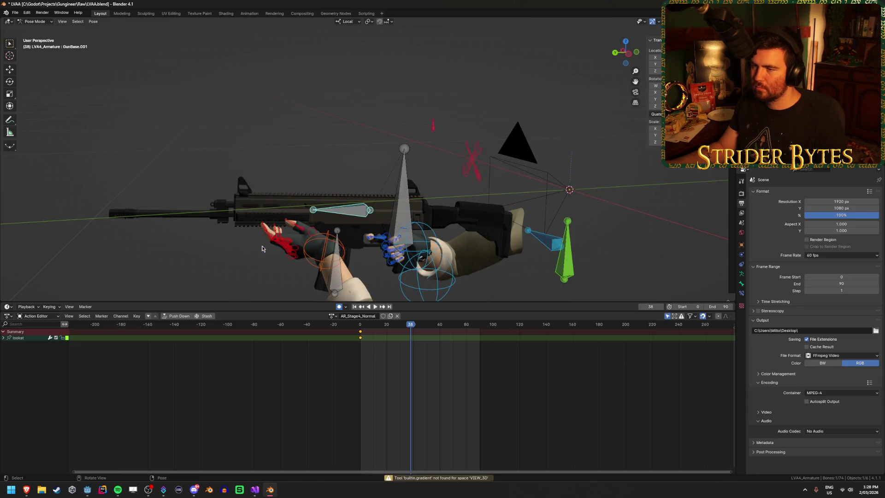
{"action": "mouse_move", "coordinate": [277, 184]}
{"action": "middle_mouse_down"}
{"action": "mouse_move", "coordinate": [316, 135]}
{"action": "mouse_move", "coordinate": [322, 142]}
{"action": "mouse_move", "coordinate": [354, 91]}
{"action": "middle_mouse_up"}
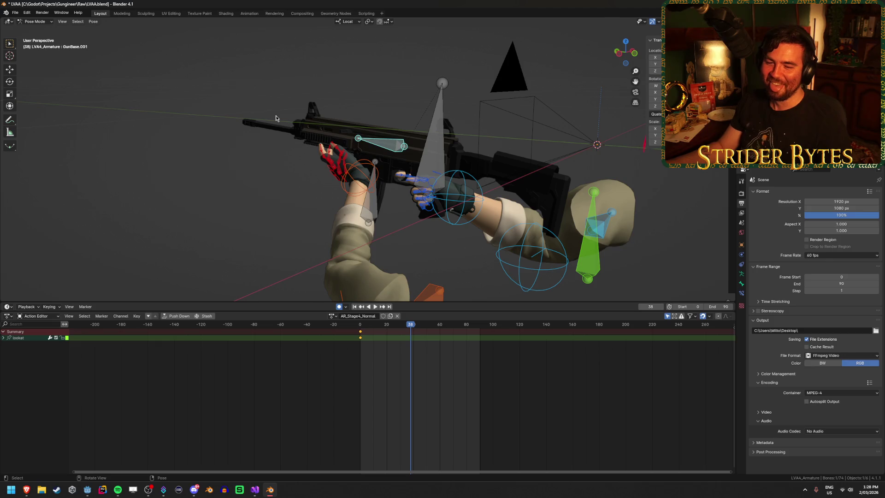
{"action": "middle_click_drag", "start_coordinate": [386, 125], "coordinate": [396, 209]}
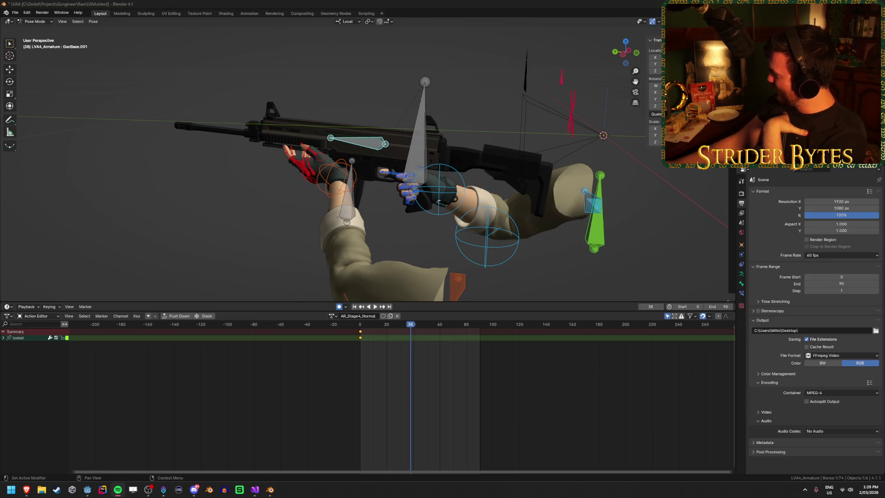
Step: Save LVAA.blend, reselect the horizontal gun bone, and set the frame back to 30
{"action": "key", "text": "ctrl+s"}
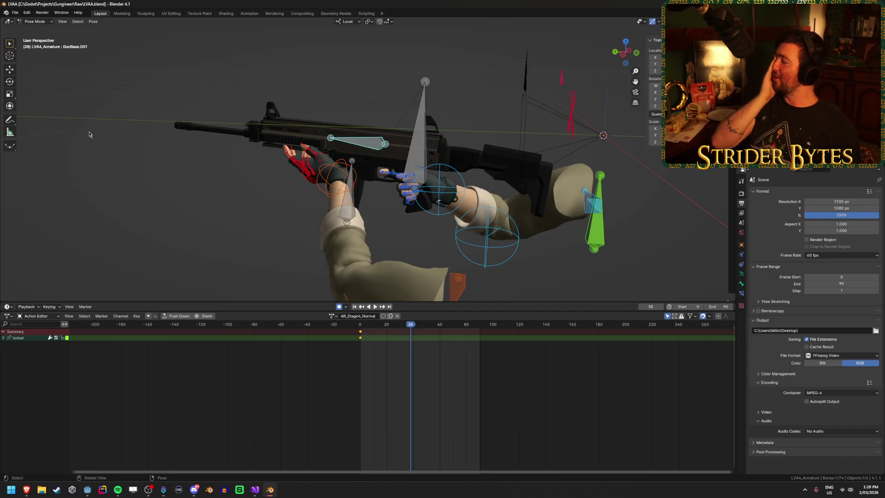
{"action": "key", "text": "alt+Tab"}
{"action": "key", "text": "alt+Tab"}
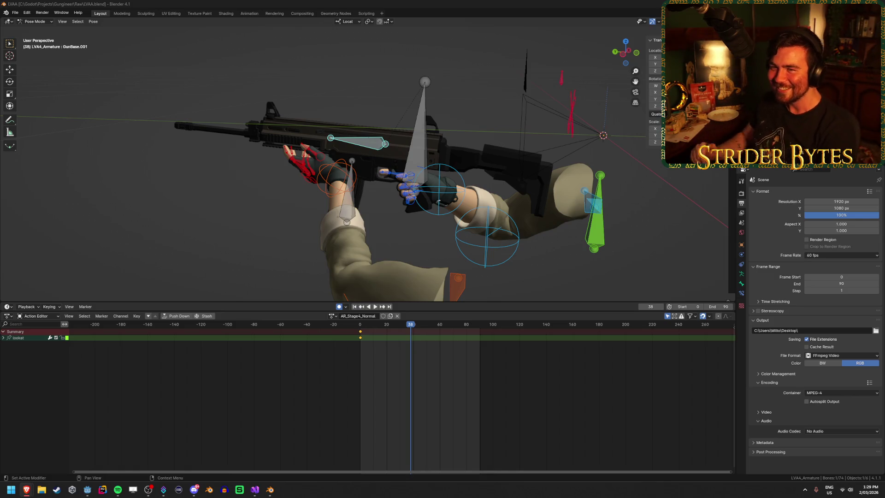
{"action": "key", "text": "ctrl+s"}
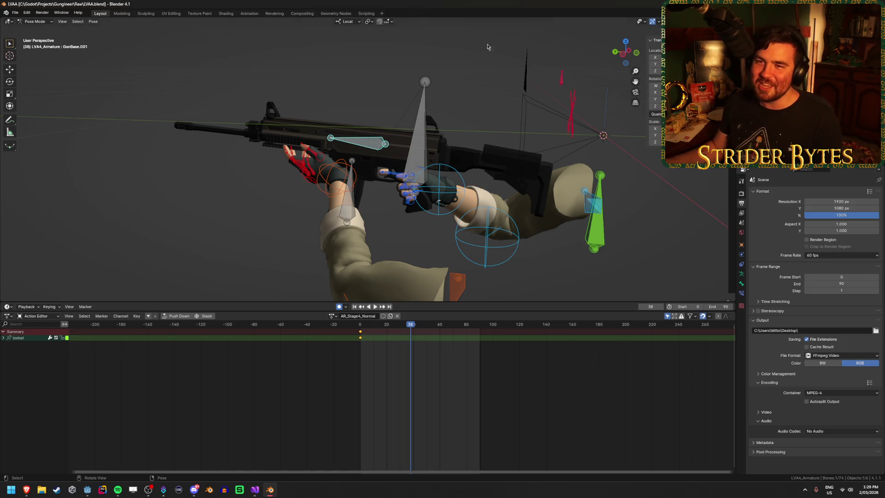
{"action": "left_click", "coordinate": [341, 150]}
{"action": "left_click", "coordinate": [365, 147]}
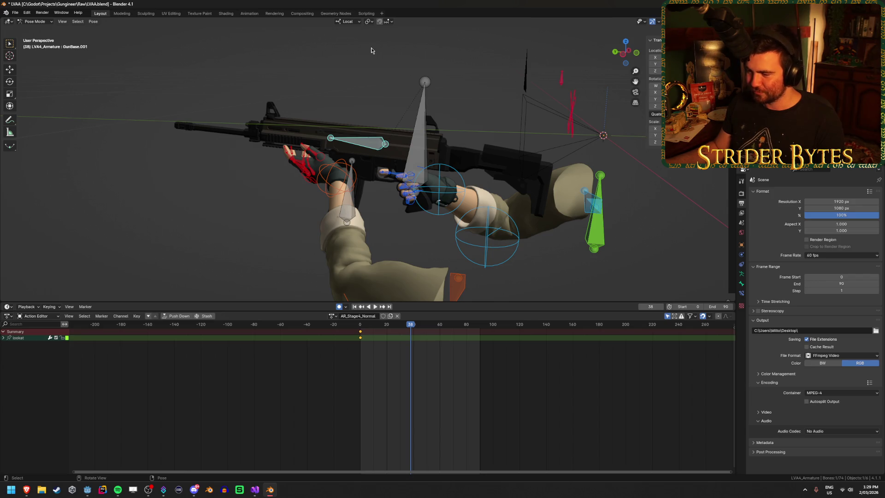
{"action": "left_click_drag", "start_coordinate": [410, 316], "coordinate": [401, 335]}
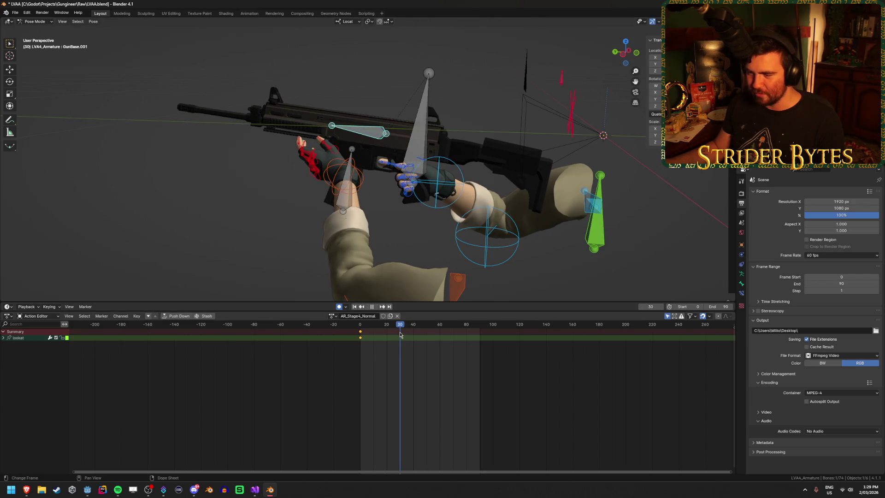
Step: Set the timeline's End frame to 60
{"action": "left_click", "coordinate": [723, 307]}
{"action": "type", "text": "60"}
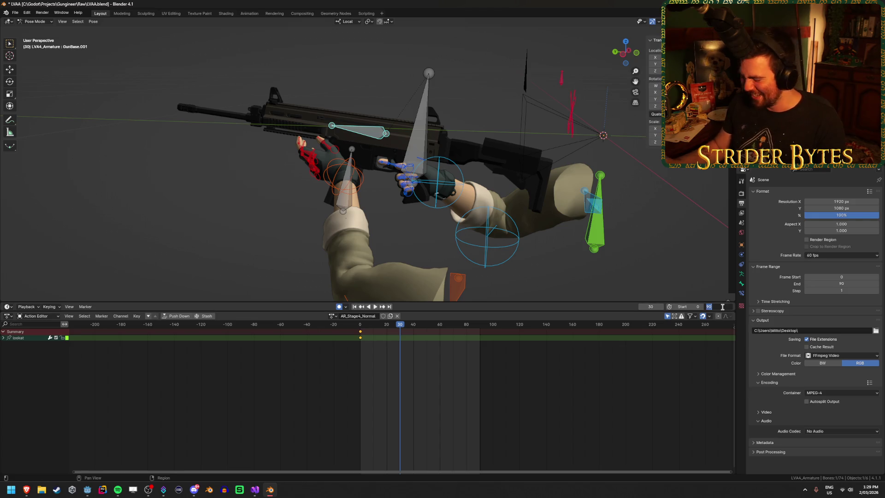
{"action": "key", "text": "Return"}
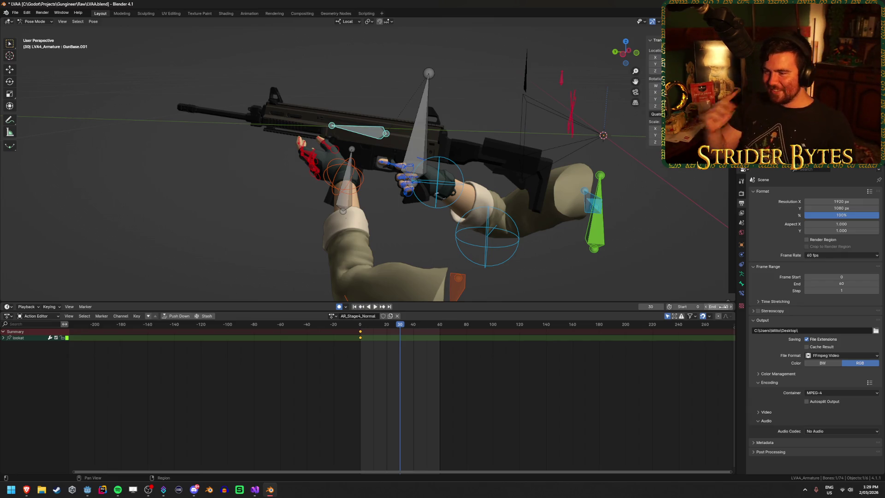
Step: View the posed rig from the front and select the horizontal gun bone
{"action": "left_click", "coordinate": [207, 241]}
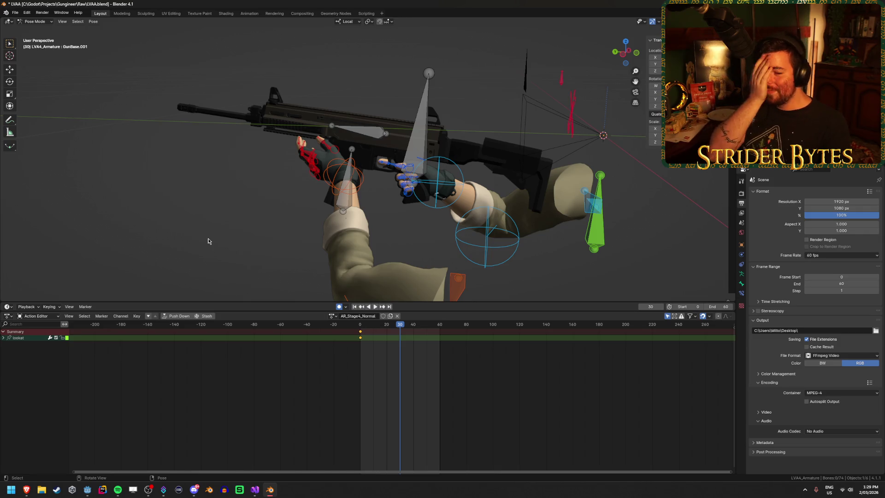
{"action": "middle_click_drag", "start_coordinate": [208, 241], "coordinate": [296, 192]}
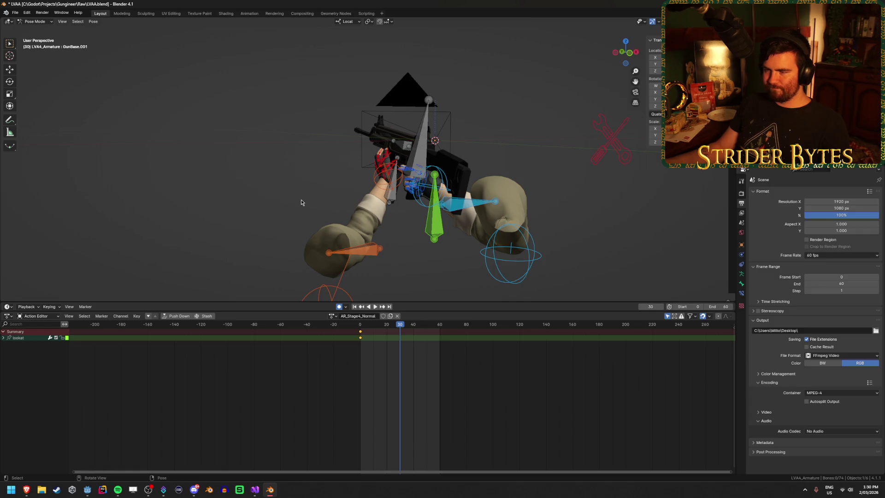
{"action": "scroll", "coordinate": [301, 203], "scroll_direction": "up", "scroll_amount": 3}
{"action": "mouse_move", "coordinate": [313, 190]}
{"action": "middle_mouse_down"}
{"action": "mouse_move", "coordinate": [289, 200]}
{"action": "mouse_move", "coordinate": [313, 199]}
{"action": "mouse_move", "coordinate": [339, 144]}
{"action": "middle_mouse_up"}
{"action": "left_click", "coordinate": [339, 144]}
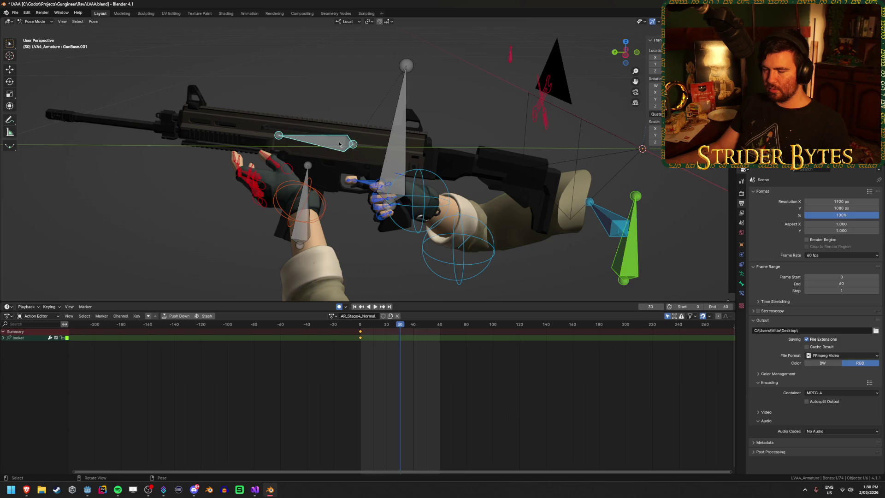